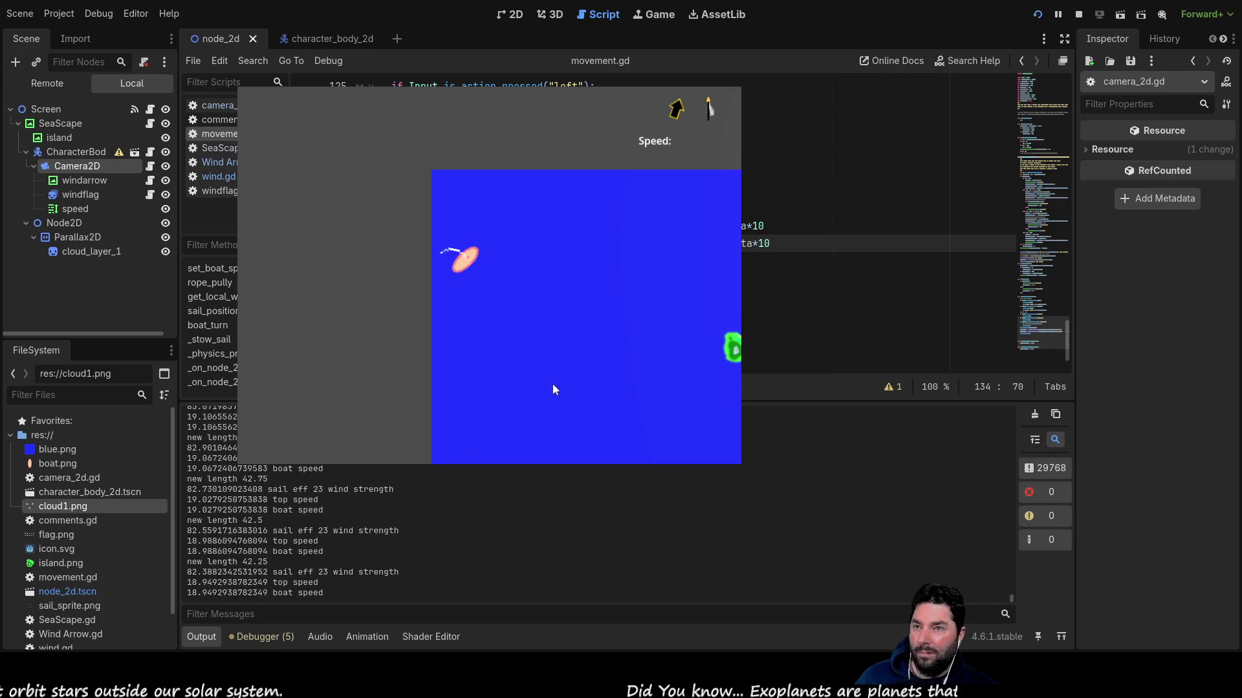
Steer the boat sharply left and ease the sail rope out until the log shows length 99.5.
key("Up")
key("Up")
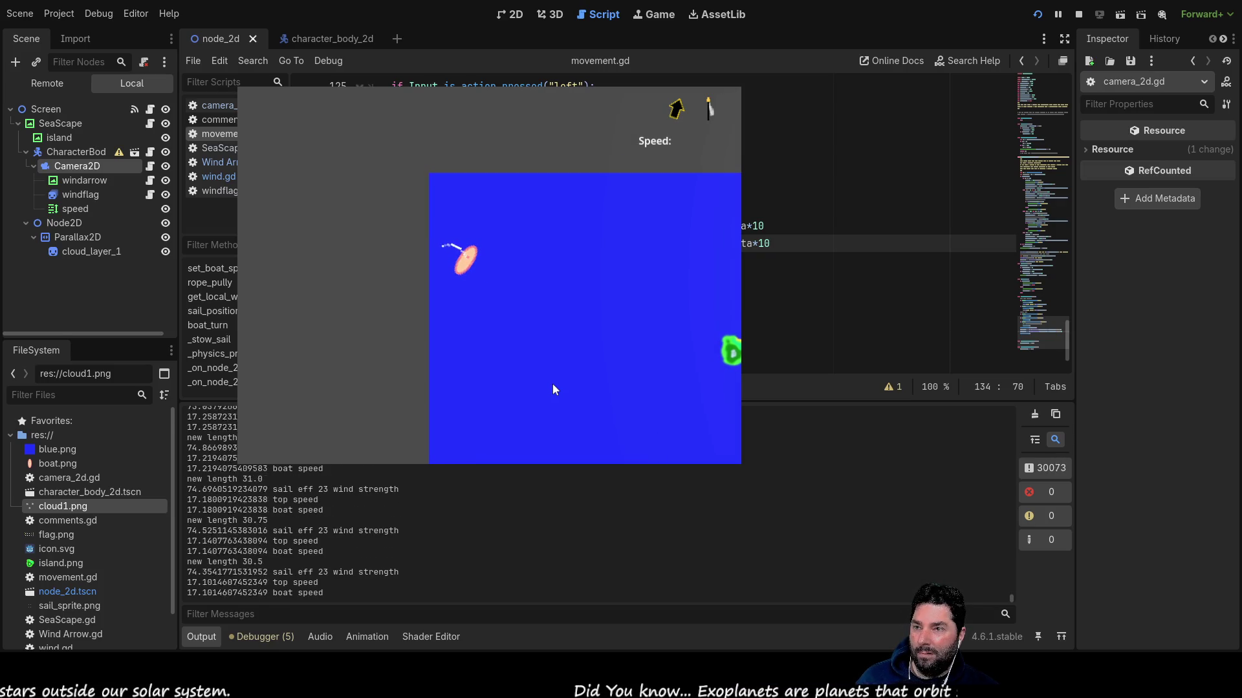
key("Down")
key("Up")
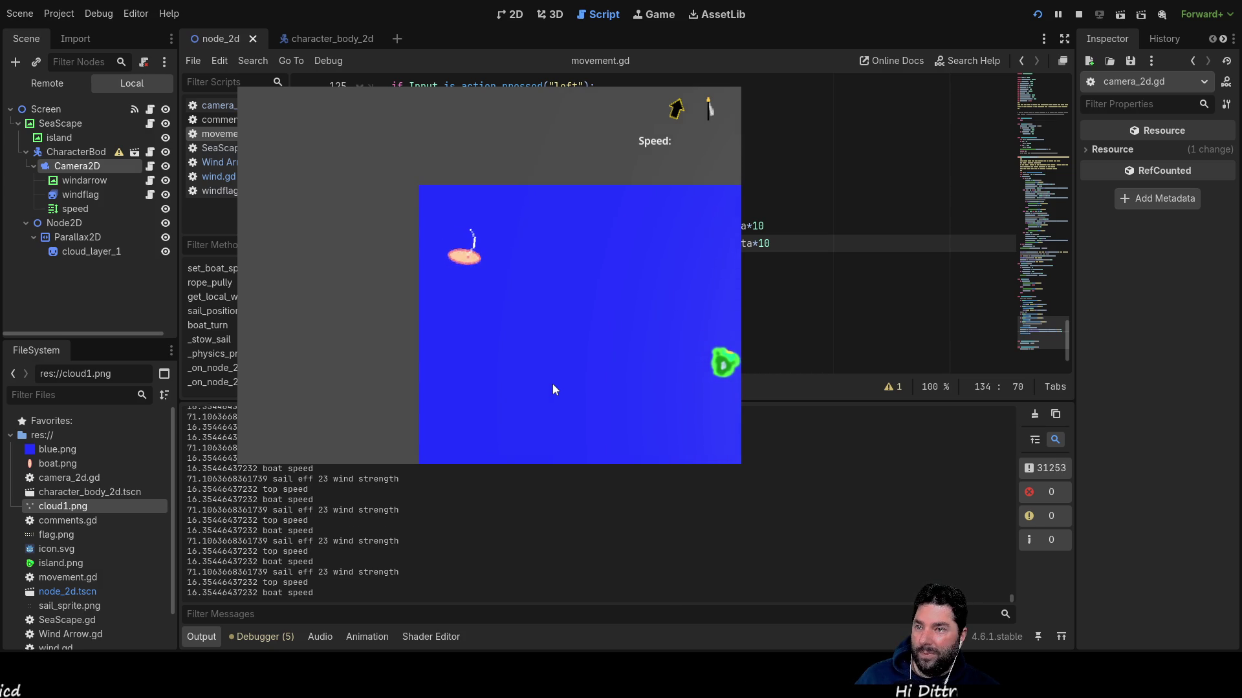
key("Left")
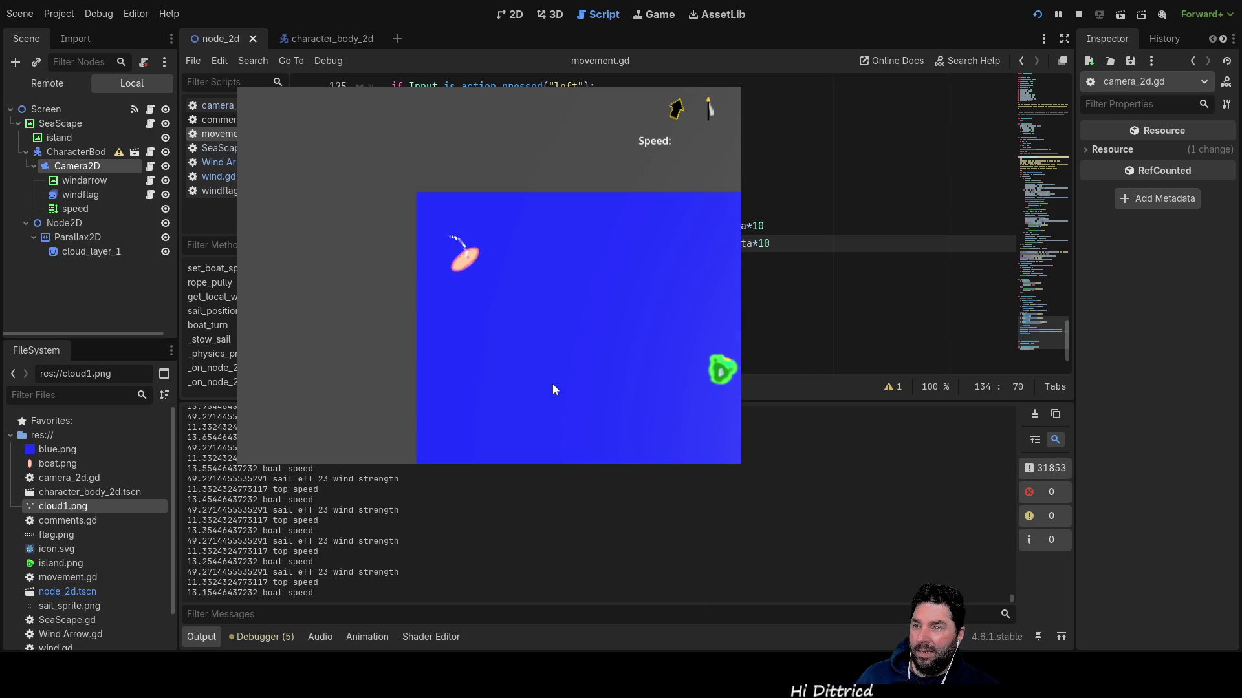
key("Up")
key("Up")
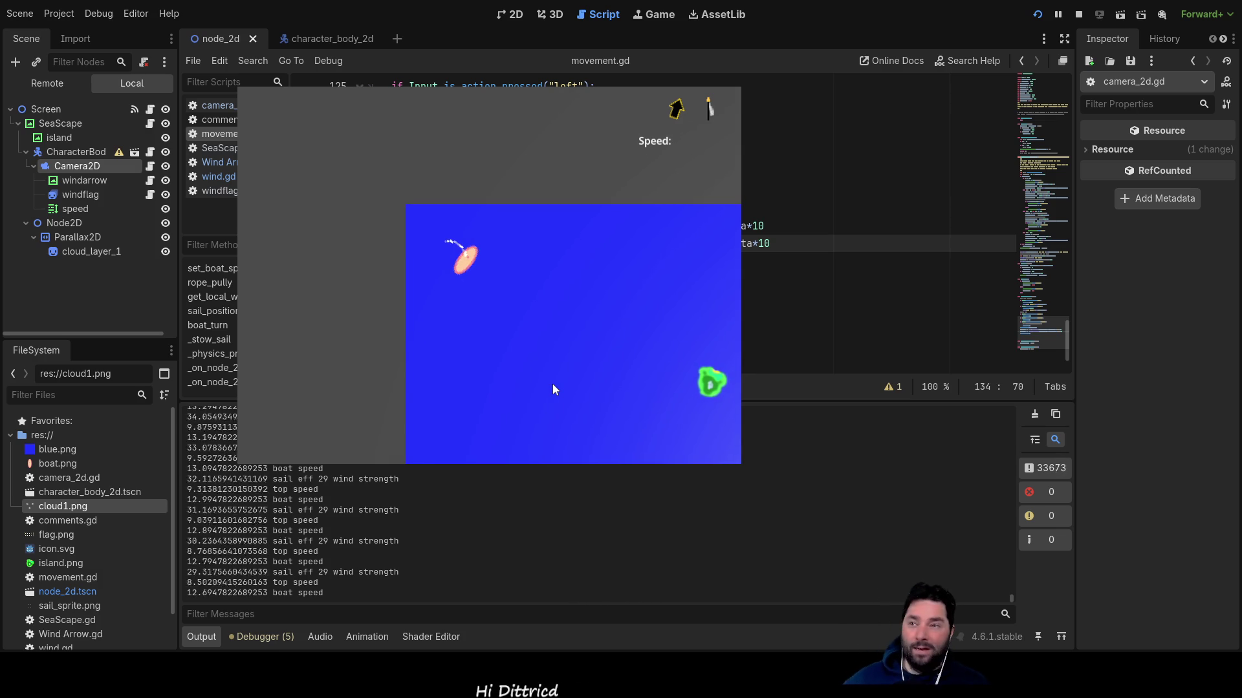
key("Down")
key("Up")
key("Up")
key("Up")
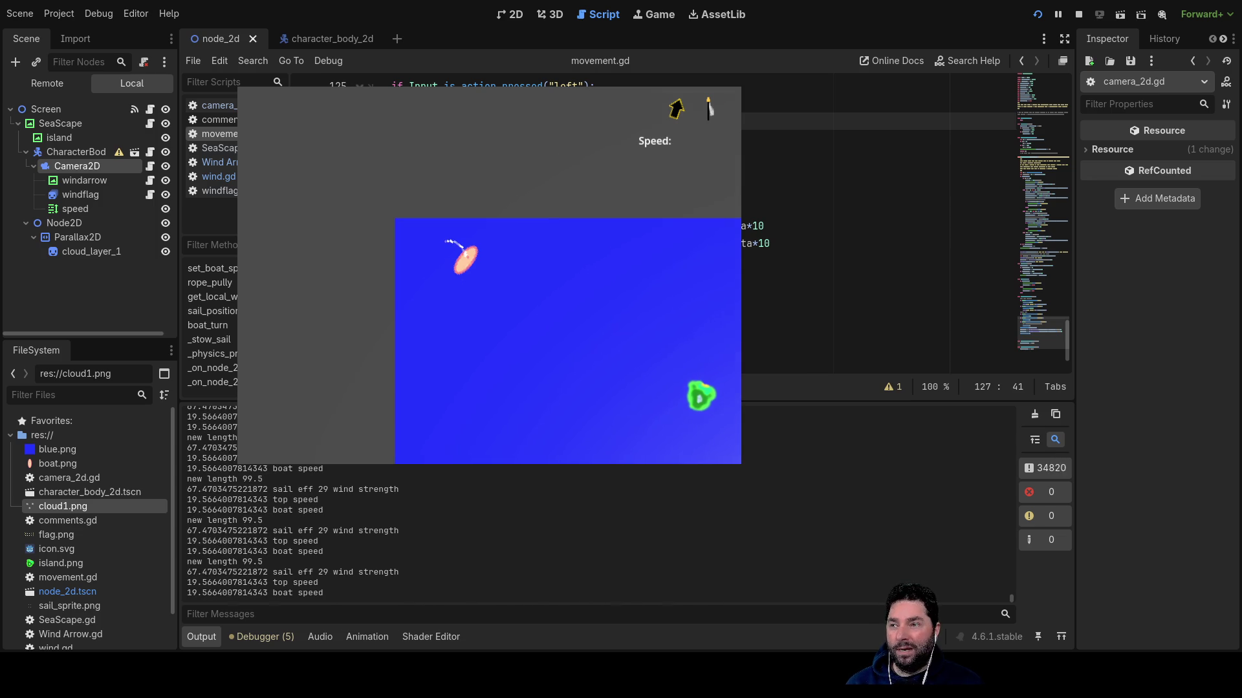
scroll(880, 226, "up", 2)
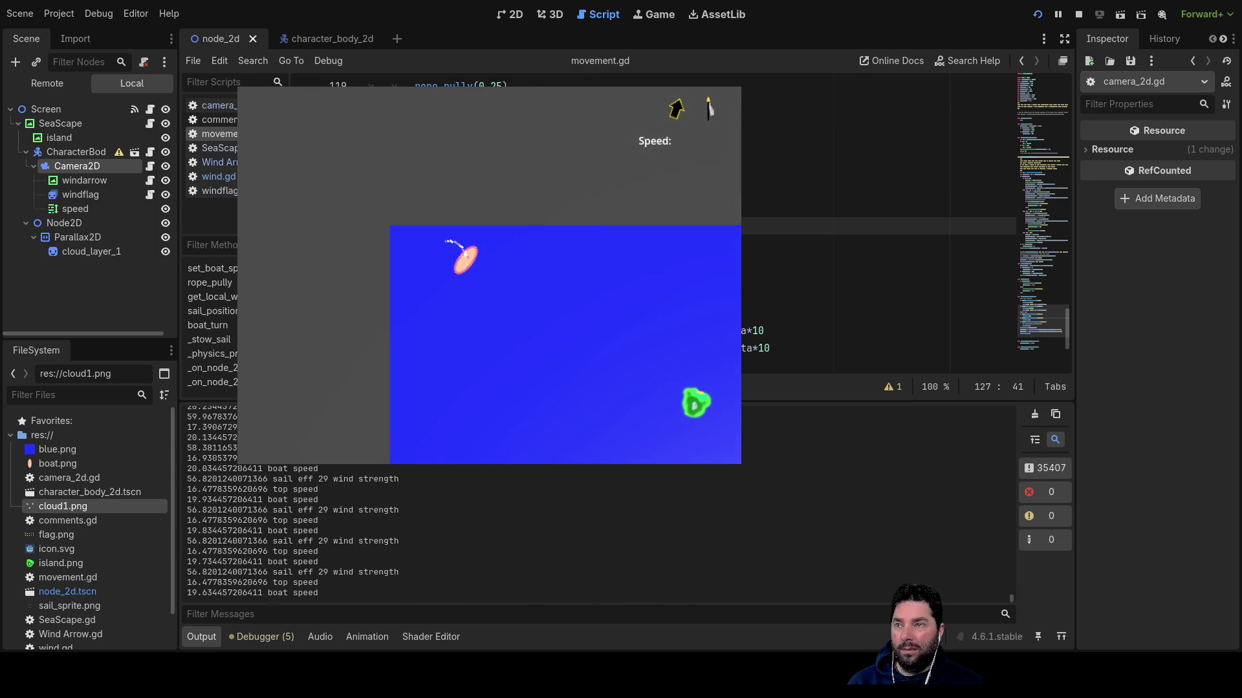
scroll(879, 227, "down", 1)
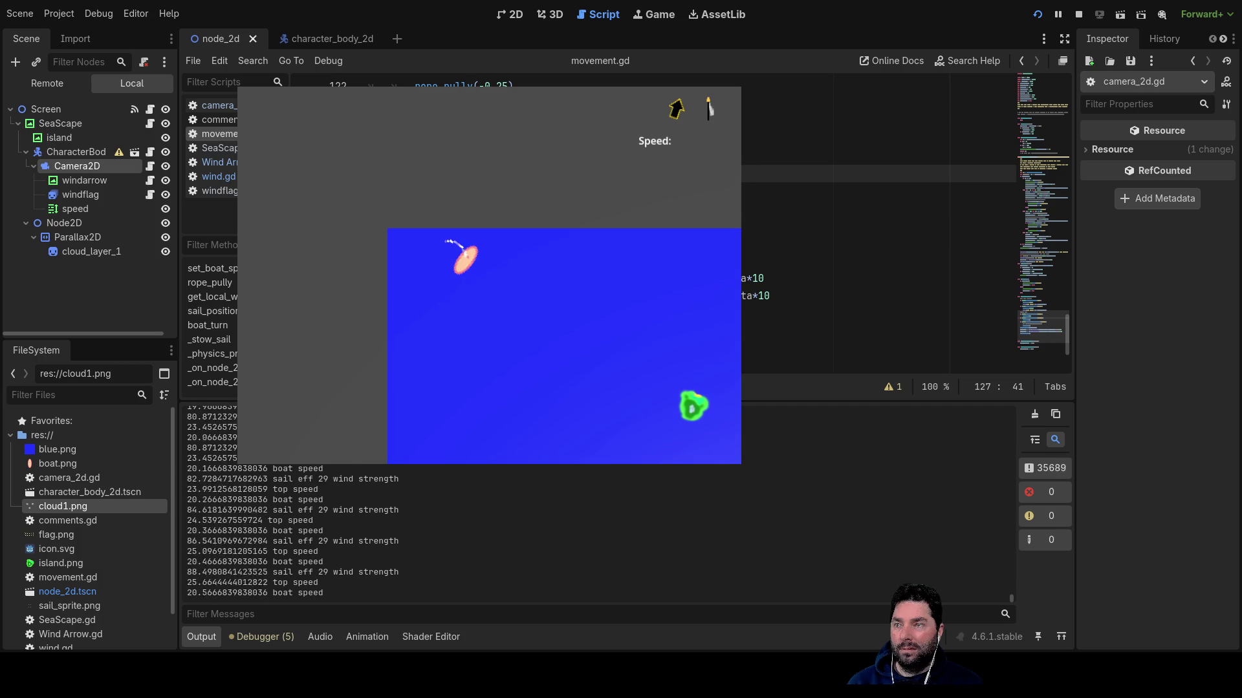
scroll(880, 227, "up", 2)
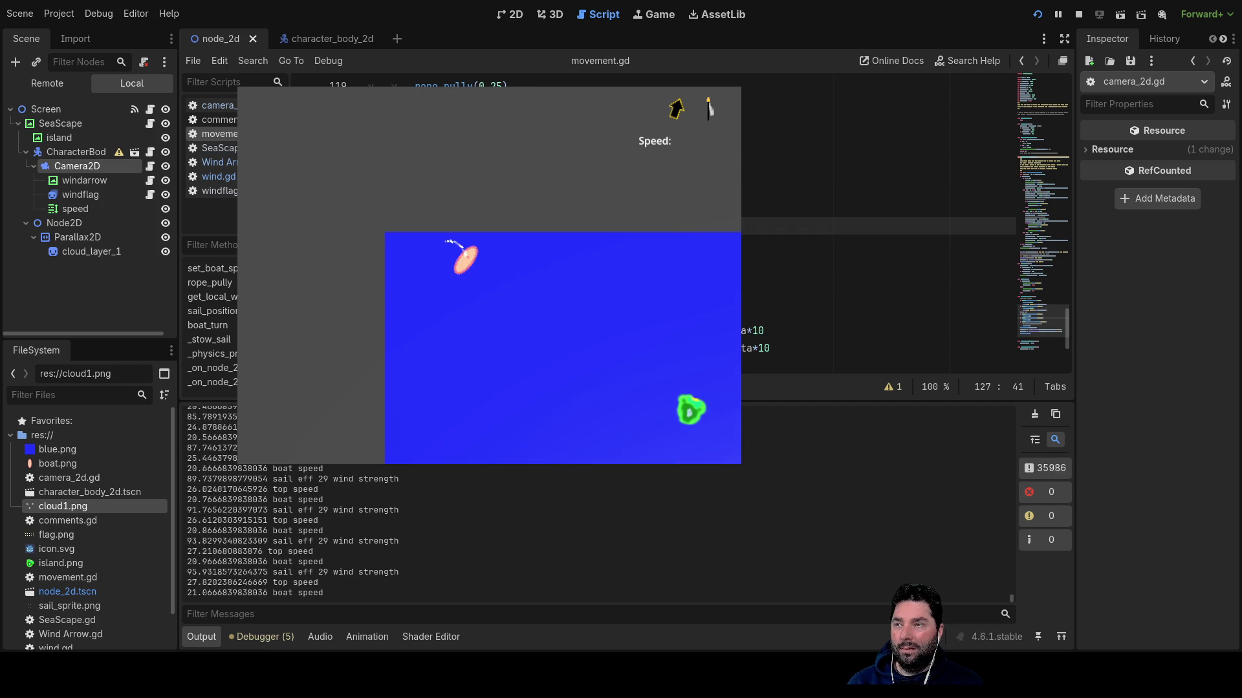
scroll(879, 227, "down", 3)
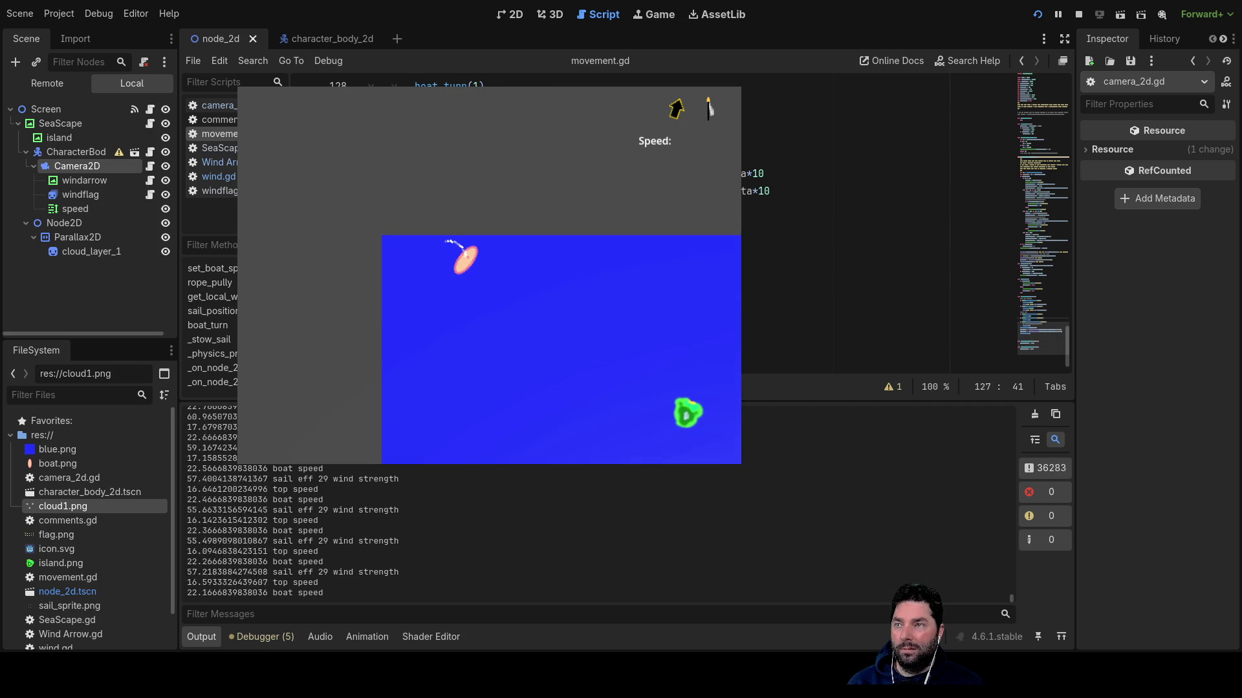
scroll(880, 227, "up", 7)
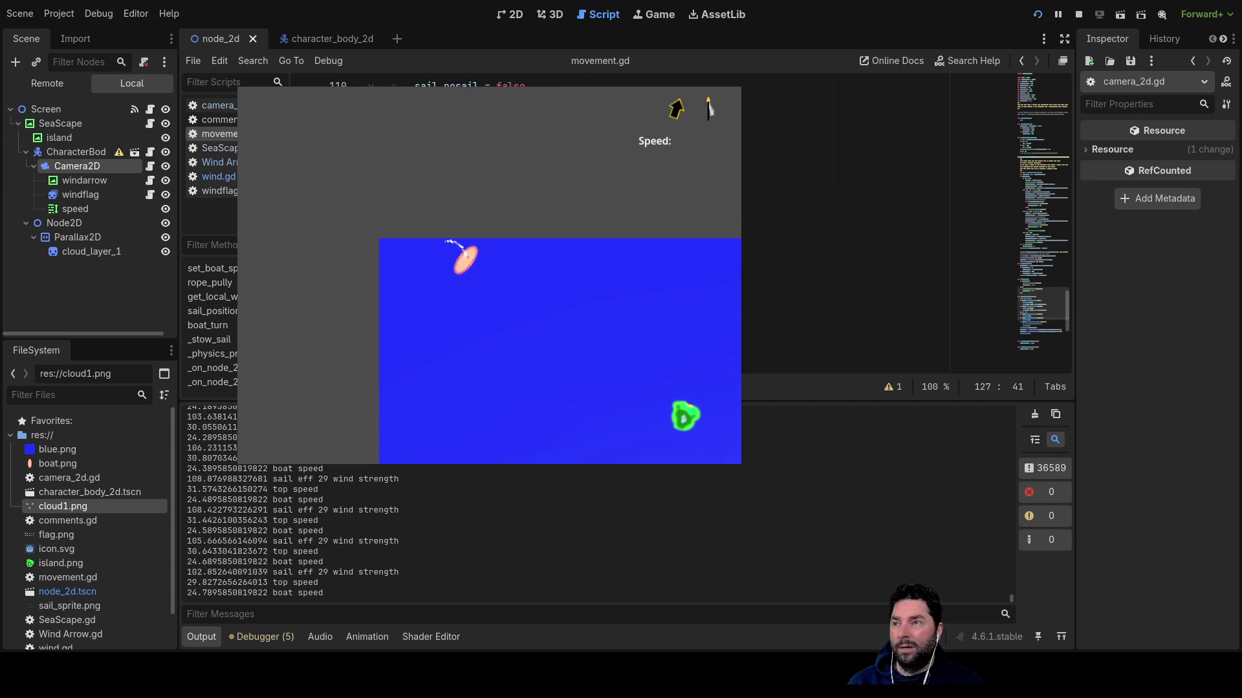
scroll(879, 226, "up", 3)
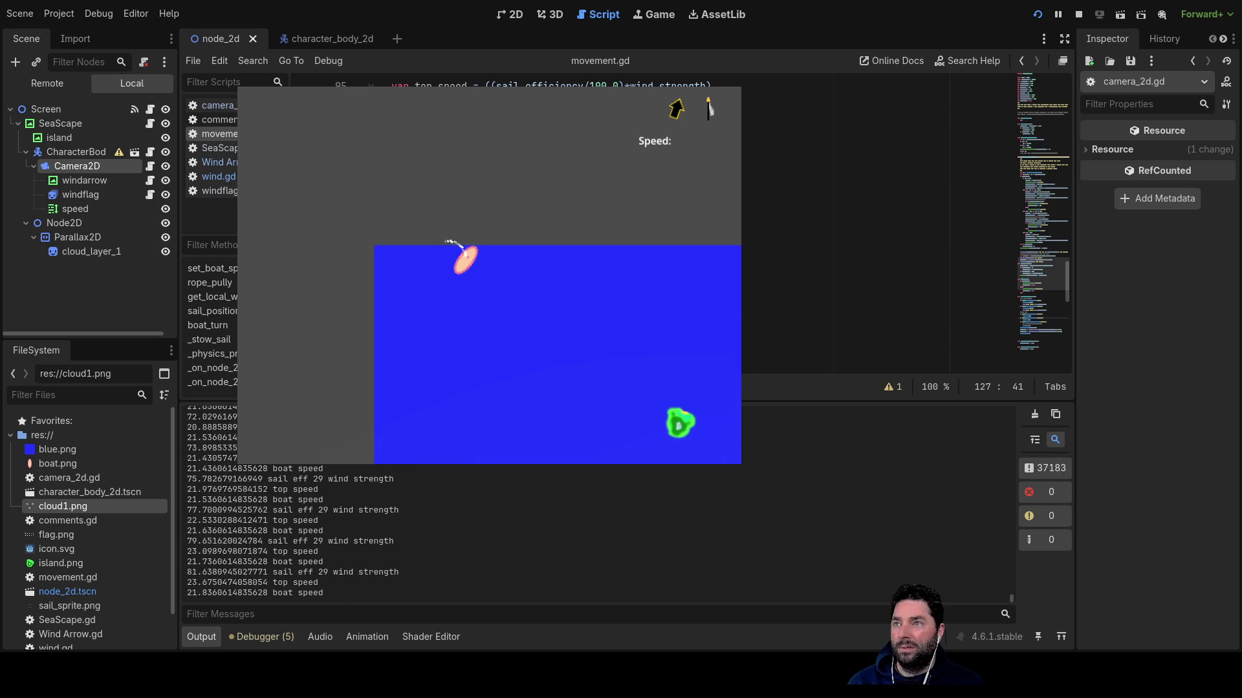
scroll(879, 227, "up", 1)
left_click(841, 174)
key("Left")
key("Left")
key("Left")
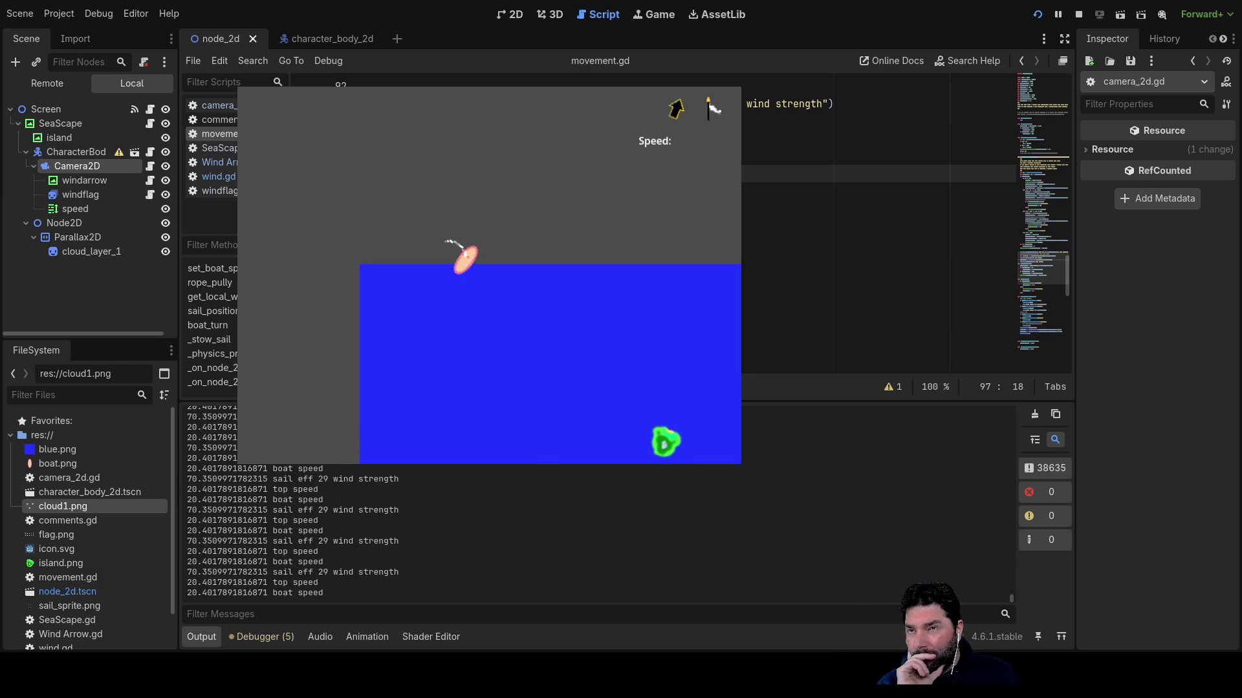
scroll(879, 226, "up", 20)
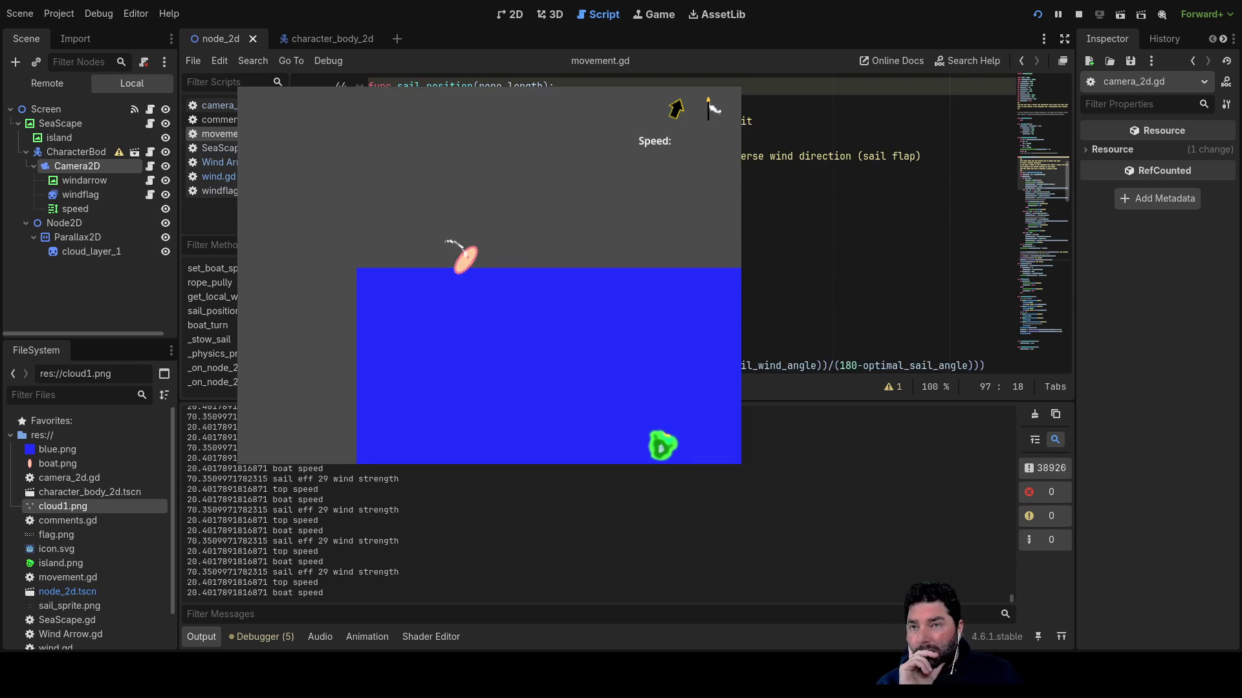
scroll(880, 226, "up", 5)
scroll(879, 226, "up", 5)
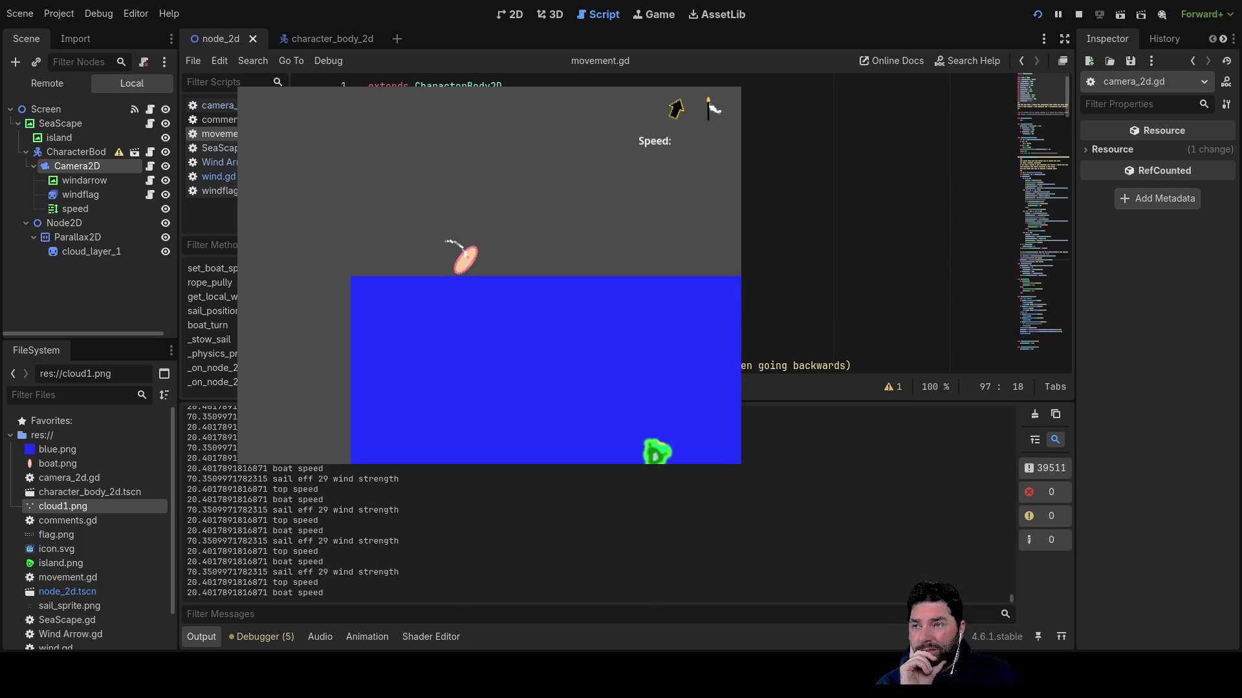
scroll(880, 227, "down", 15)
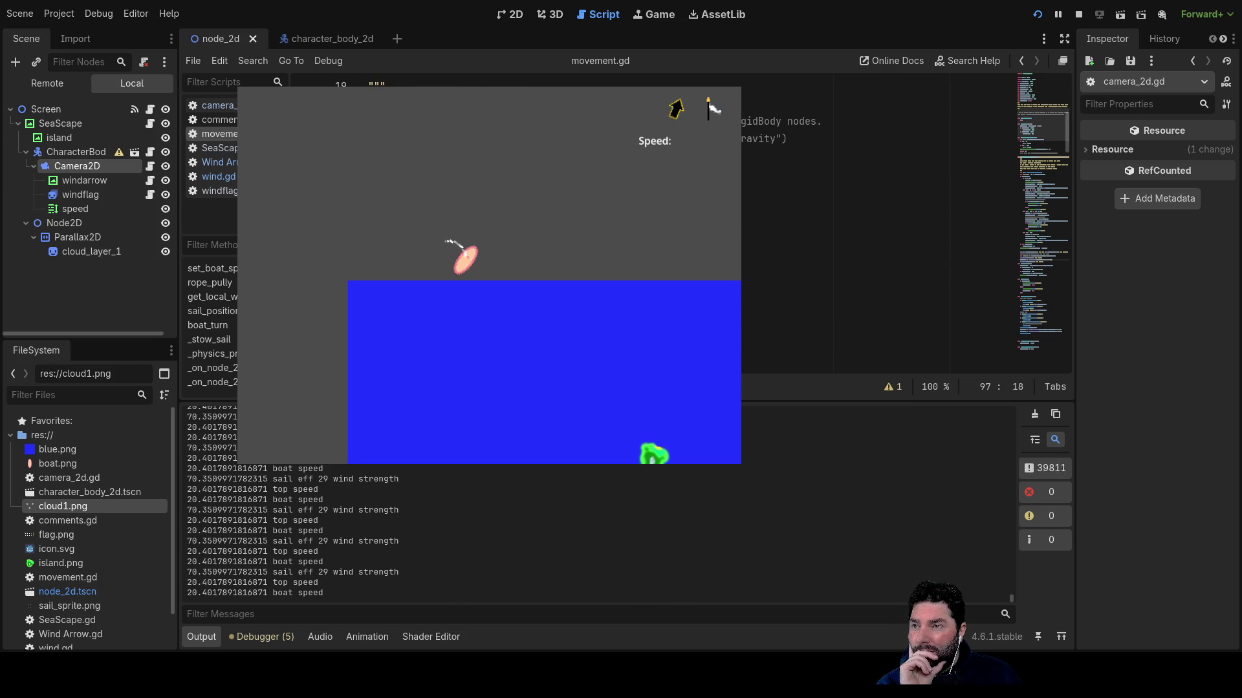
scroll(879, 226, "down", 2)
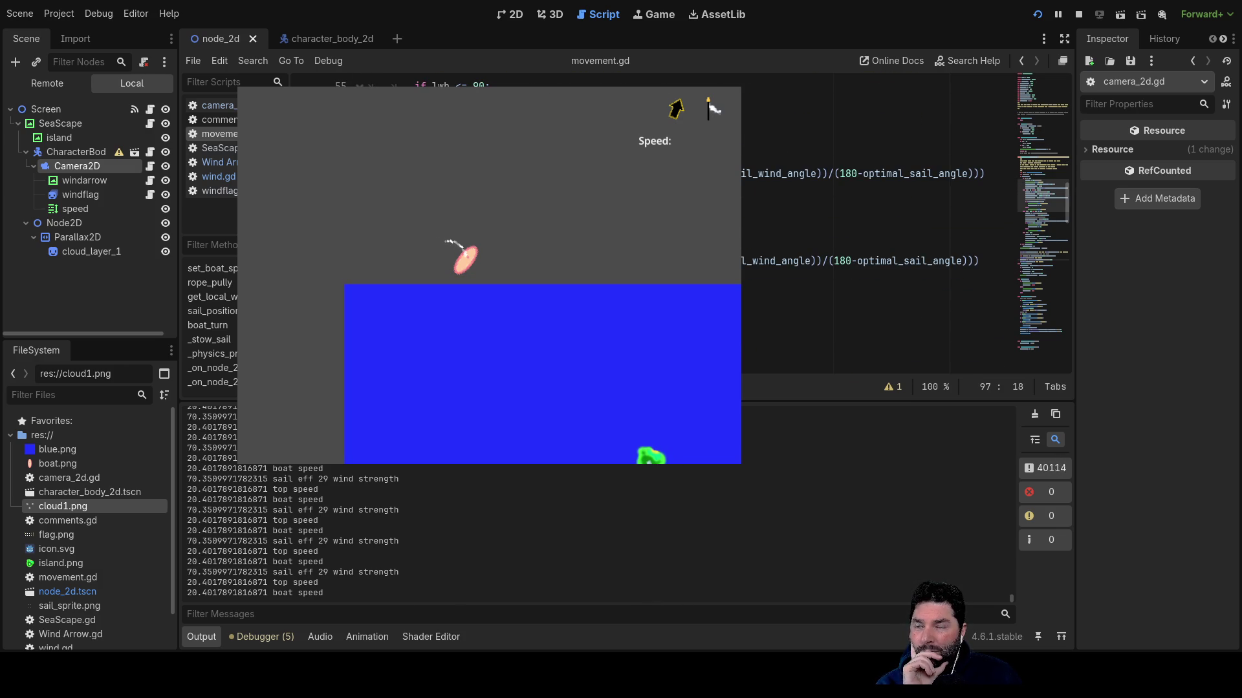
scroll(880, 227, "down", 5)
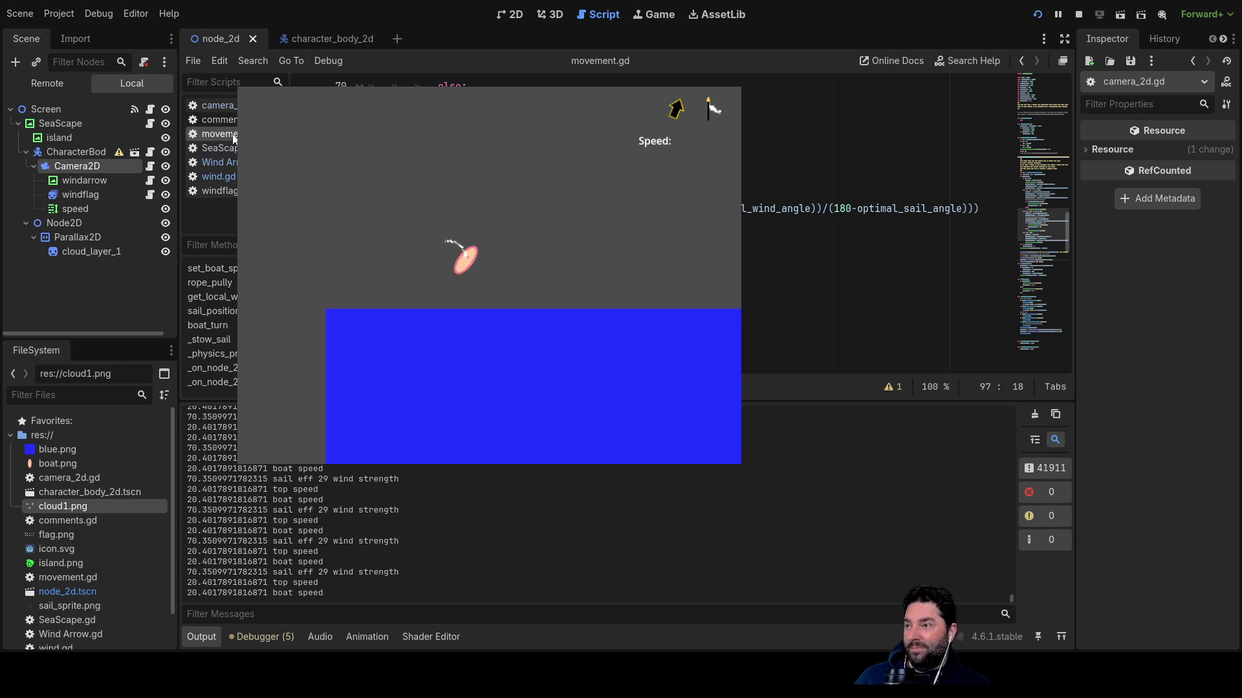
left_click(228, 179)
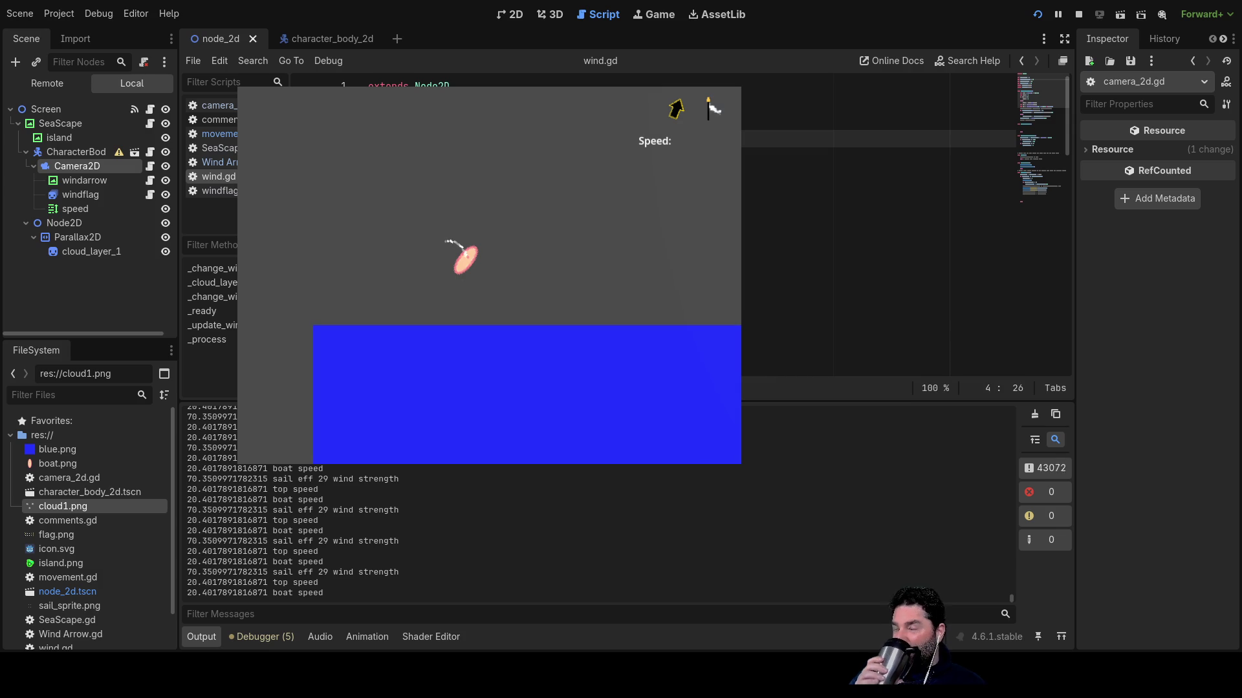
Scroll down through wind.gd to review its wind code.
scroll(905, 227, "down", 3)
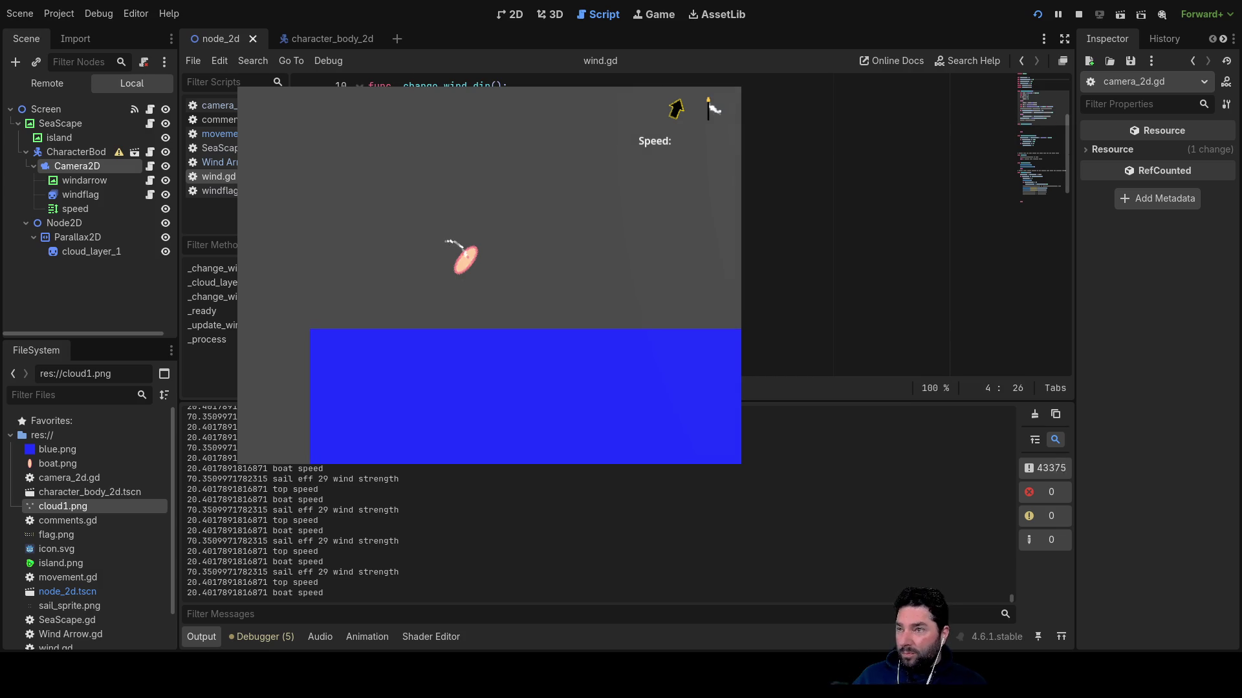
scroll(905, 227, "down", 6)
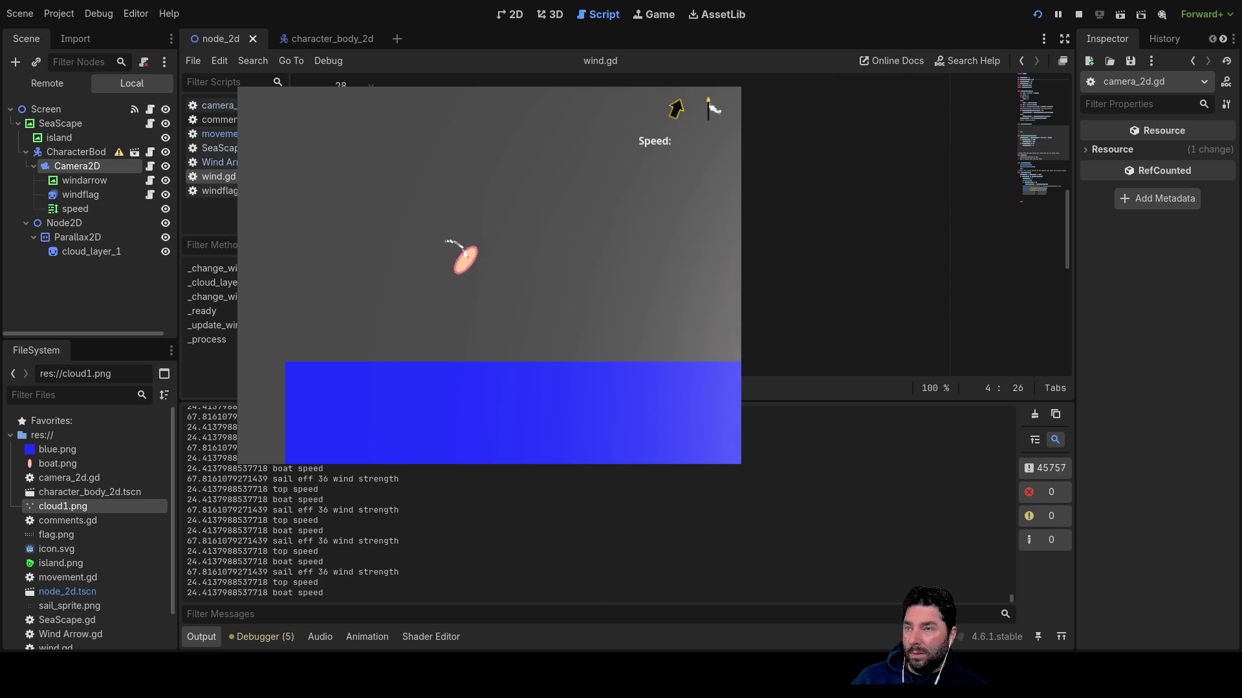
Edit the wind code on lines 35–38 of wind.gd, deleting part of line 36.
left_click(809, 208)
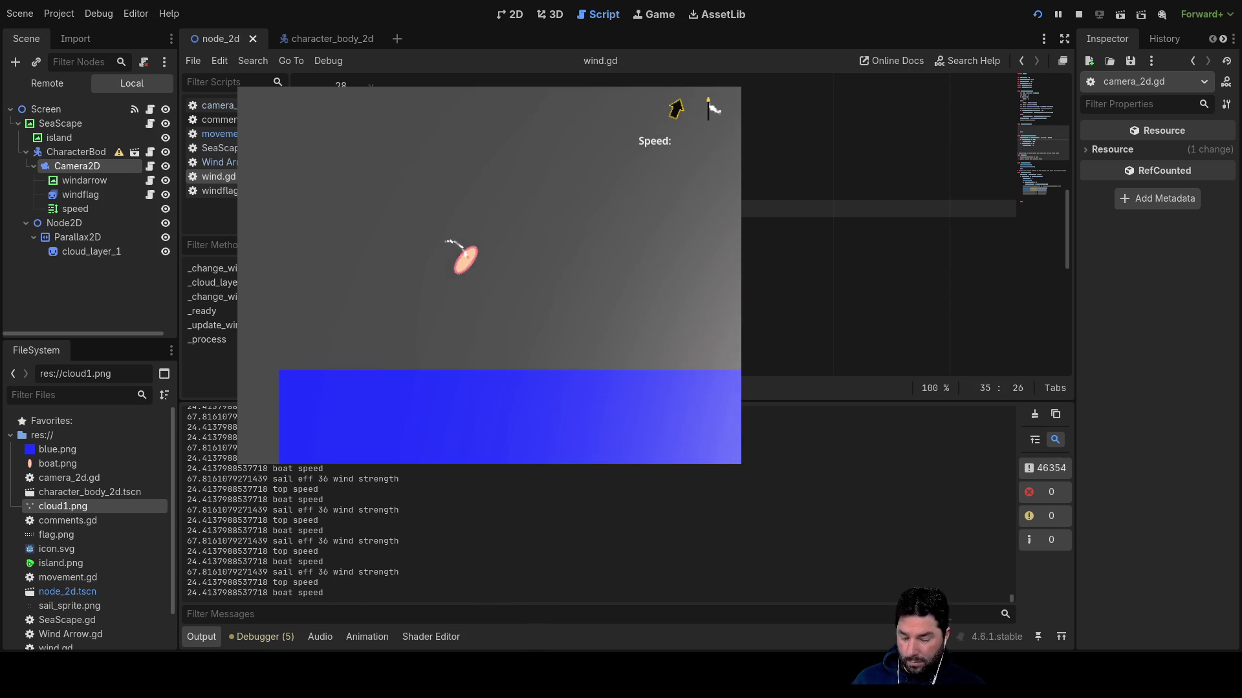
key("Down")
key("Delete")
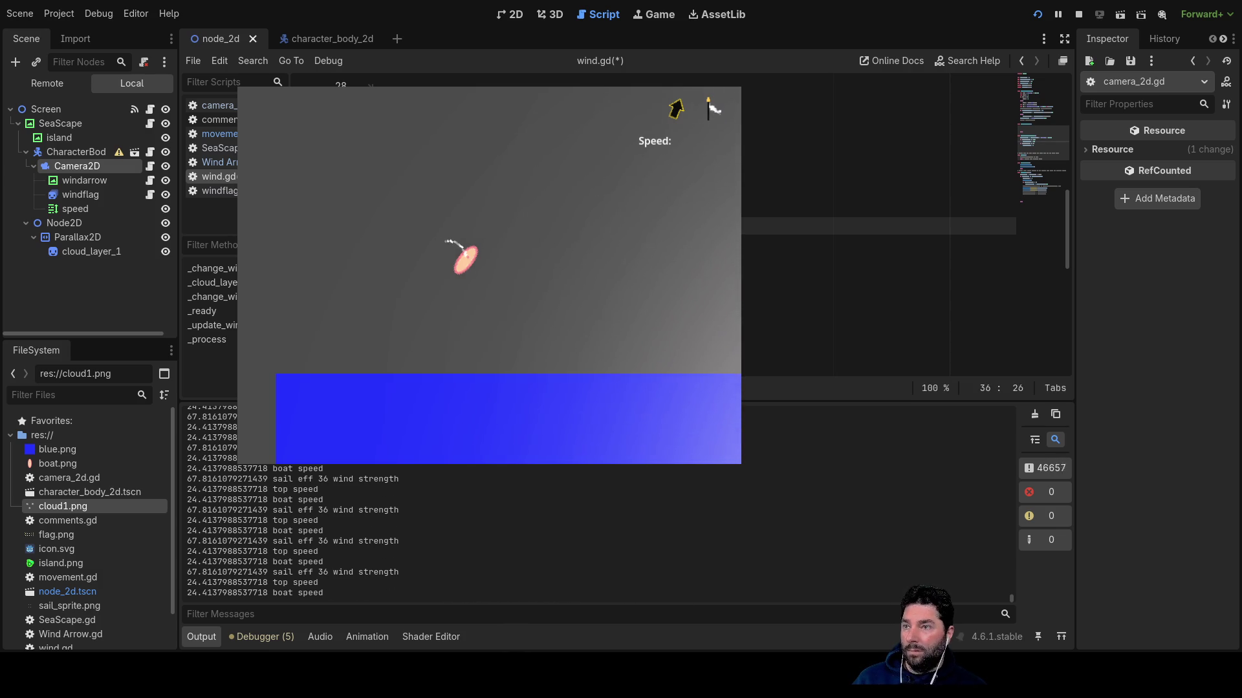
key("Down")
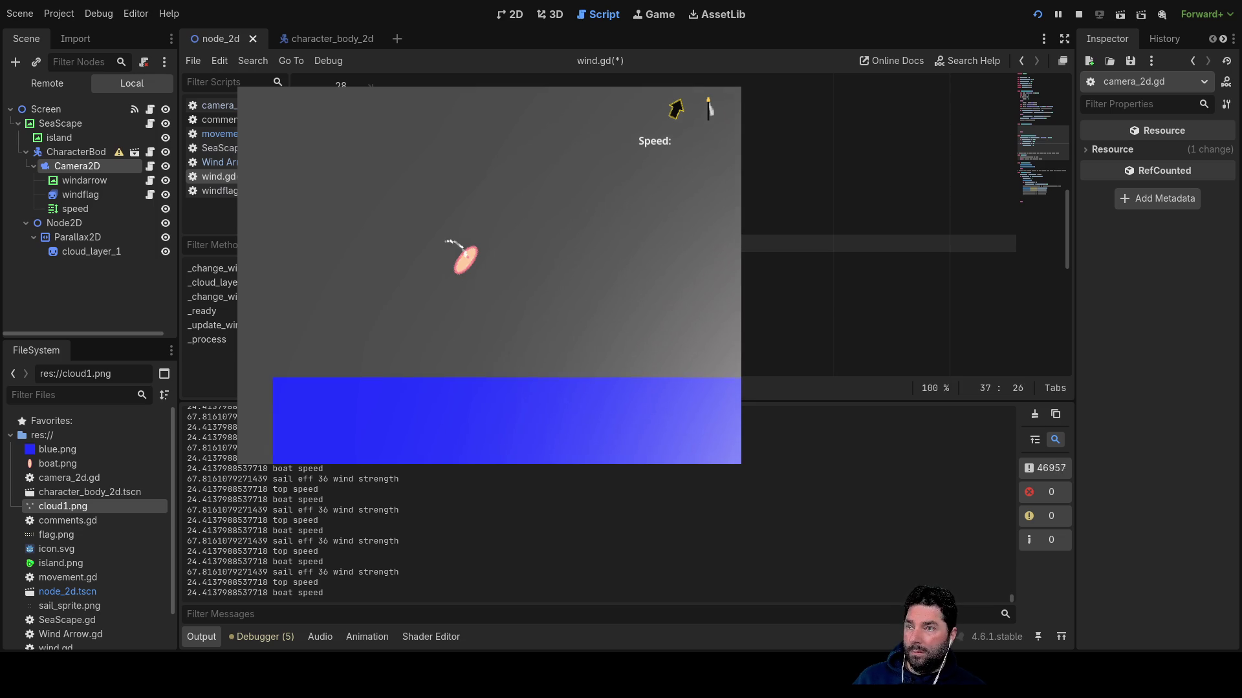
key("Down")
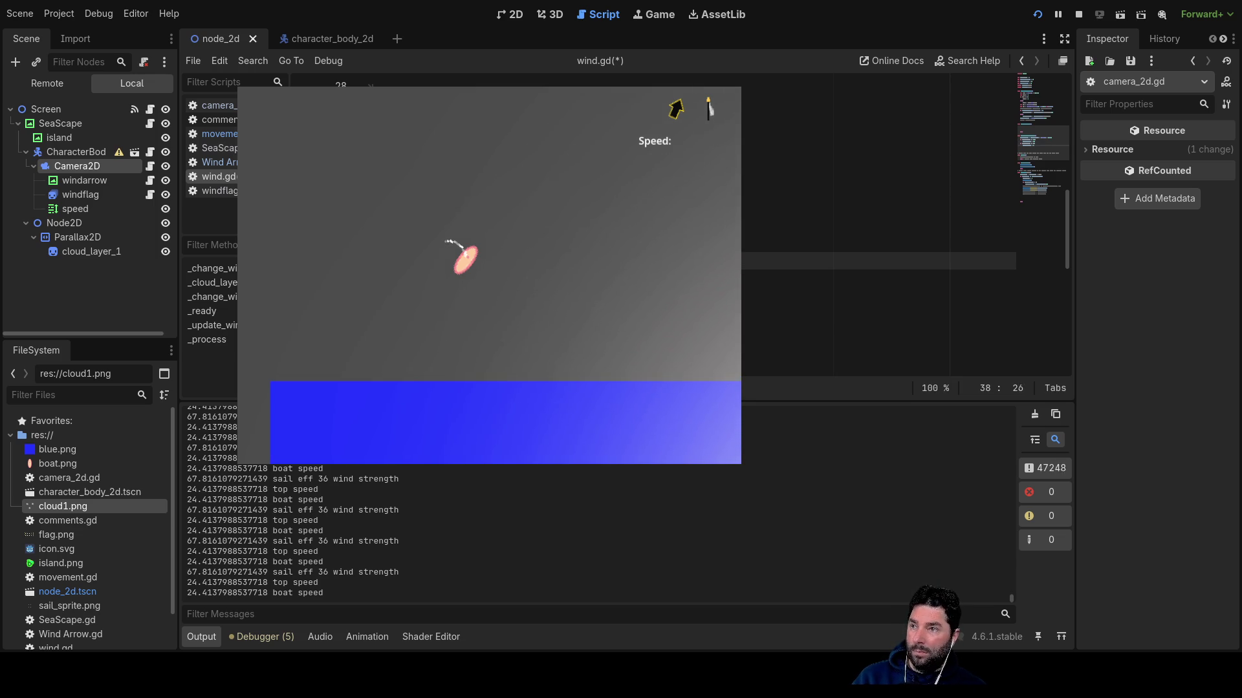
key("Up")
key("Up")
key("Up")
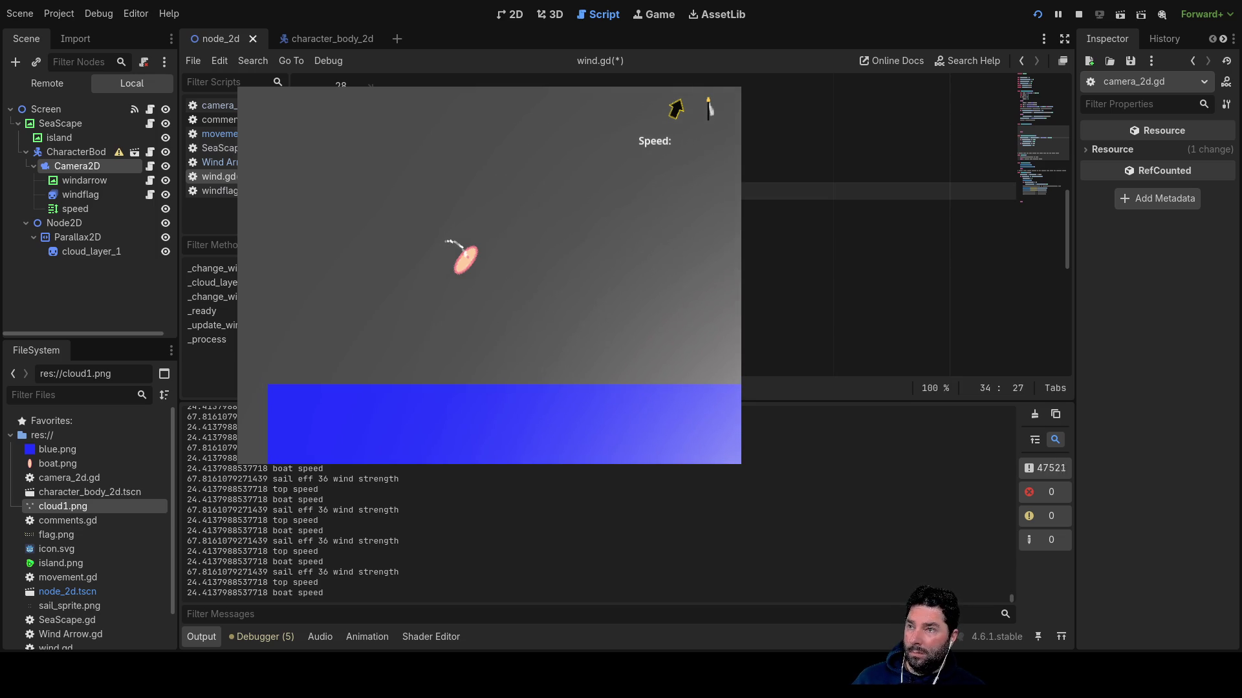
Go to line 6, then save wind.gd with wind_strenght at 100 and restart the game.
scroll(906, 227, "up", 9)
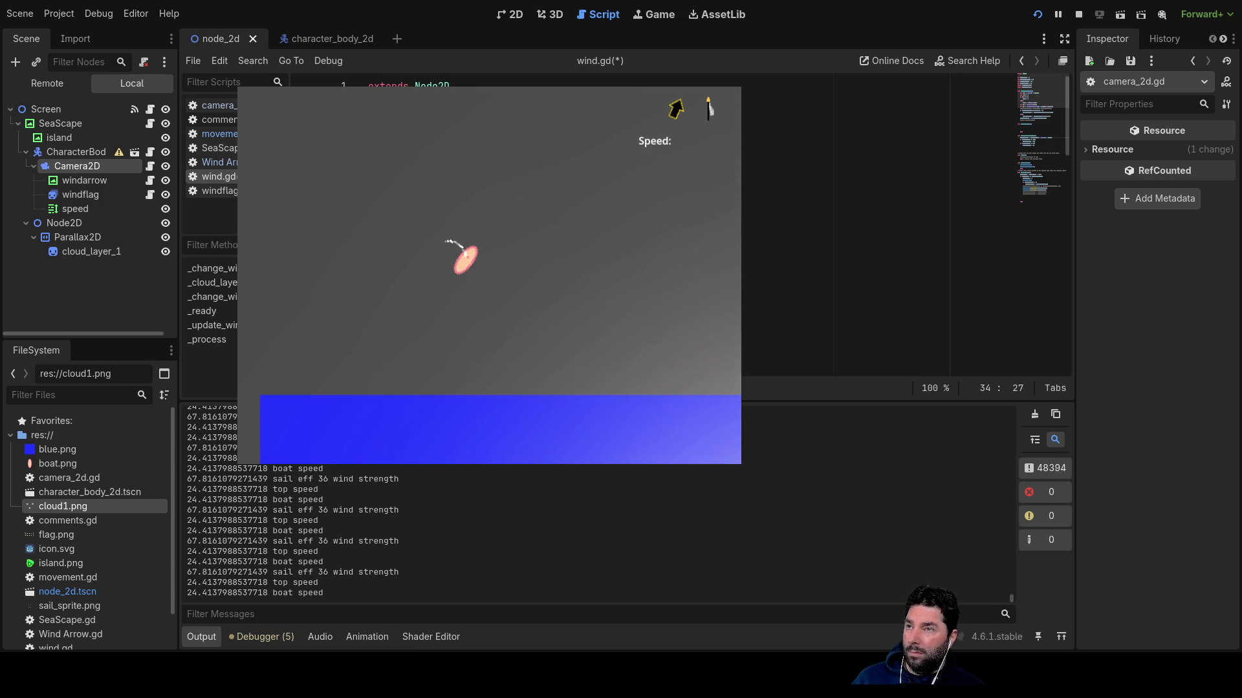
left_click(841, 173)
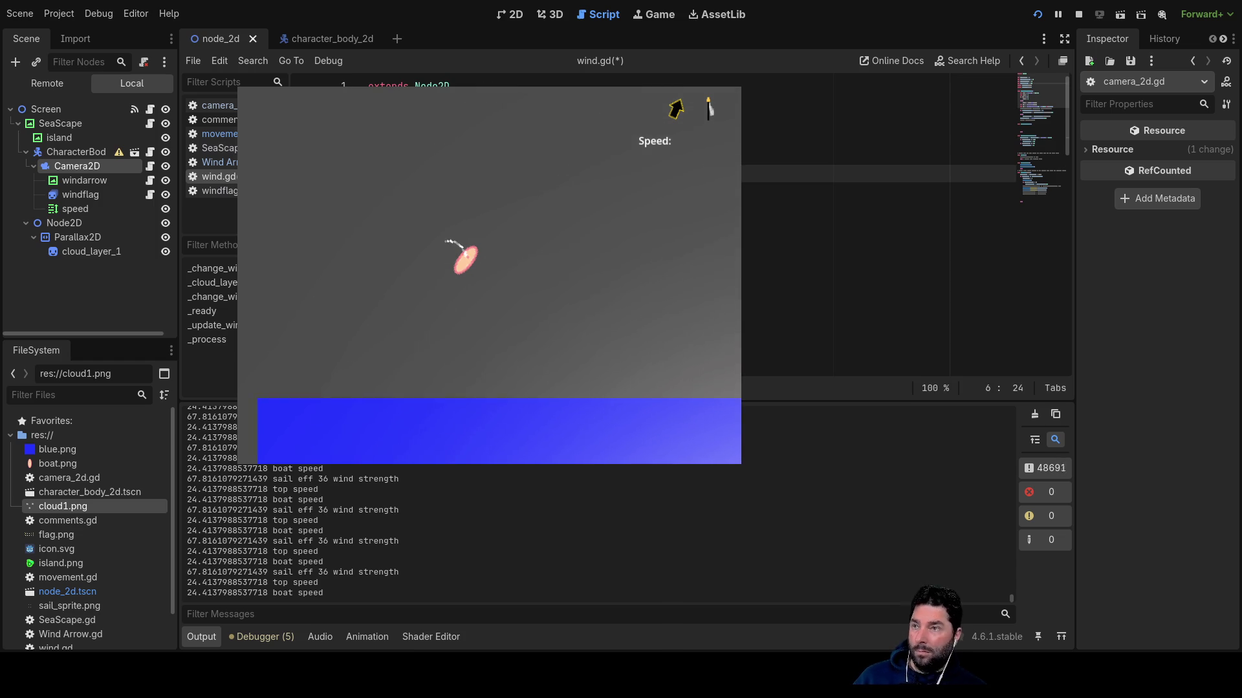
left_click(1037, 14)
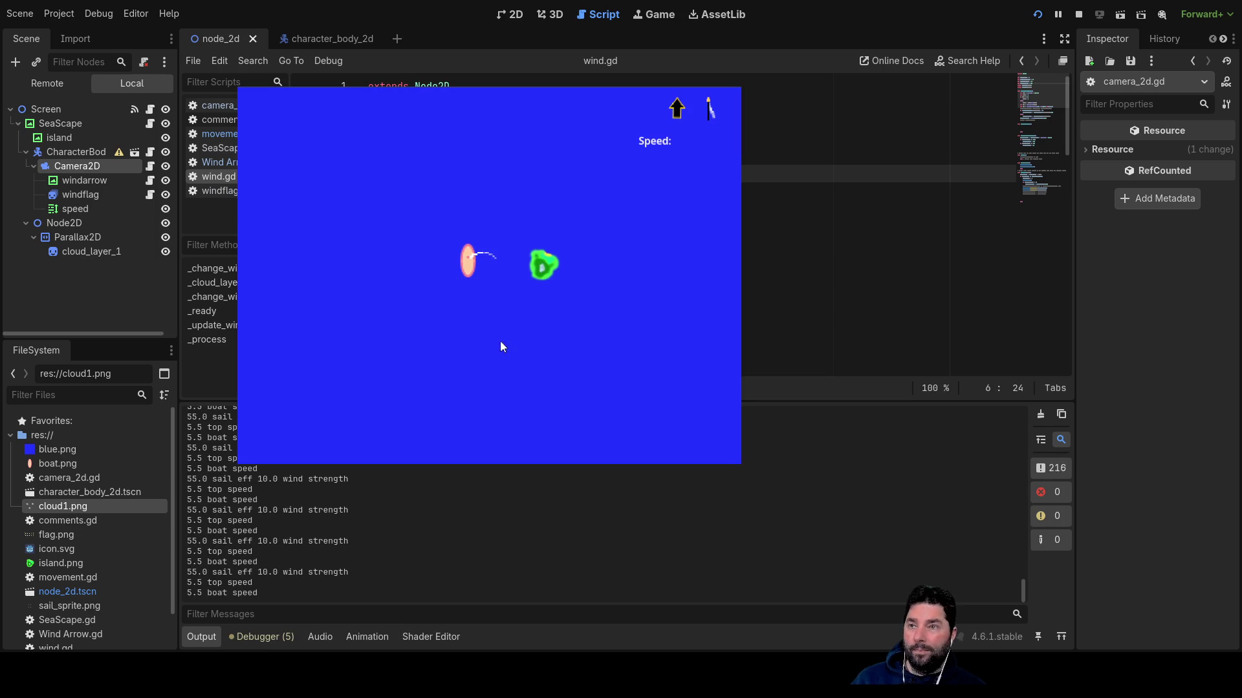
Turn the boat clockwise and swing the sail across to the other side.
key("Right")
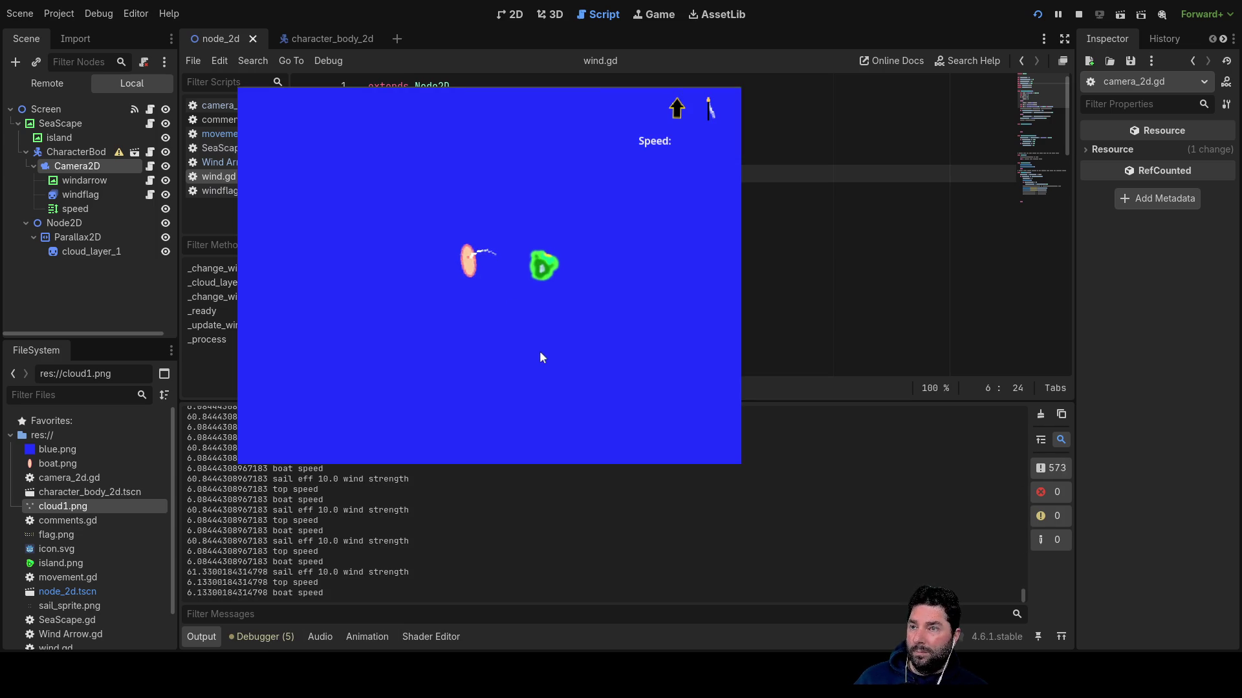
key("Down")
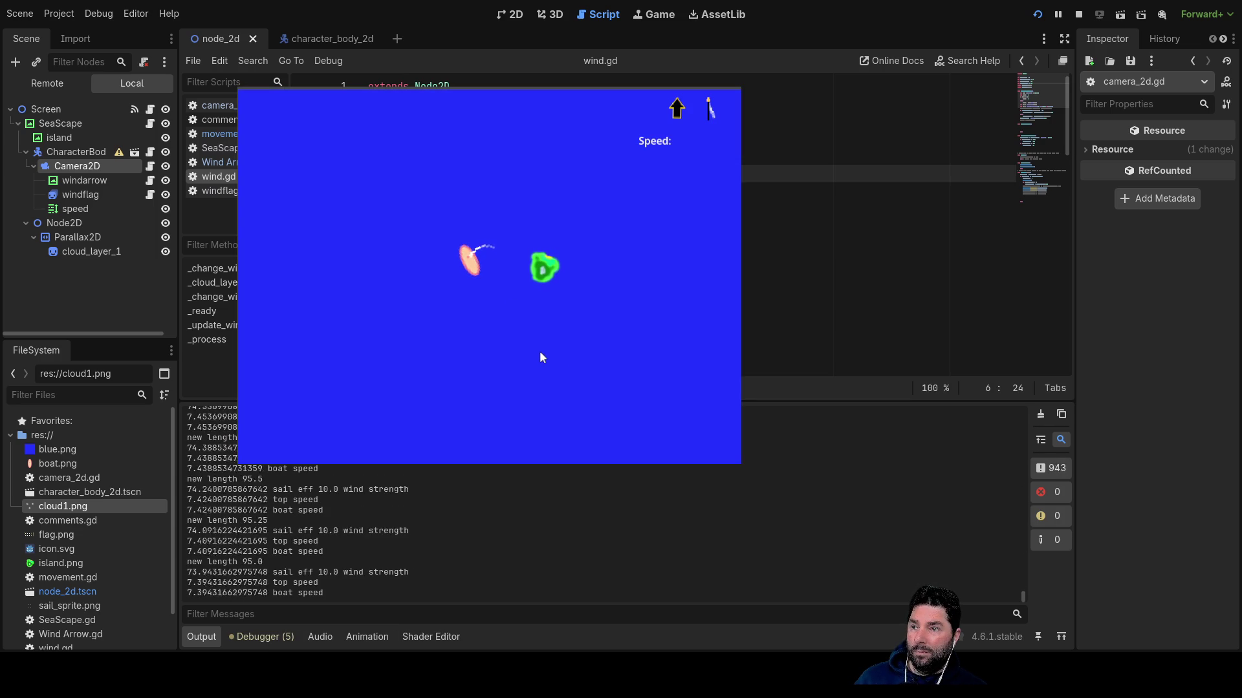
key("Right")
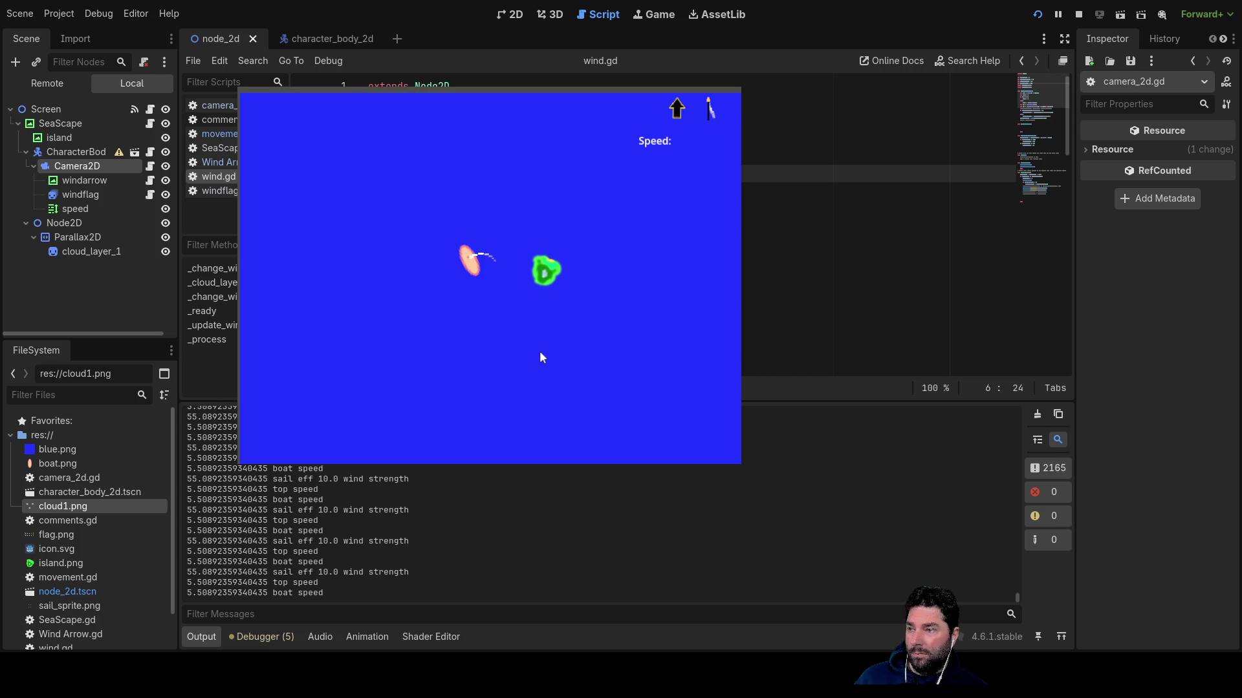
Let the sail rope out step by step until logged sail efficiency climbs to around 108.
key("Up")
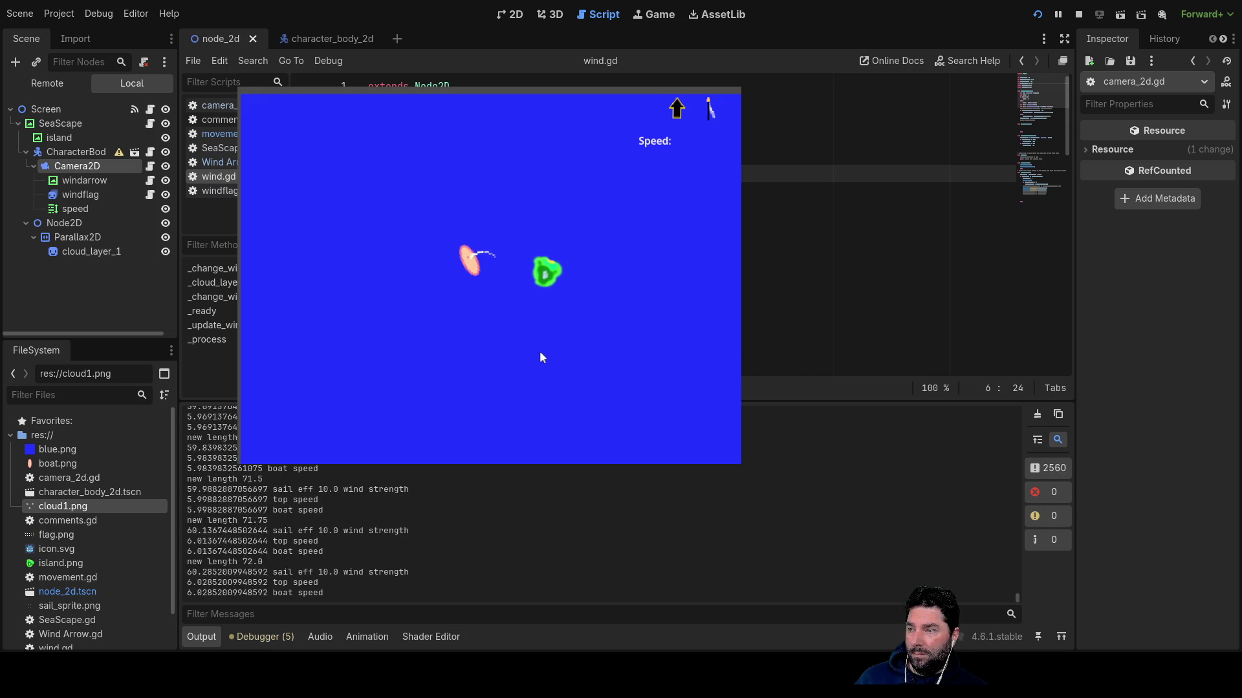
key("Up")
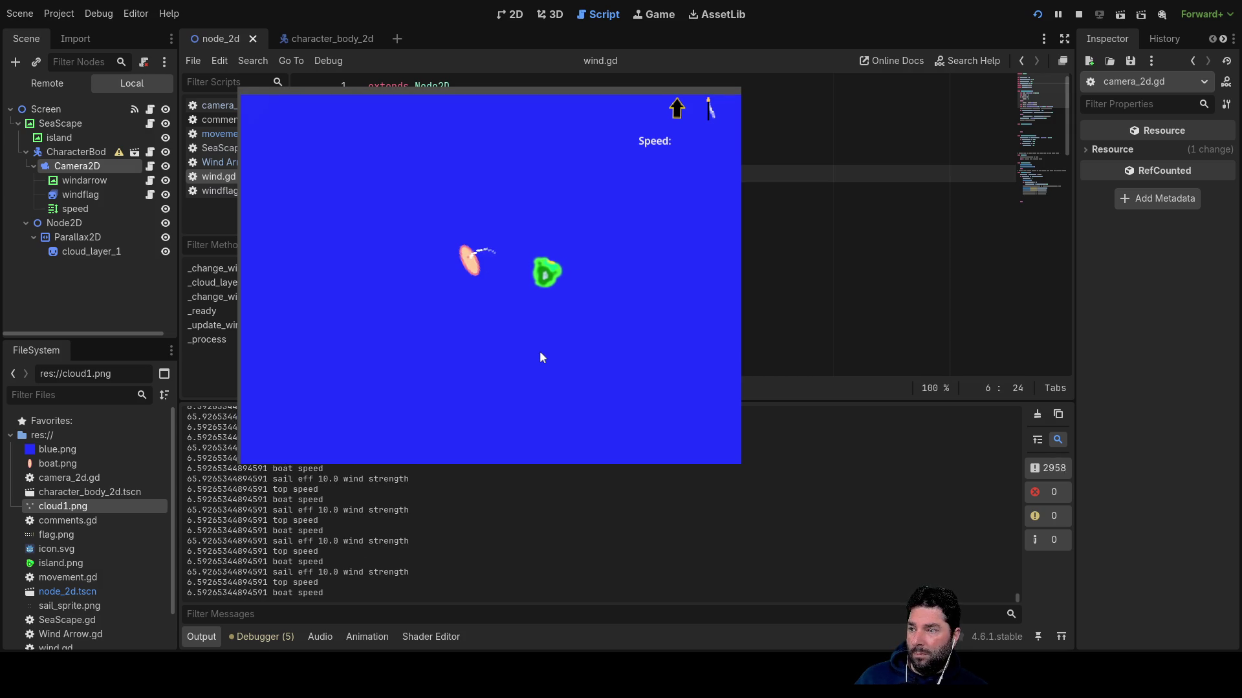
key("Up")
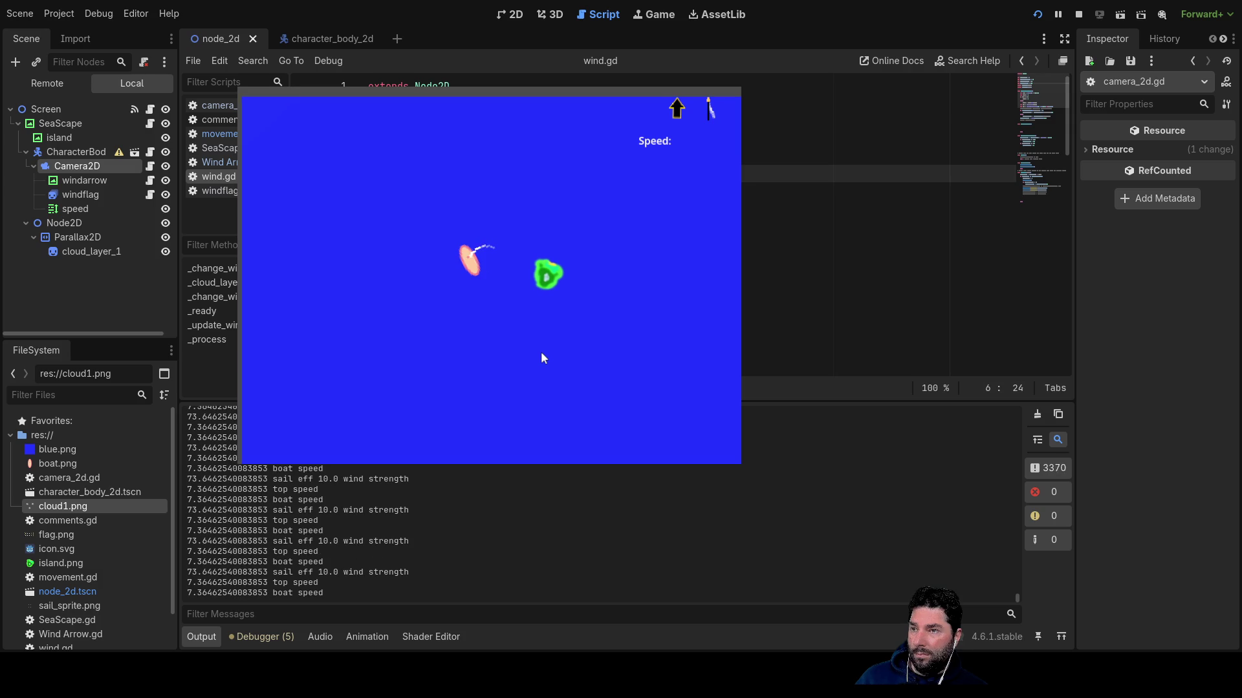
key("Up")
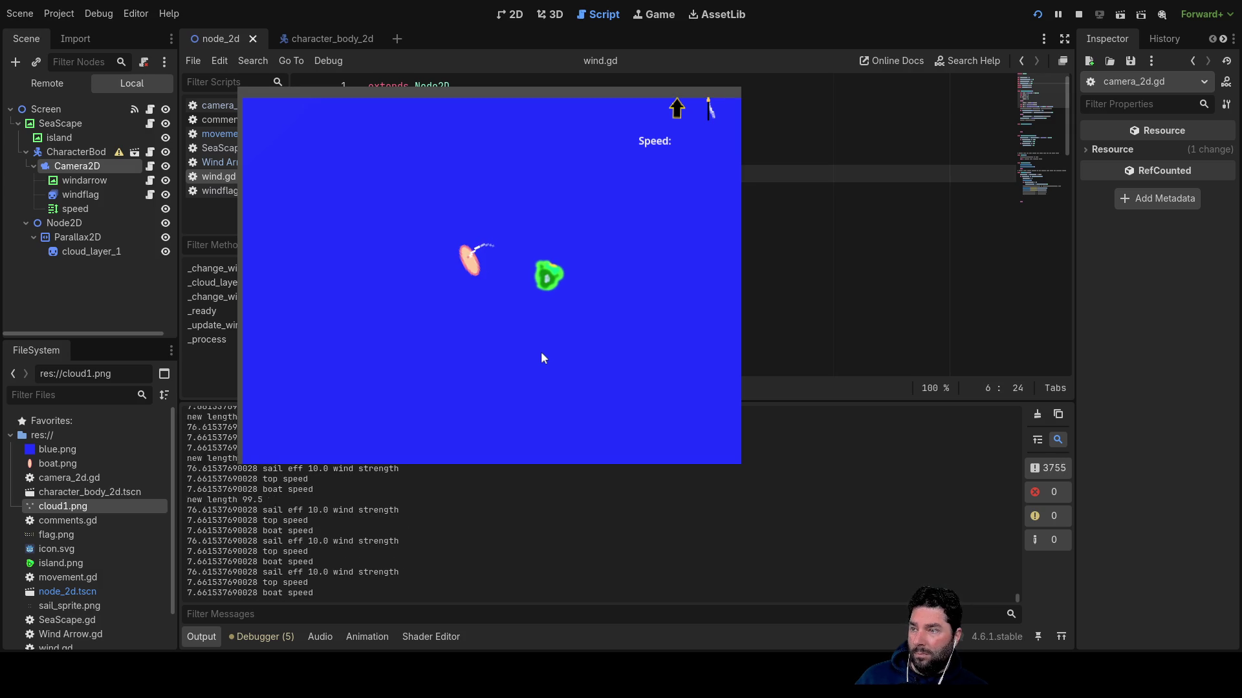
key("Up")
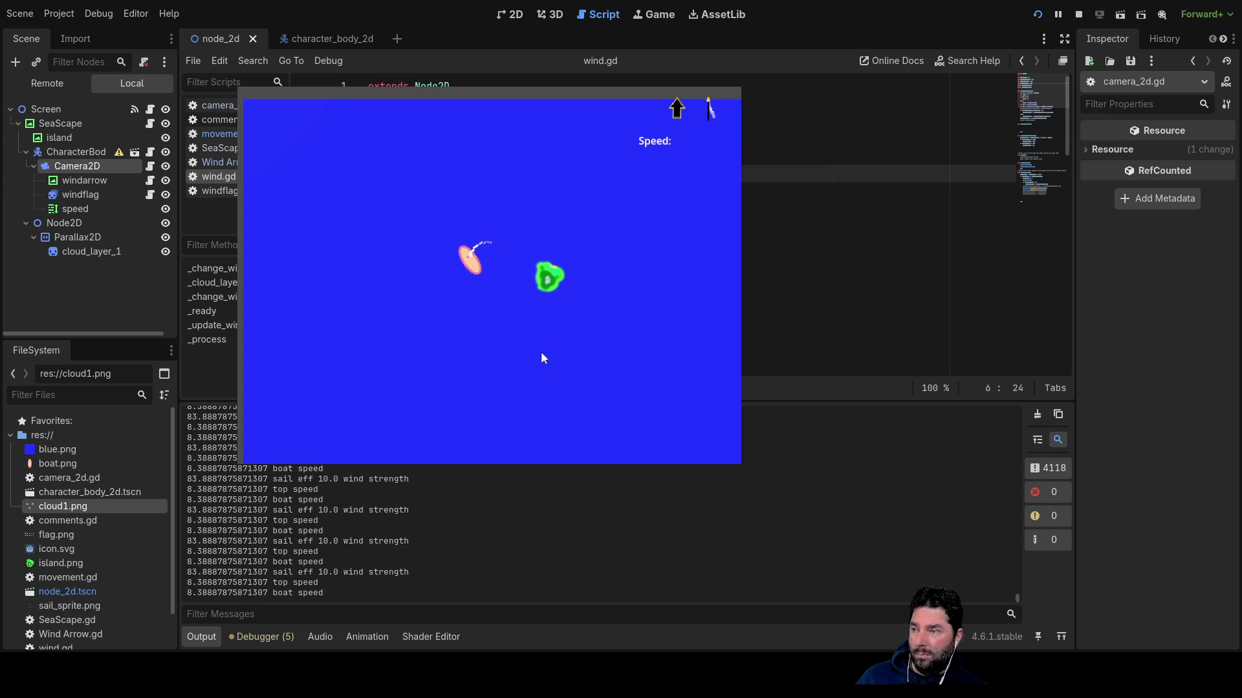
key("Up")
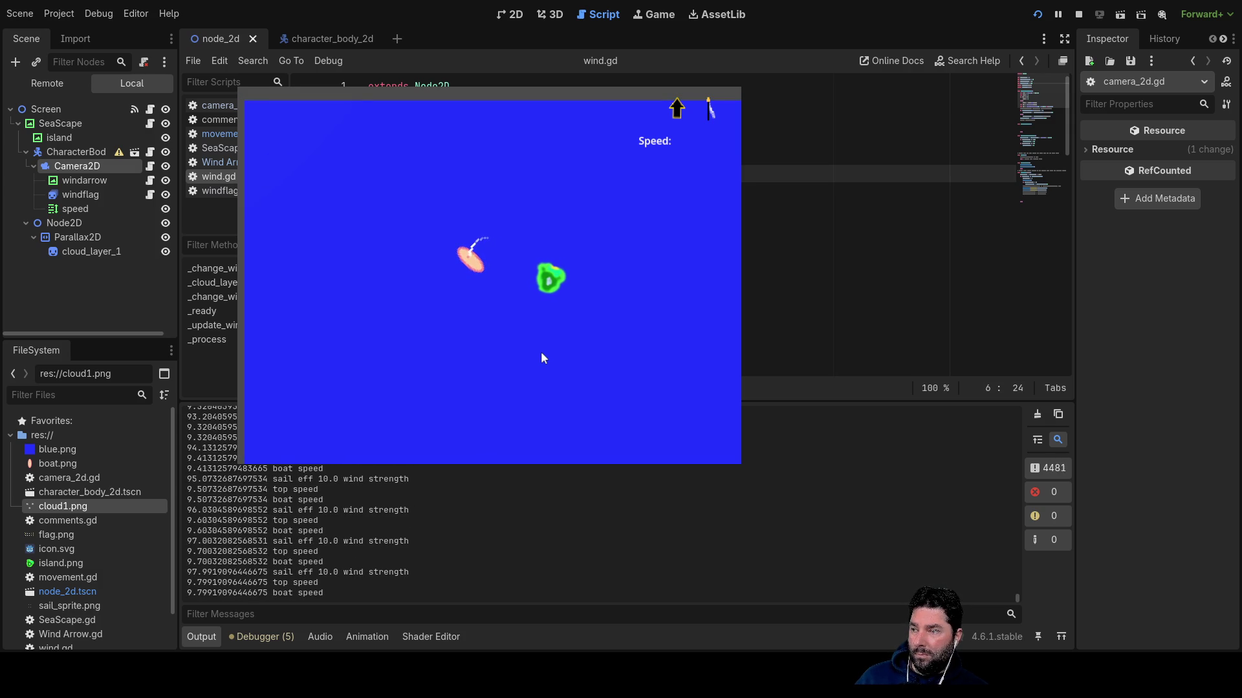
key("Up")
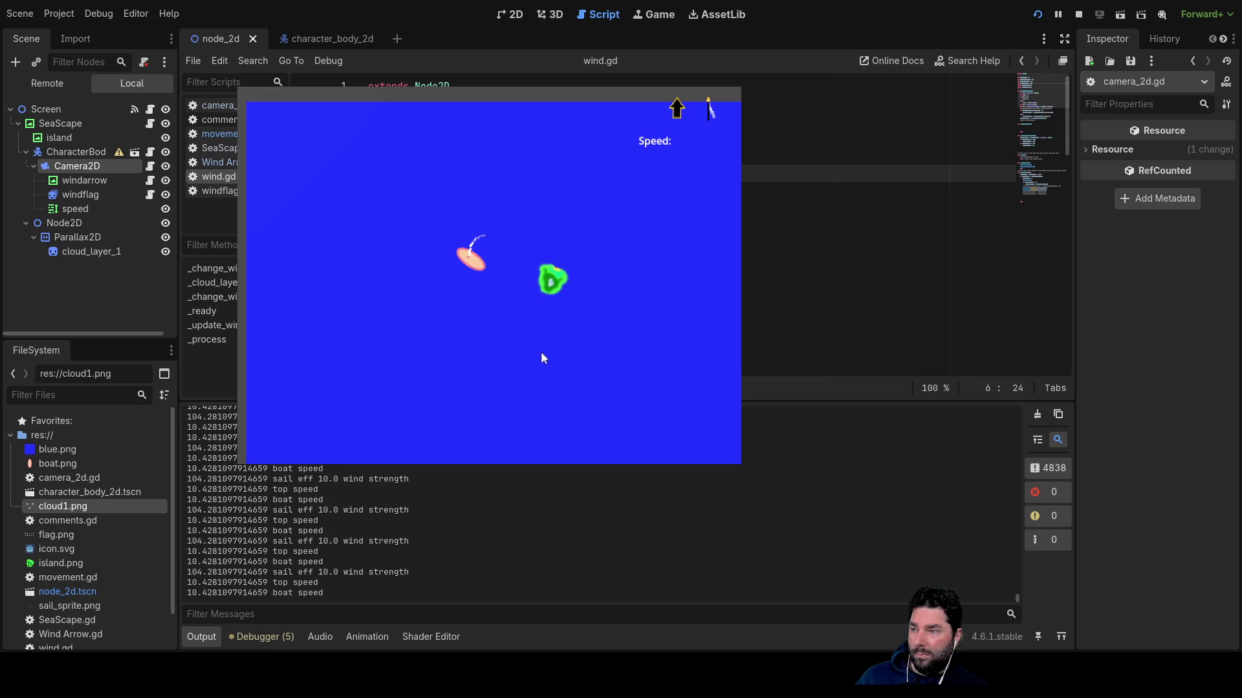
key("Up")
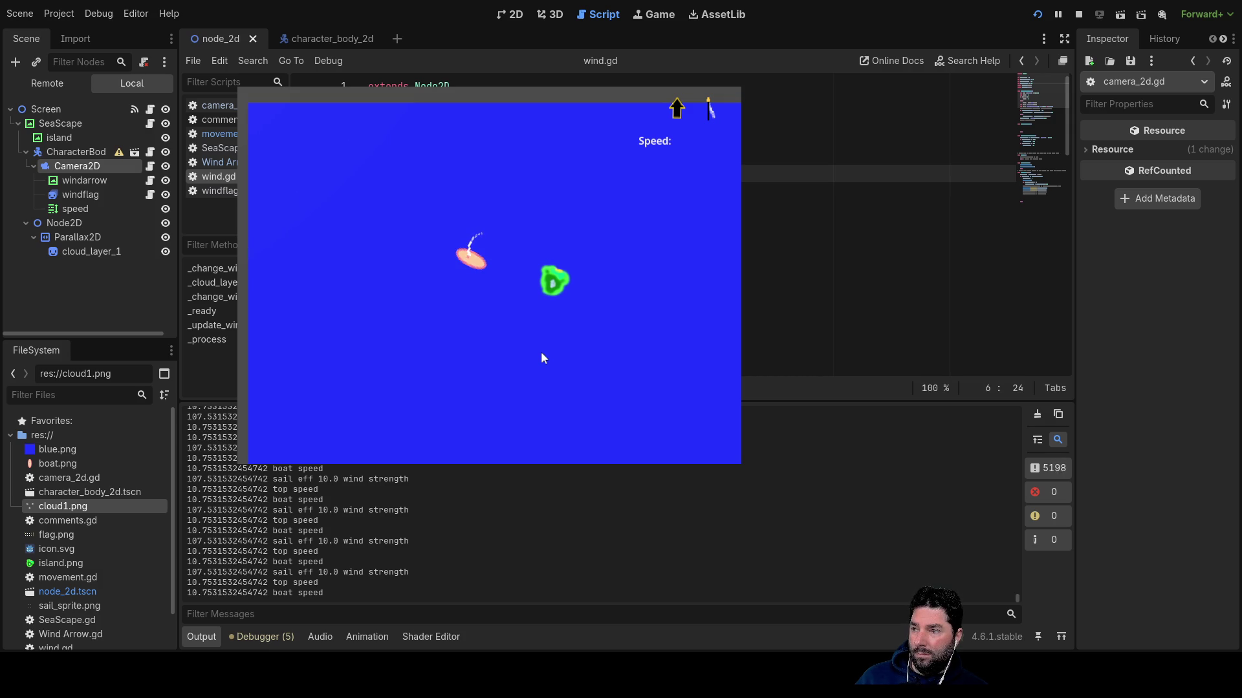
key("Up")
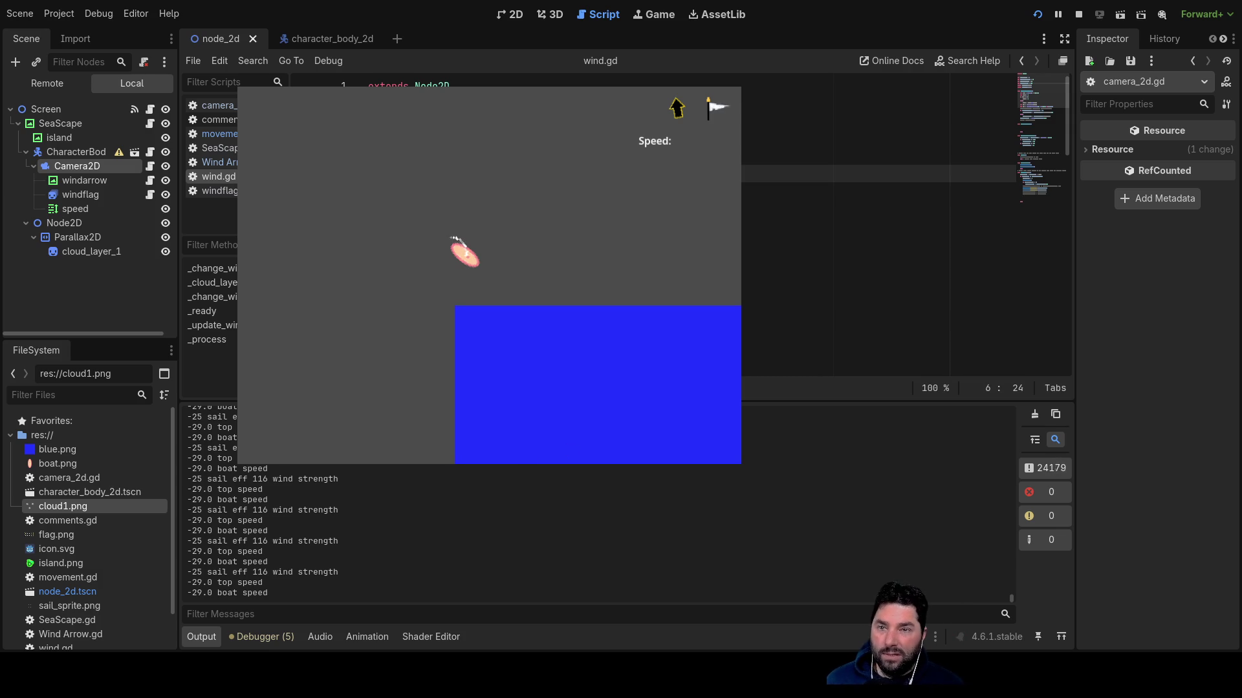
Filter the printed messages out of the Output log after the sail logs -25 efficiency.
left_click(1038, 471)
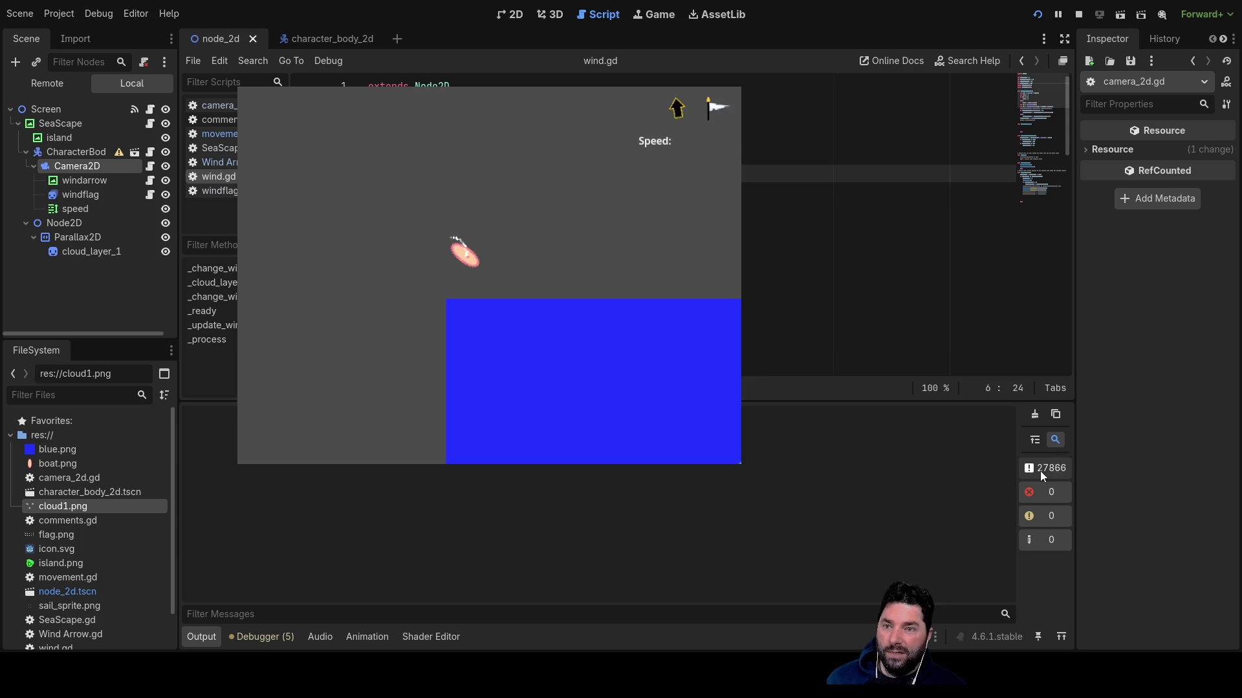
Re-show the Output messages, look through wind.gd, then open movement.gd and stop the game.
left_click(1040, 471)
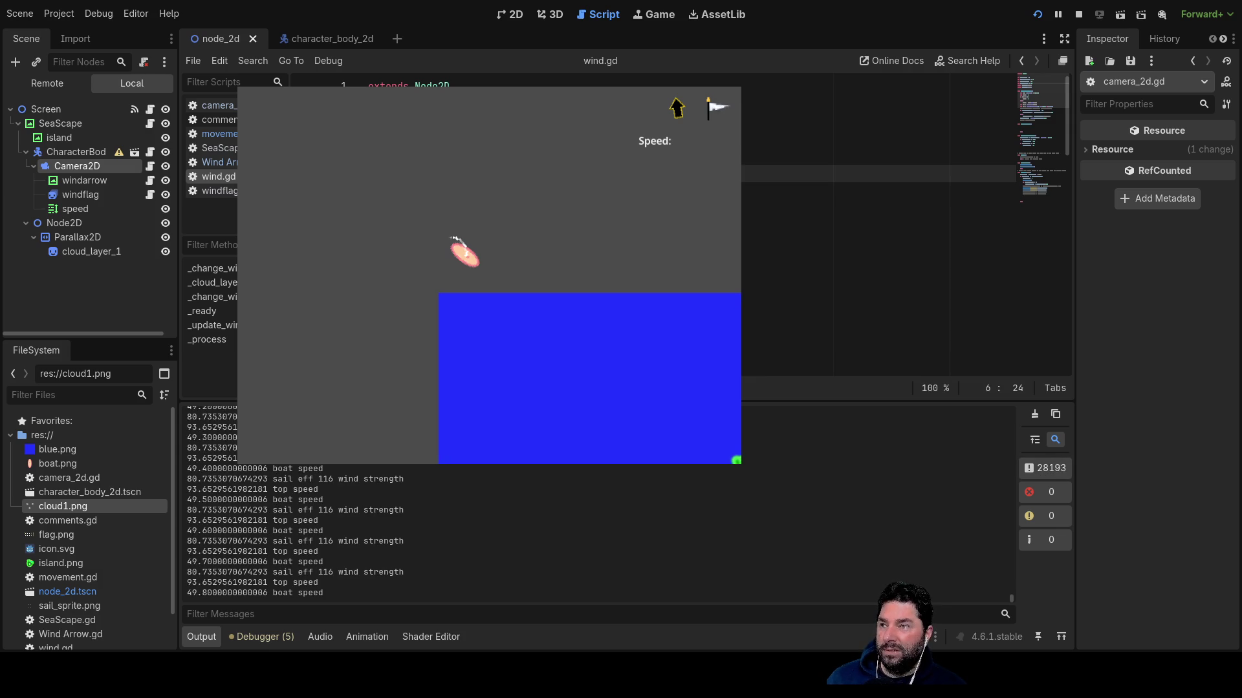
scroll(877, 226, "down", 10)
scroll(878, 226, "down", 4)
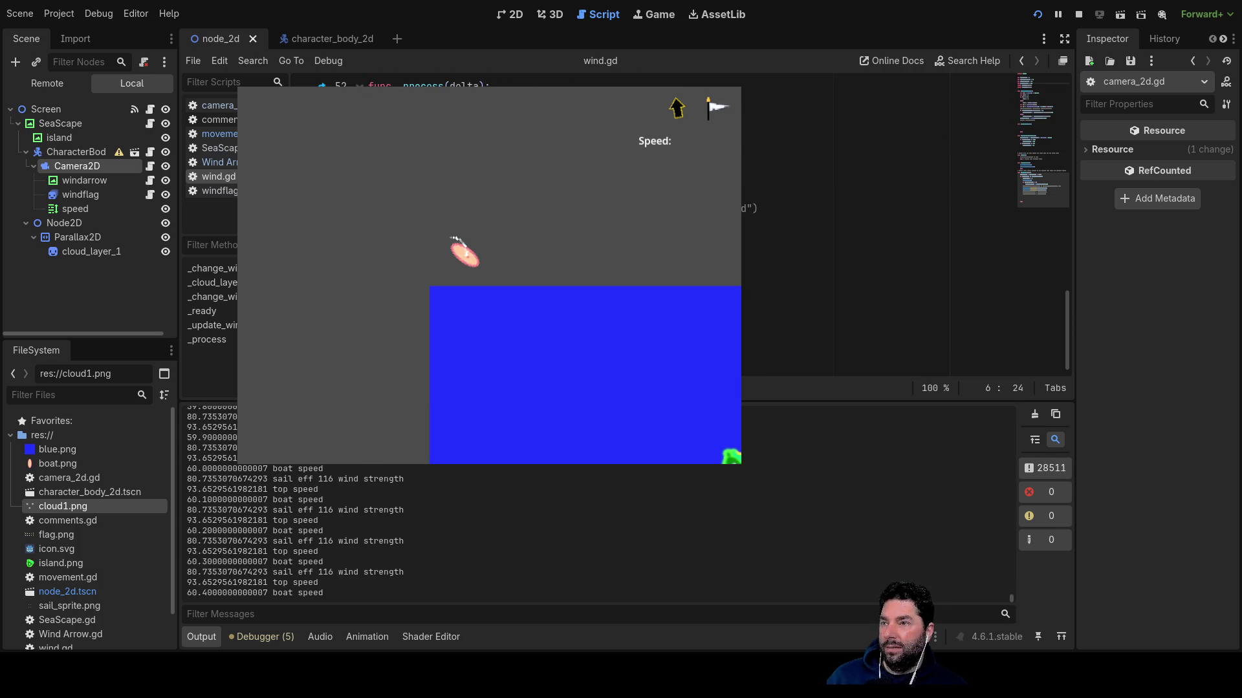
scroll(878, 226, "up", 1)
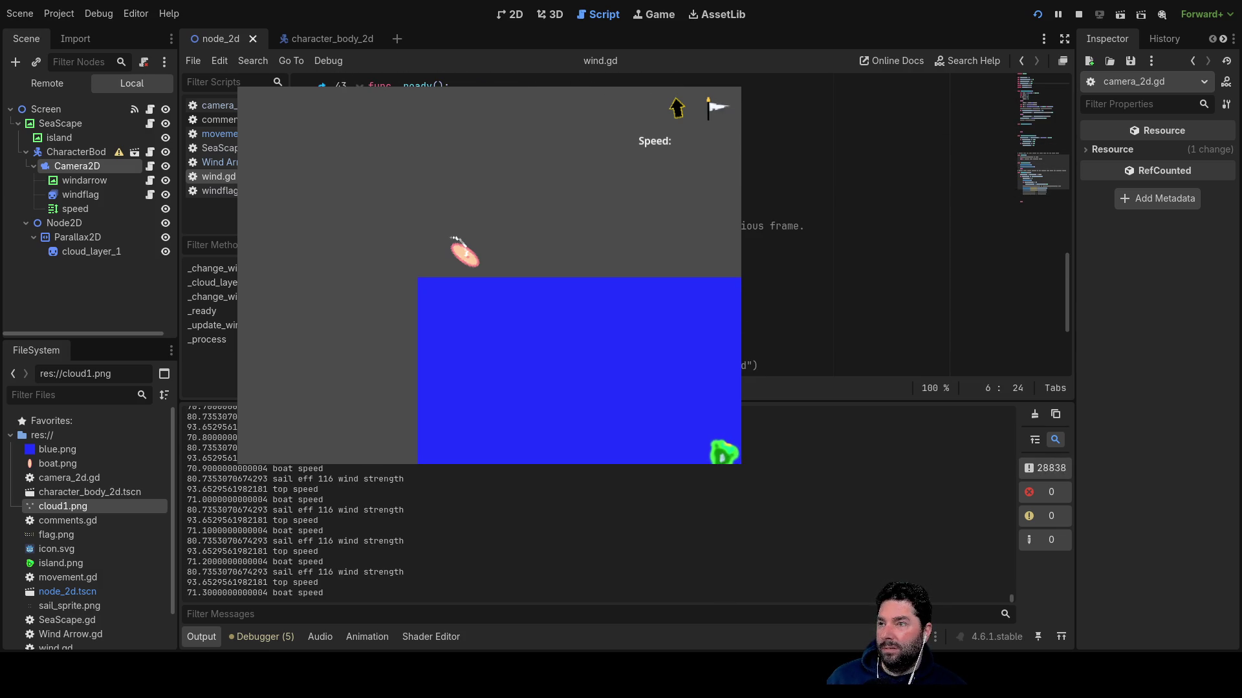
scroll(905, 226, "up", 10)
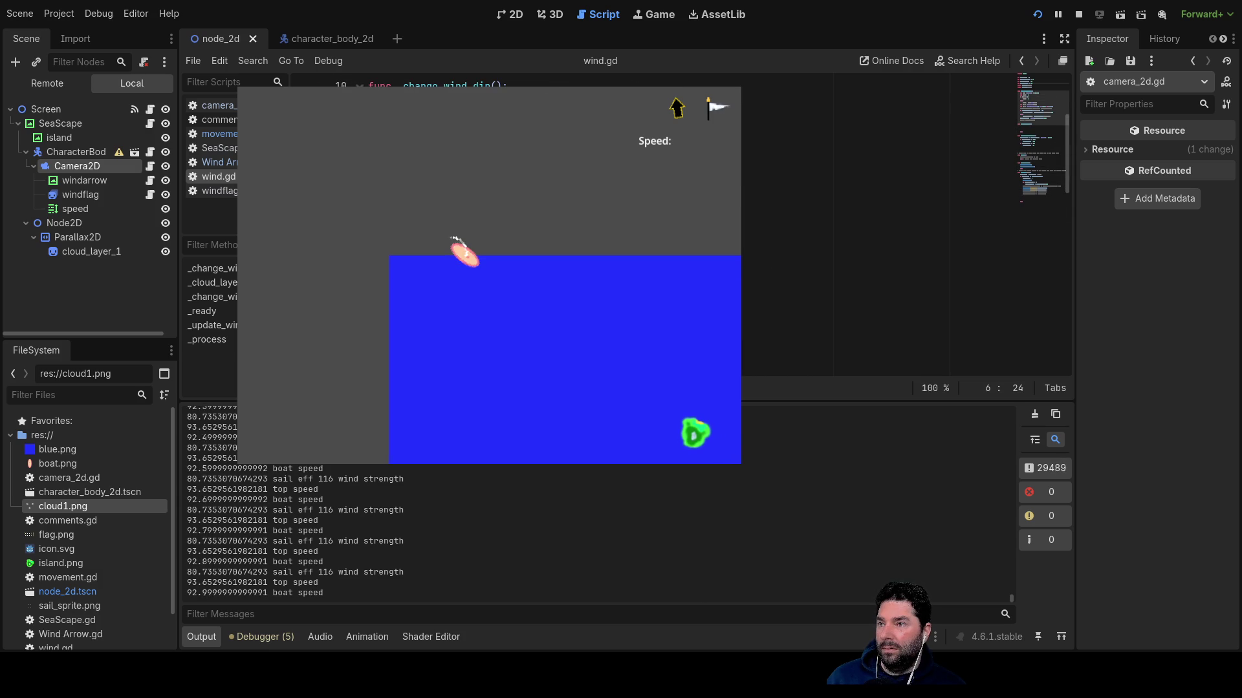
scroll(905, 227, "up", 3)
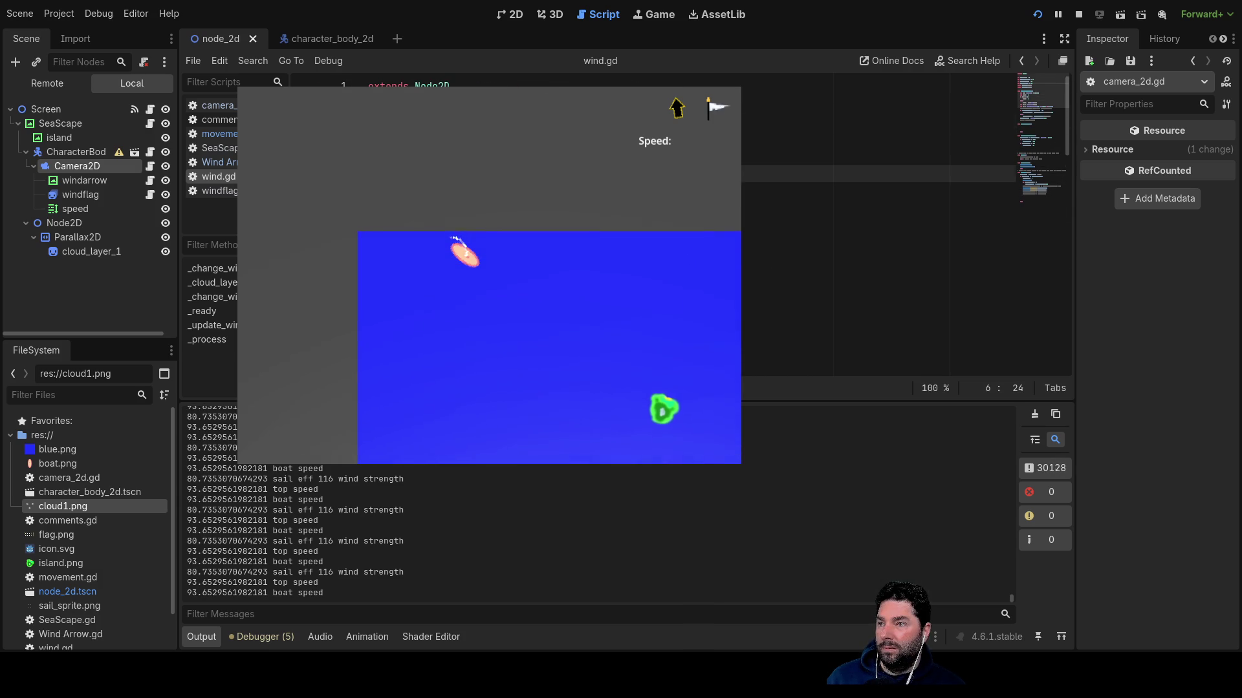
scroll(905, 227, "down", 7)
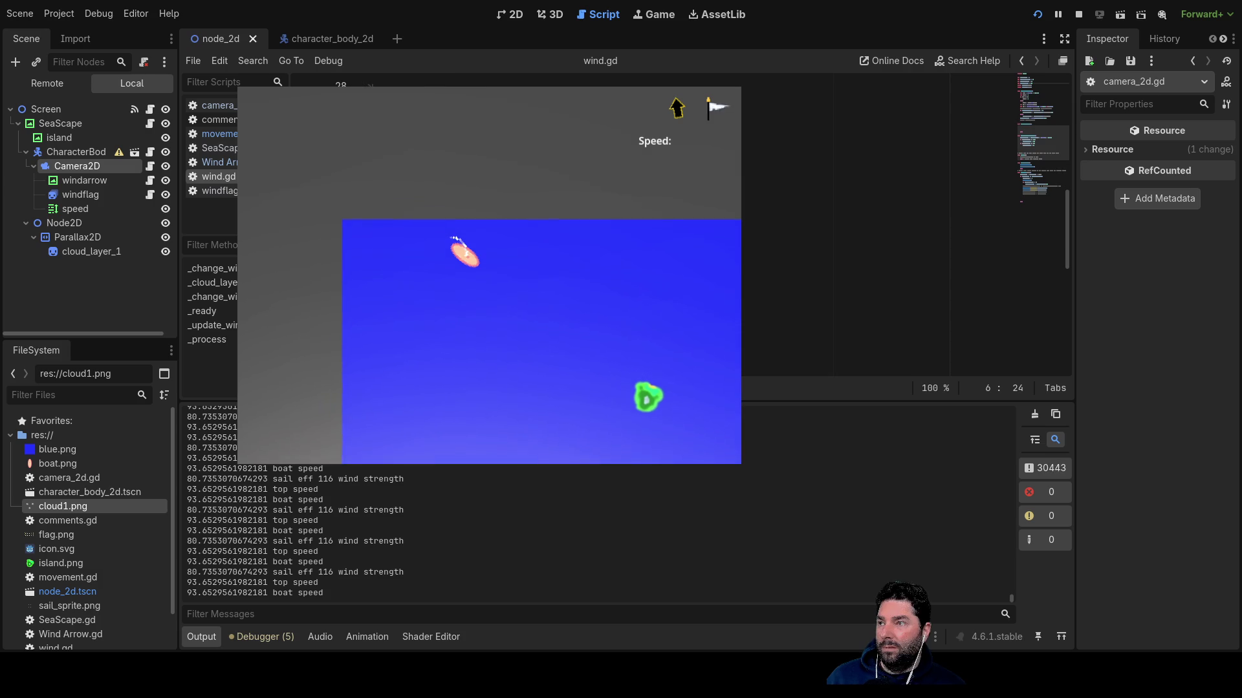
left_click(216, 135)
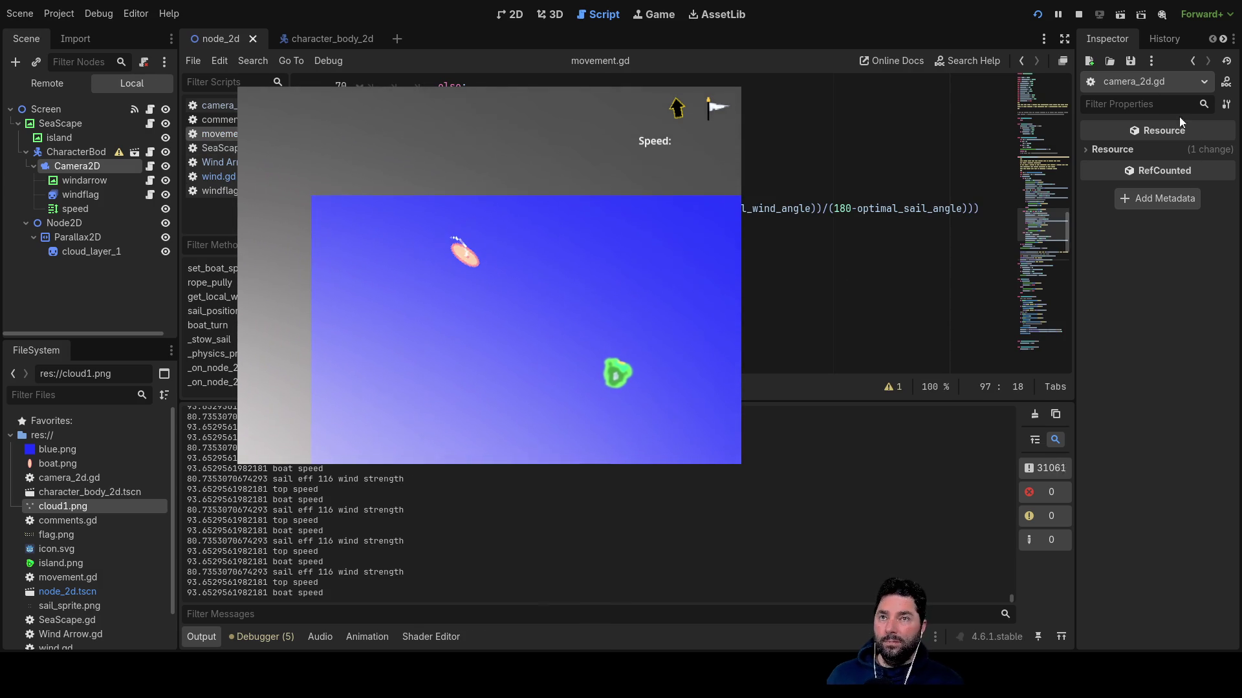
left_click(1078, 14)
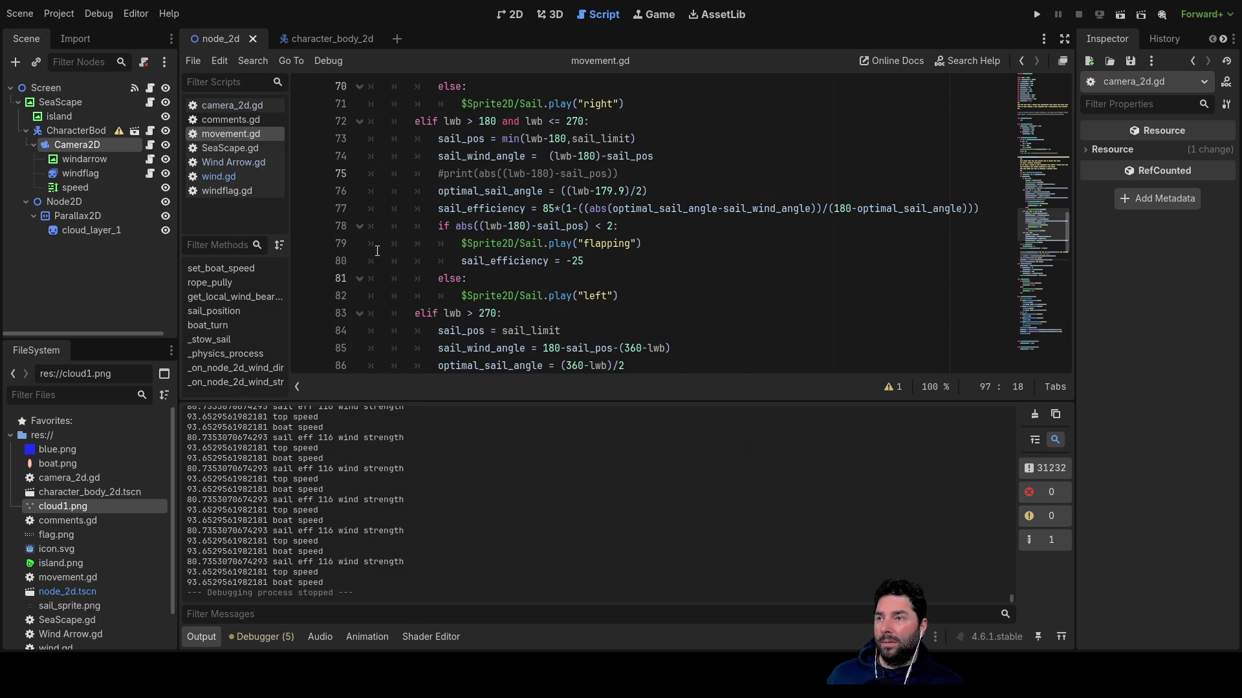
Comment out the sail efficiency print on line 93 of movement.gd.
scroll(483, 295, "up", 9)
scroll(483, 294, "up", 3)
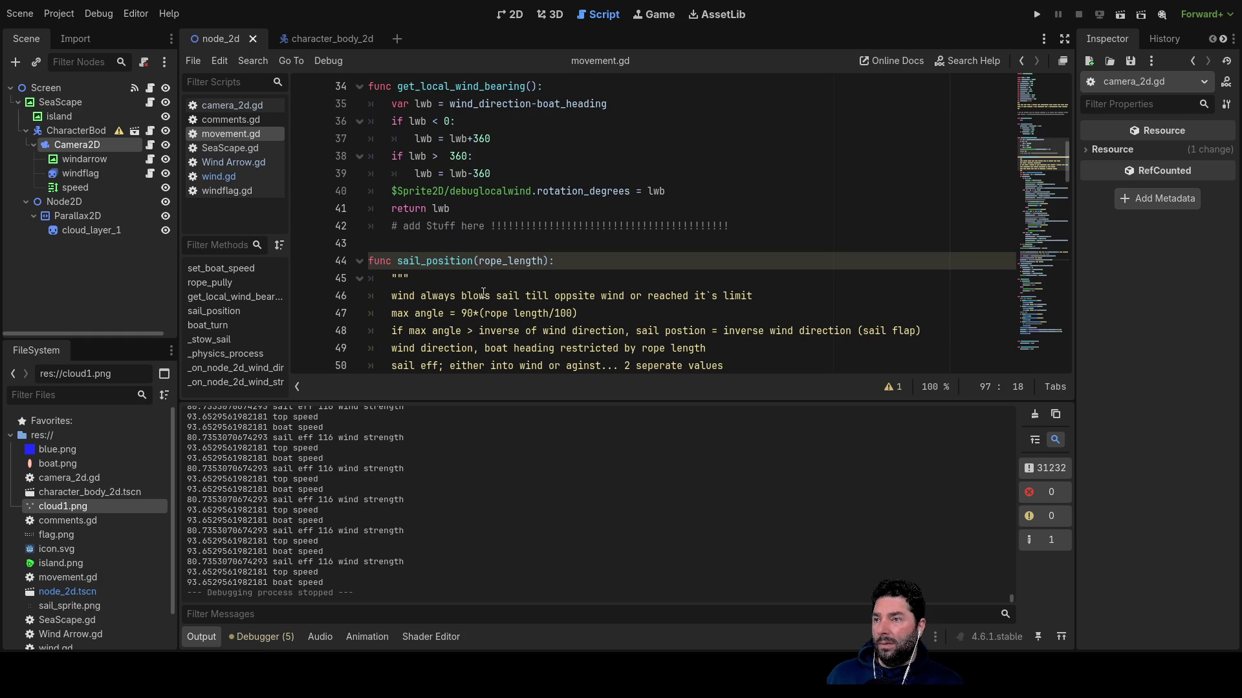
scroll(446, 258, "down", 5)
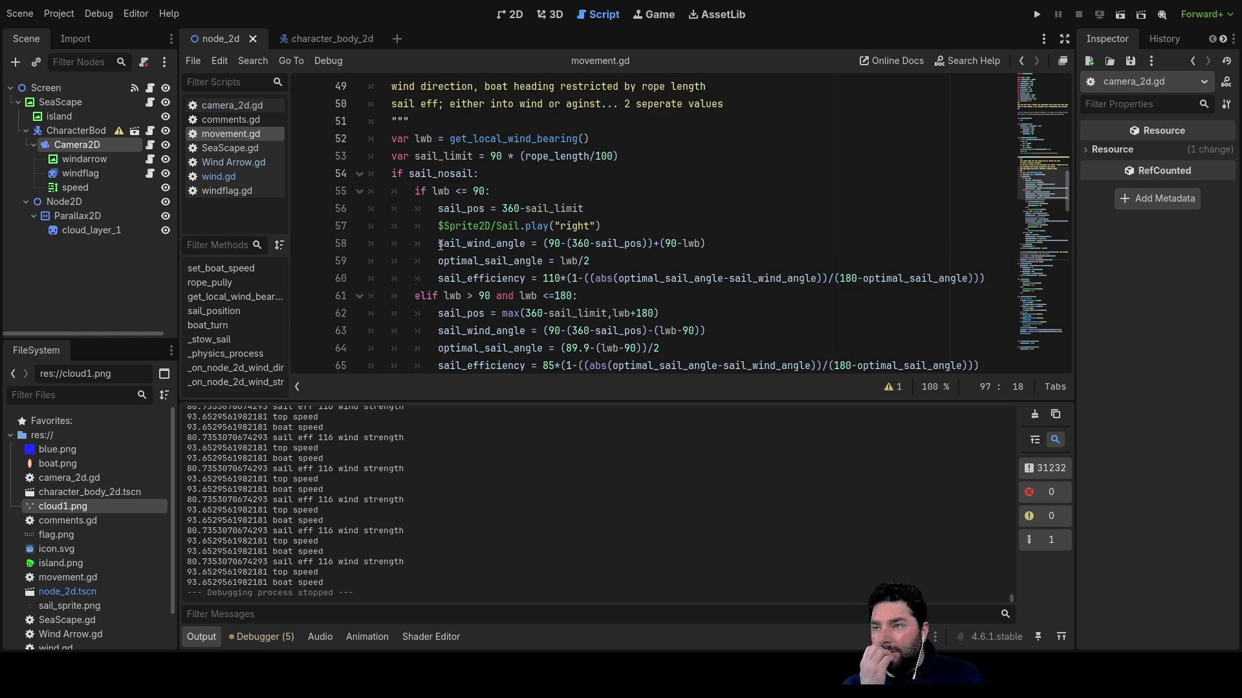
scroll(444, 283, "down", 2)
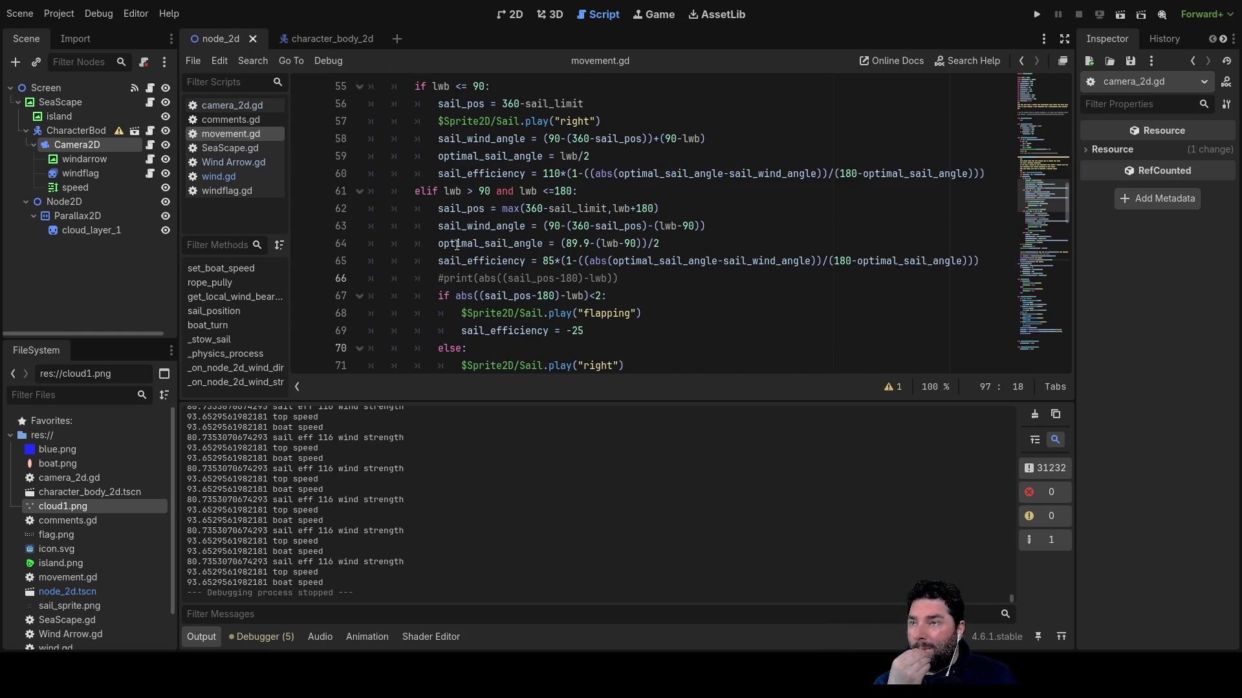
scroll(457, 244, "up", 2)
scroll(457, 244, "down", 6)
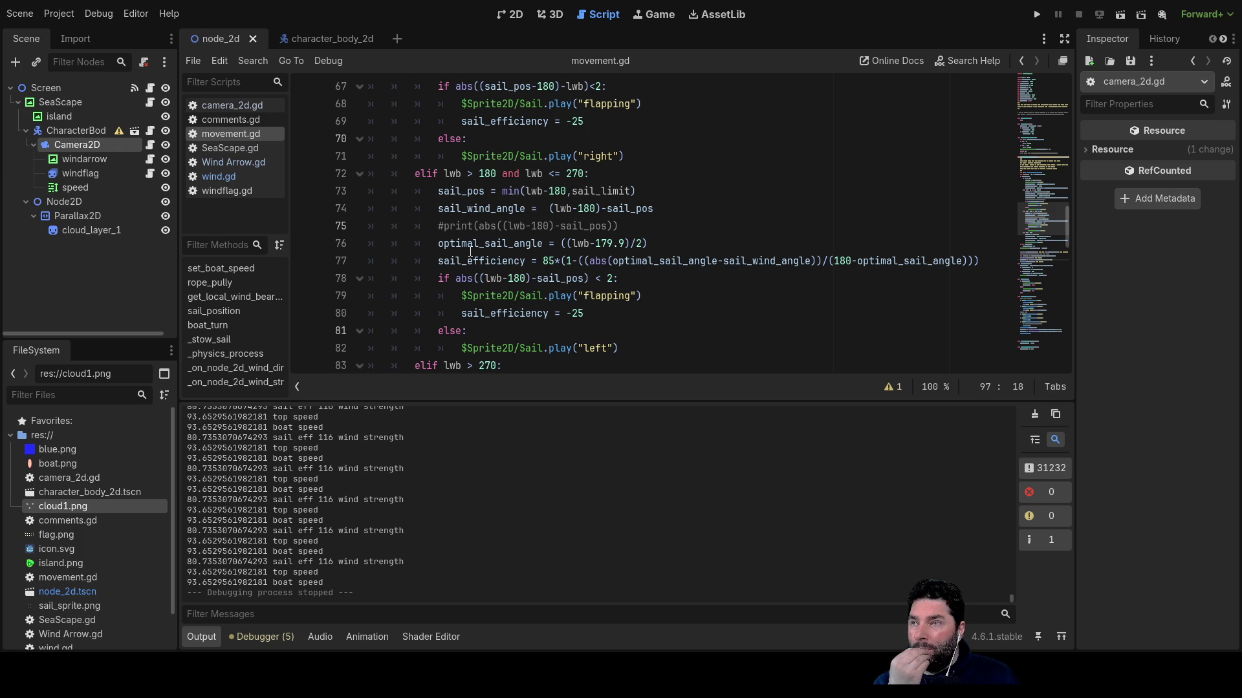
scroll(470, 253, "down", 6)
scroll(471, 175, "down", 1)
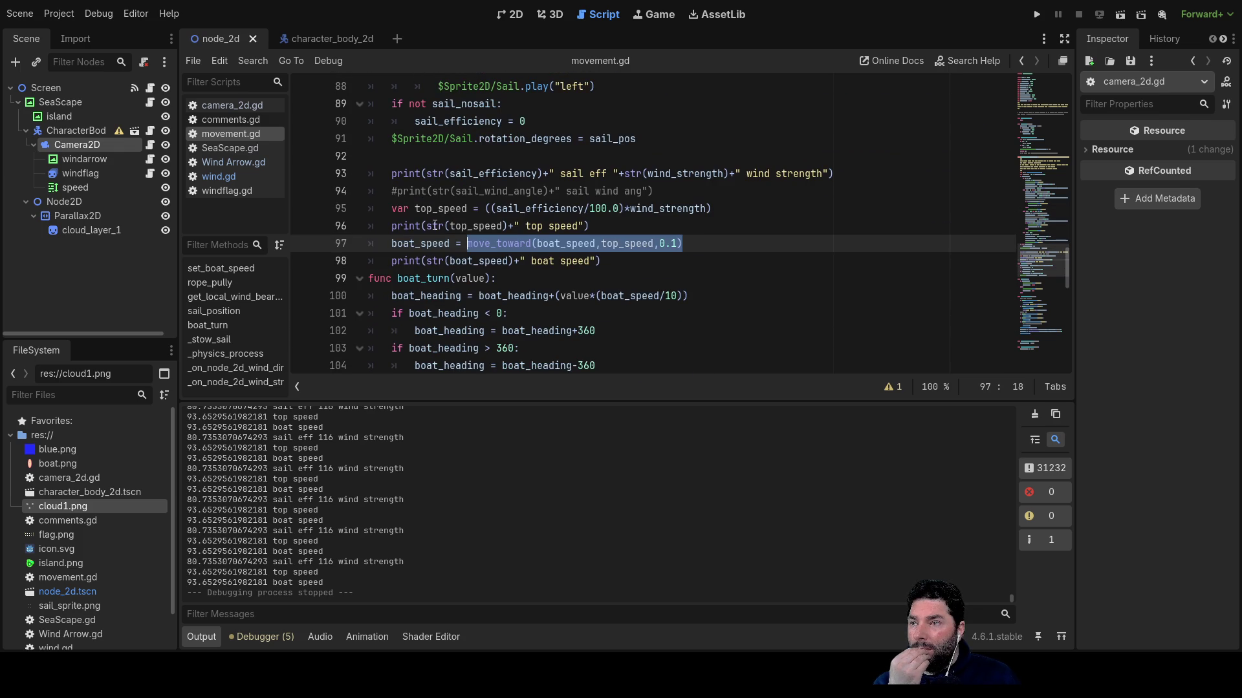
left_click(392, 174)
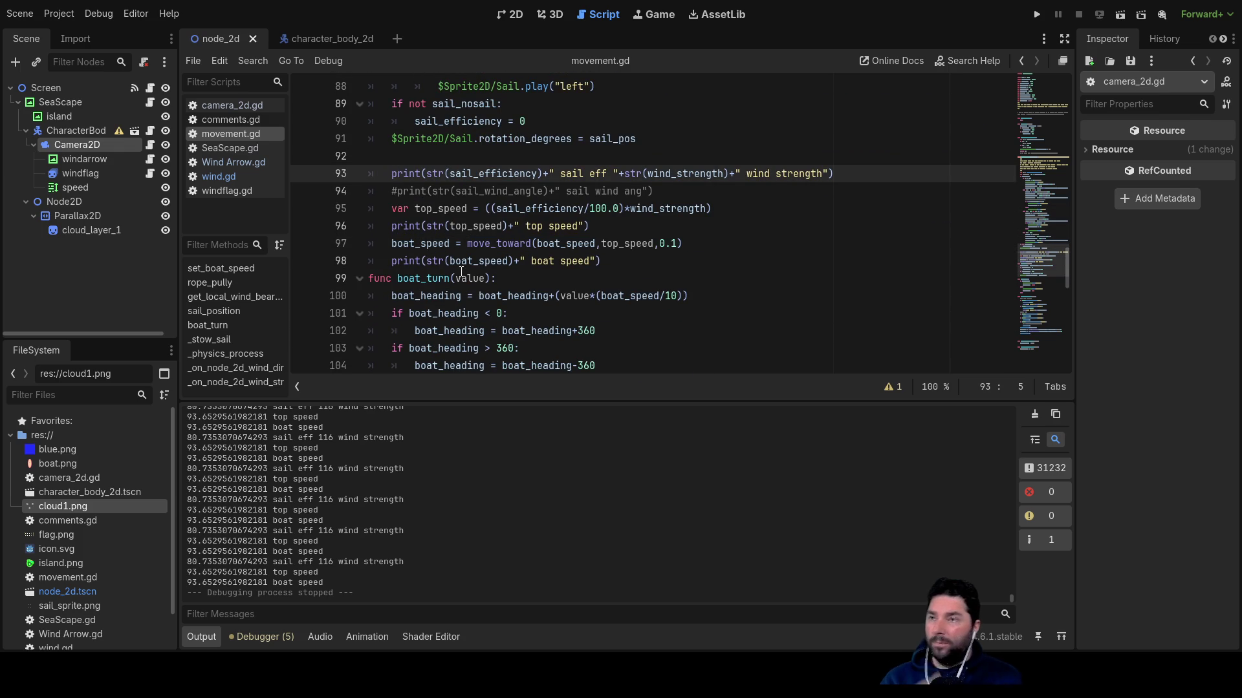
key("ctrl+k")
key("Down")
key("Down")
key("Down")
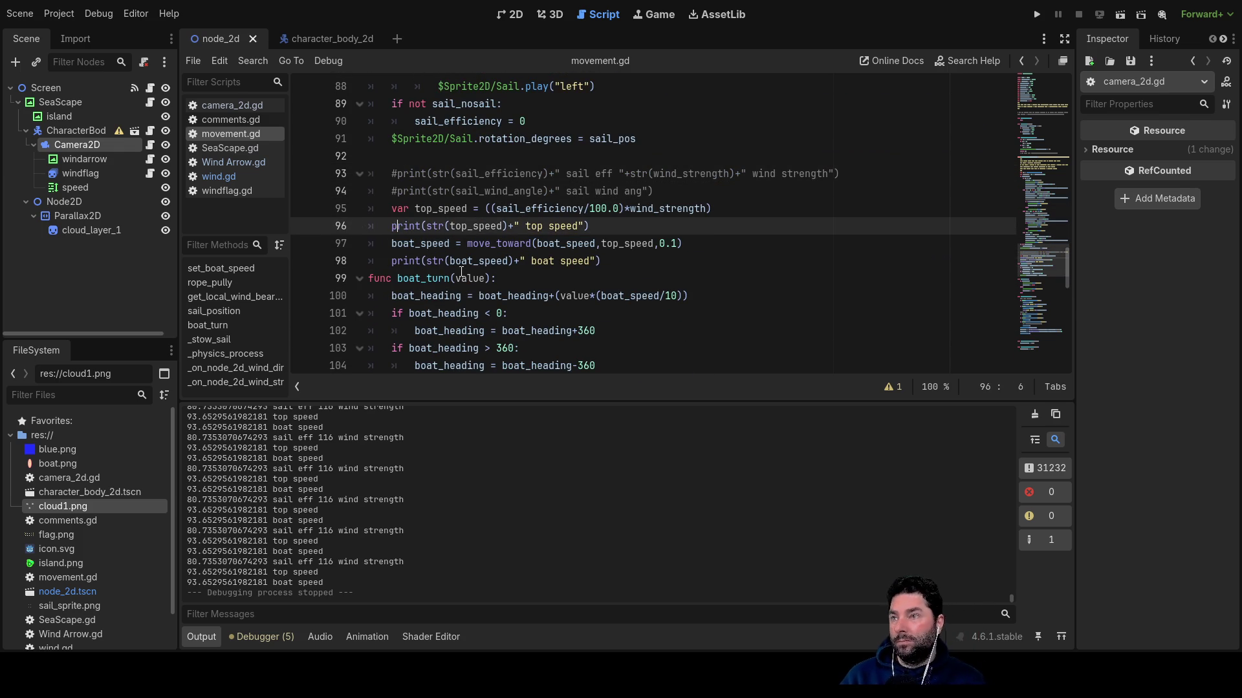
Comment out the top speed and boat speed prints, then add a new line after boat_speed.
key("ctrl+k")
key("Down")
key("Down")
key("ctrl+k")
key("Up")
key("Up")
key("Down")
key("Down")
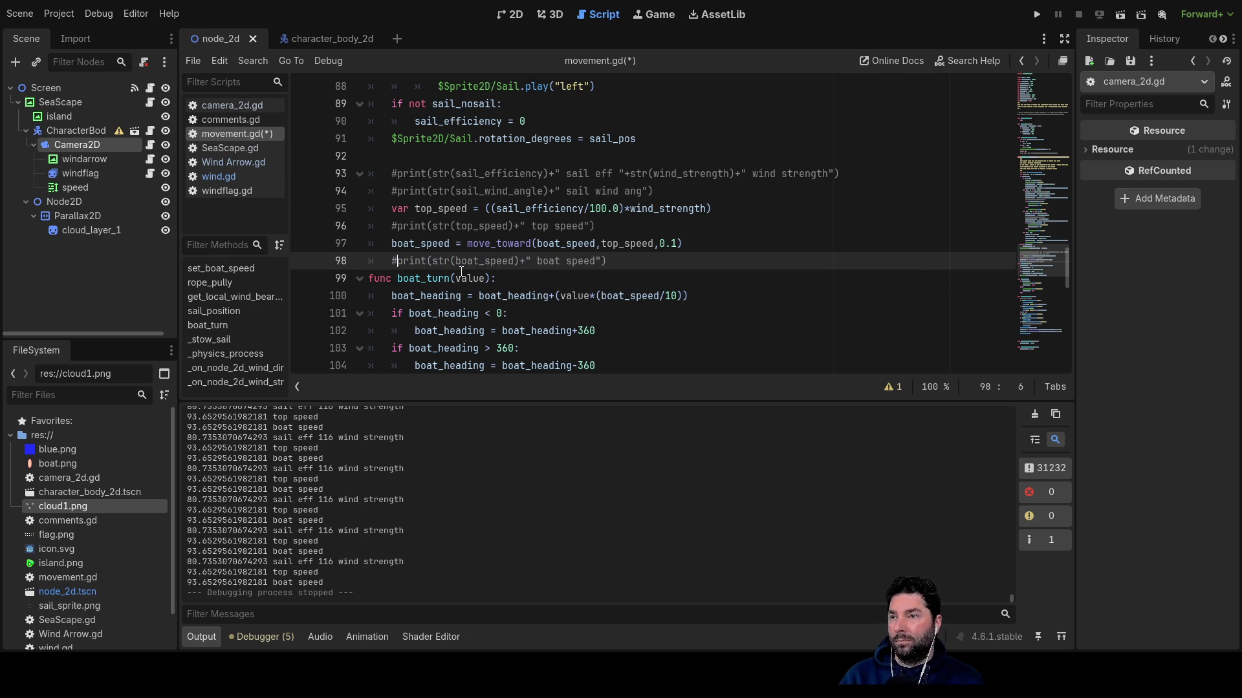
key("ctrl+shift+Return")
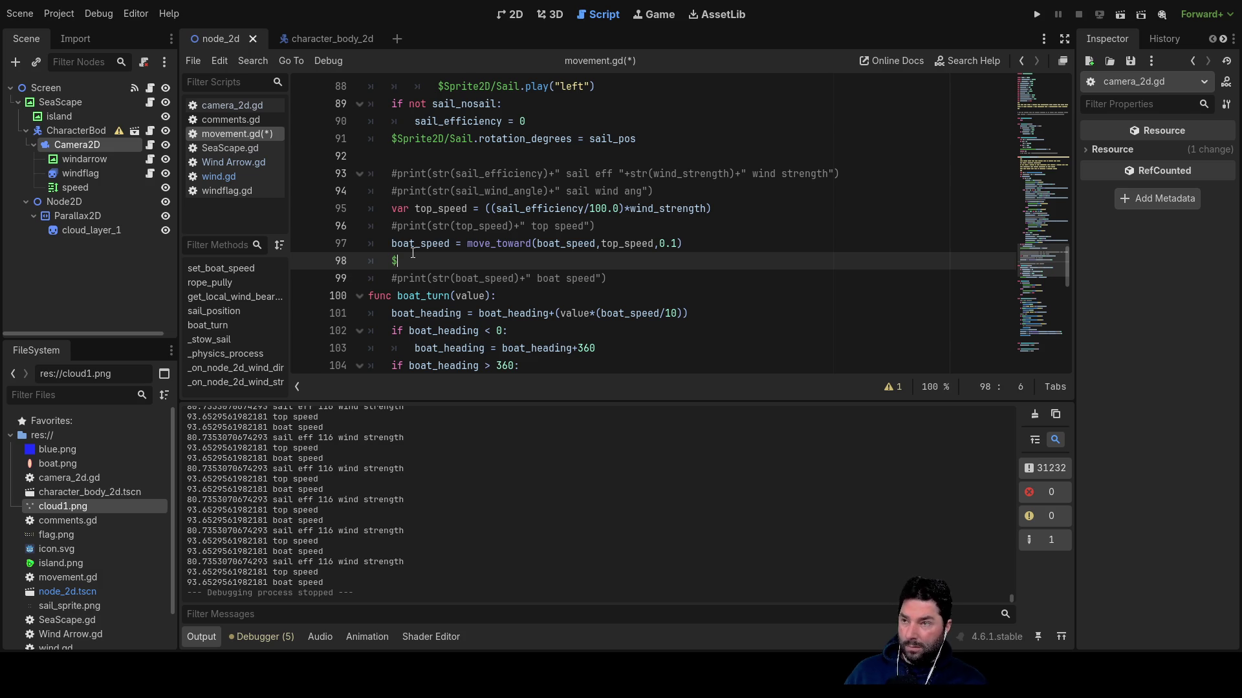
Start line 98 with $Camera2D/speed and pick its .text property from autocomplete.
type("$spee")
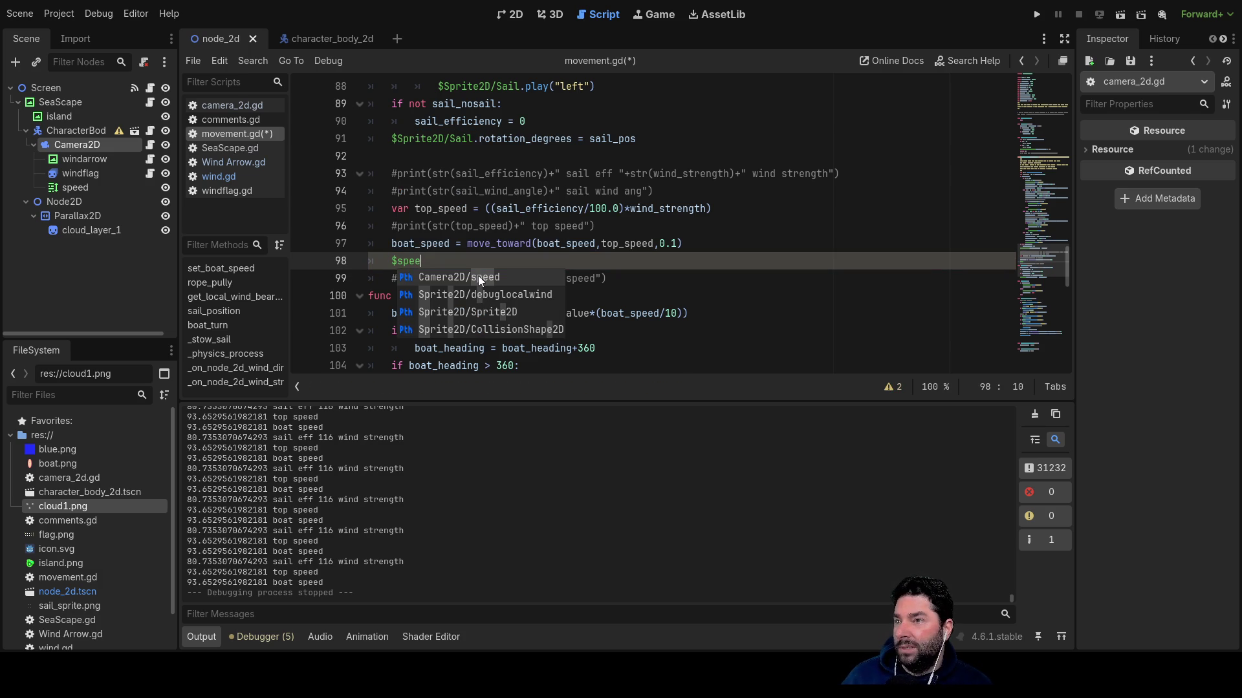
double_click(452, 272)
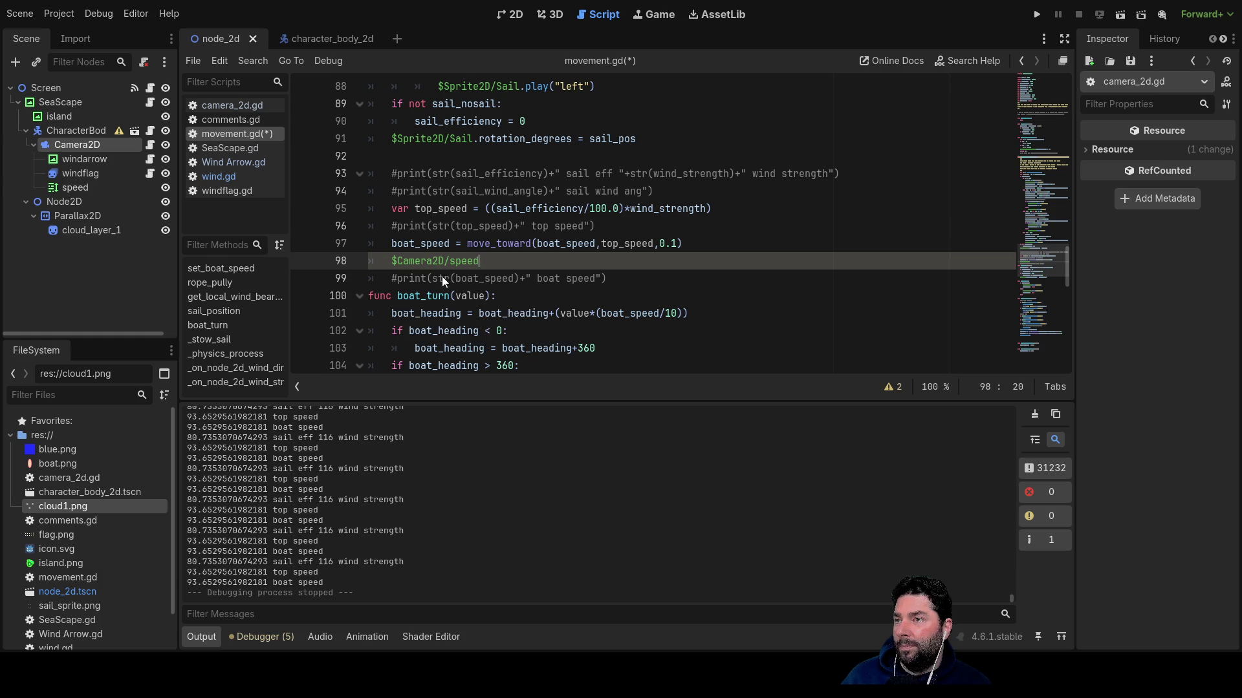
type(".")
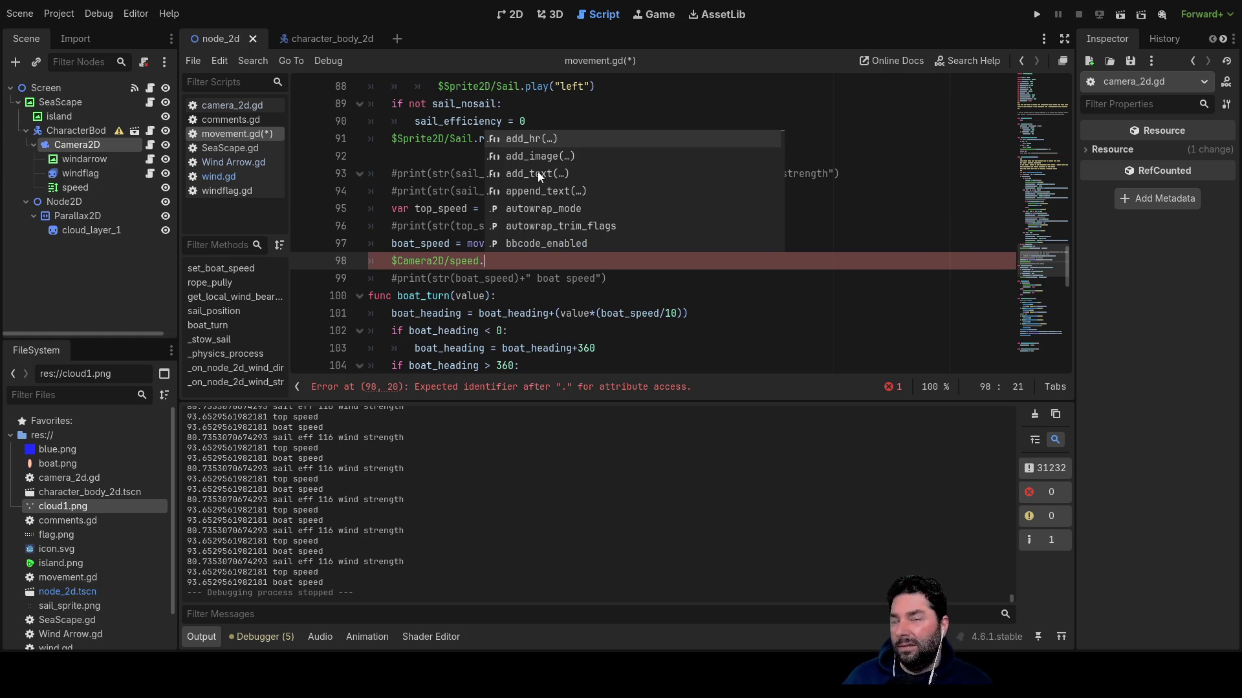
scroll(543, 181, "down", 3)
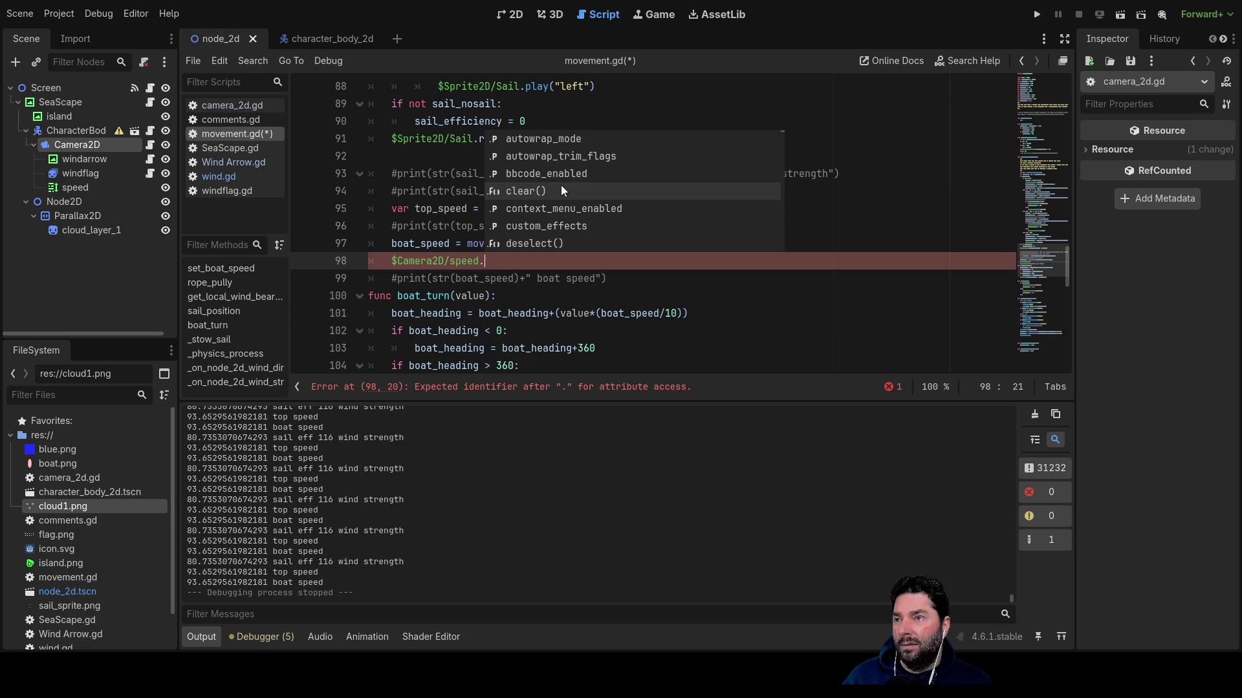
scroll(561, 185, "down", 1)
scroll(573, 185, "down", 2)
scroll(573, 185, "down", 10)
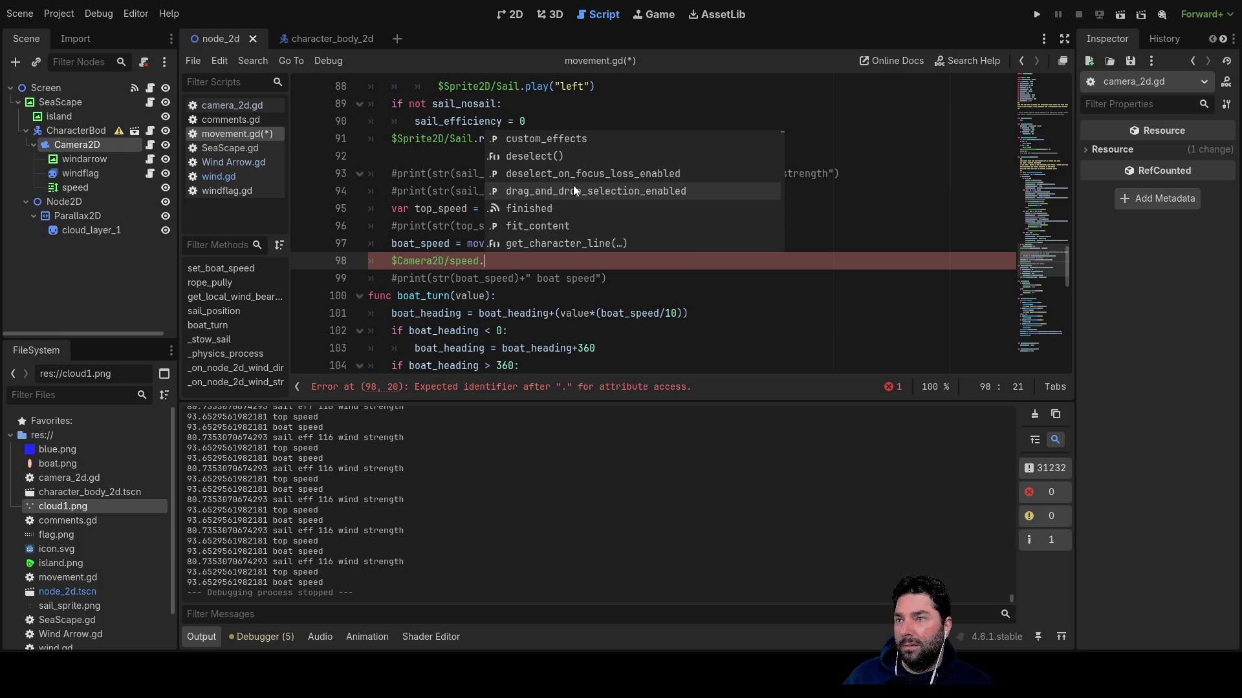
scroll(573, 186, "down", 10)
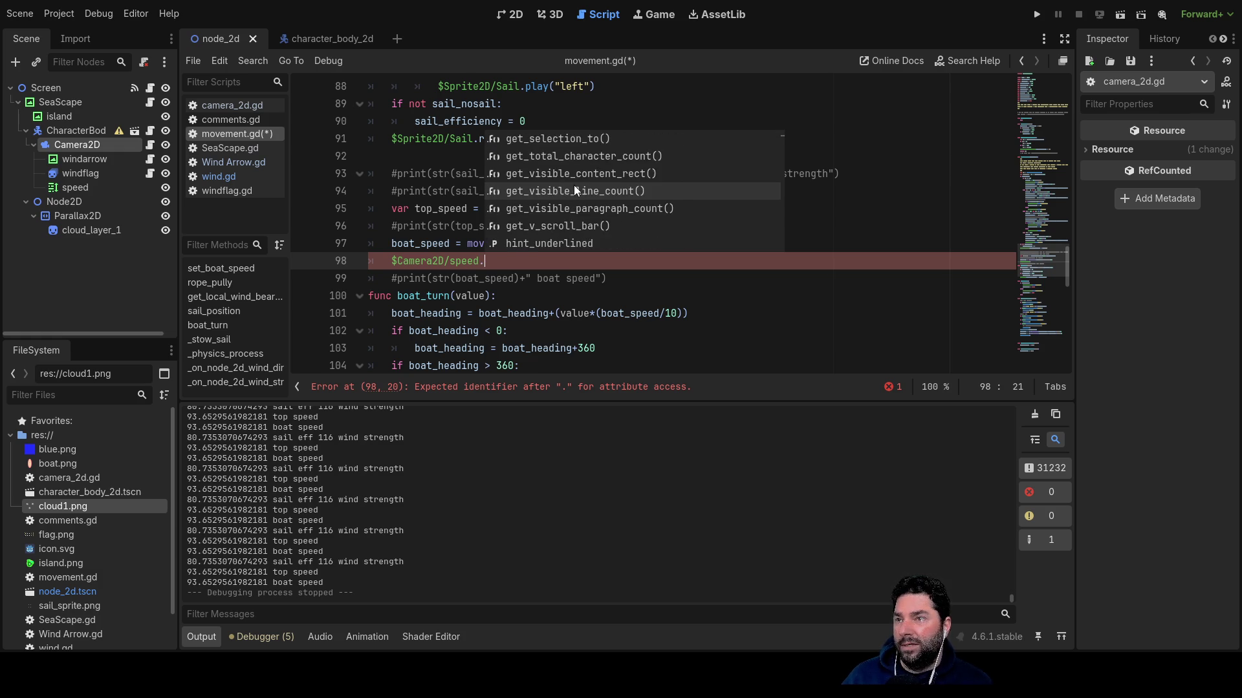
scroll(573, 185, "down", 10)
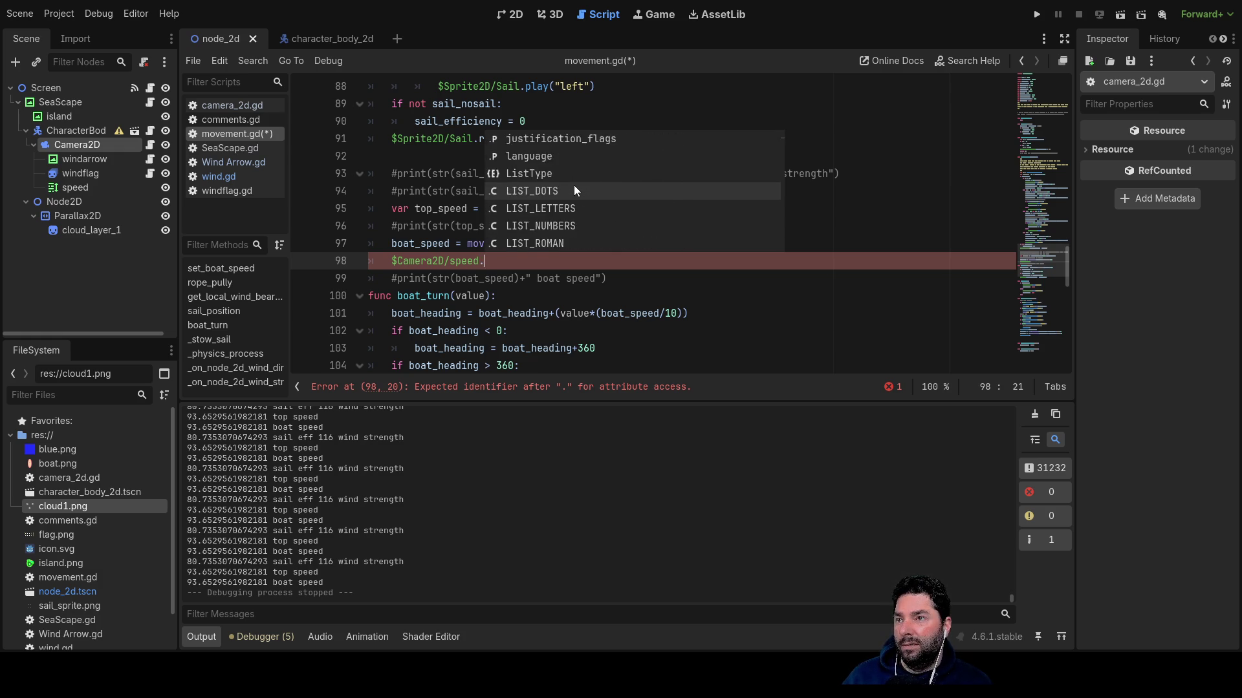
scroll(576, 183, "down", 10)
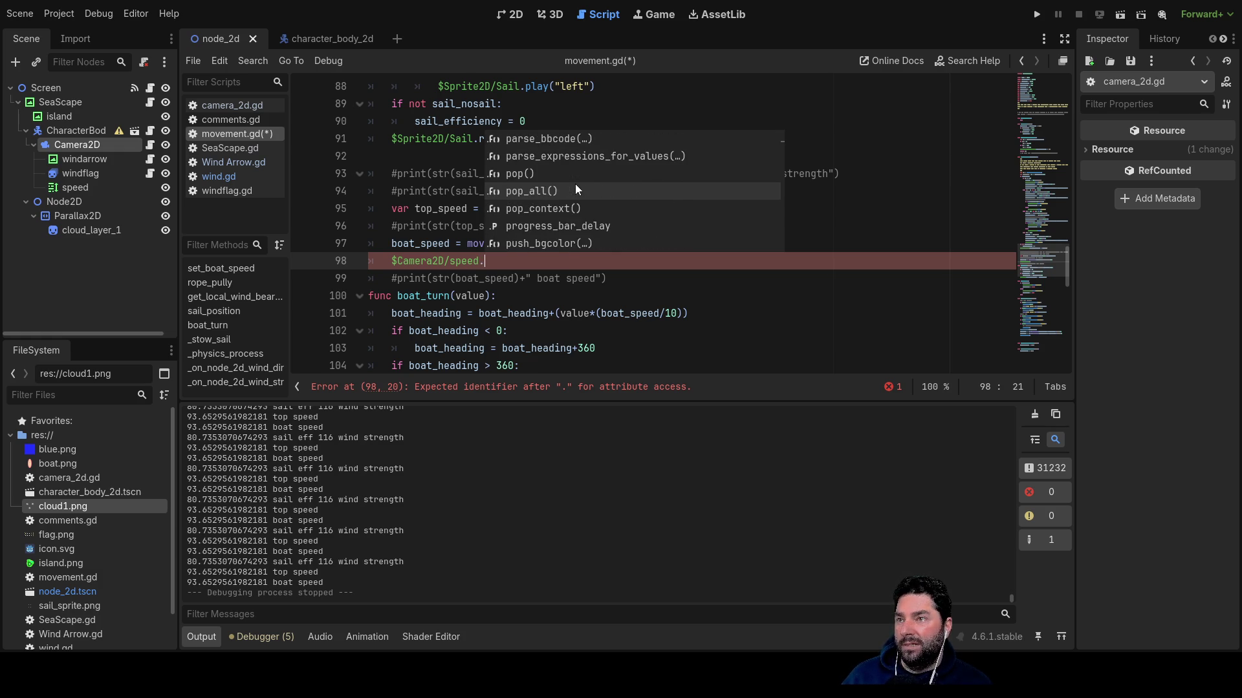
scroll(576, 184, "down", 10)
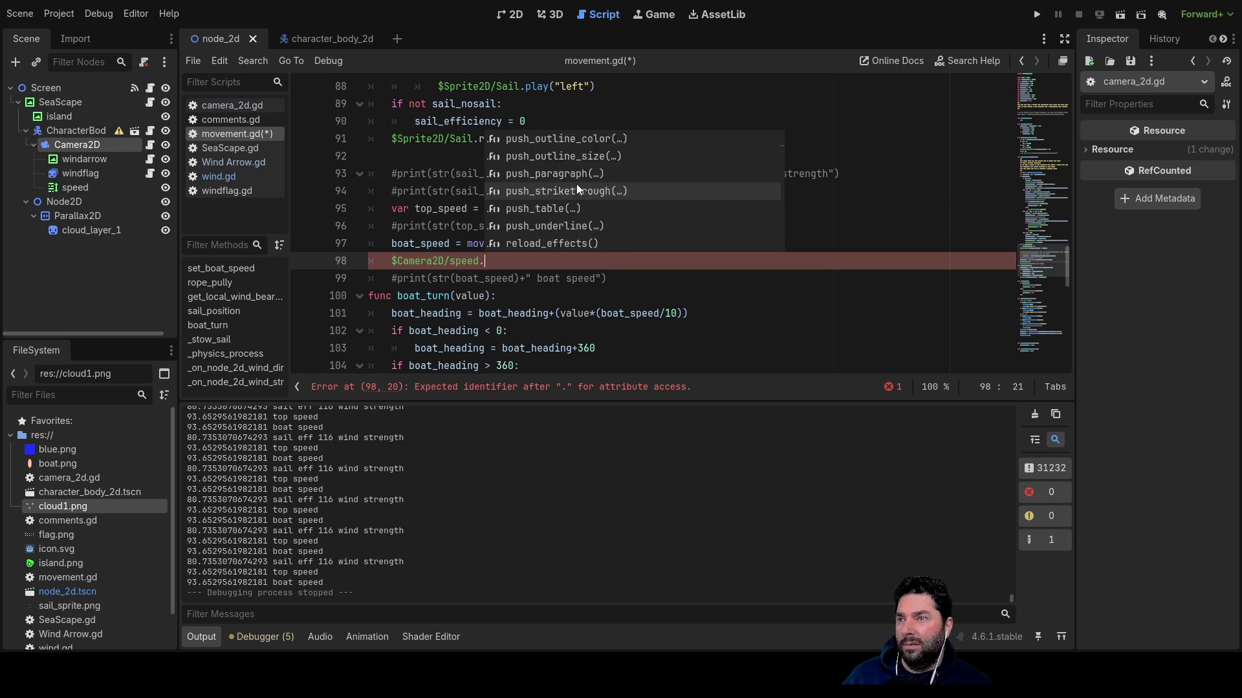
scroll(577, 187, "down", 10)
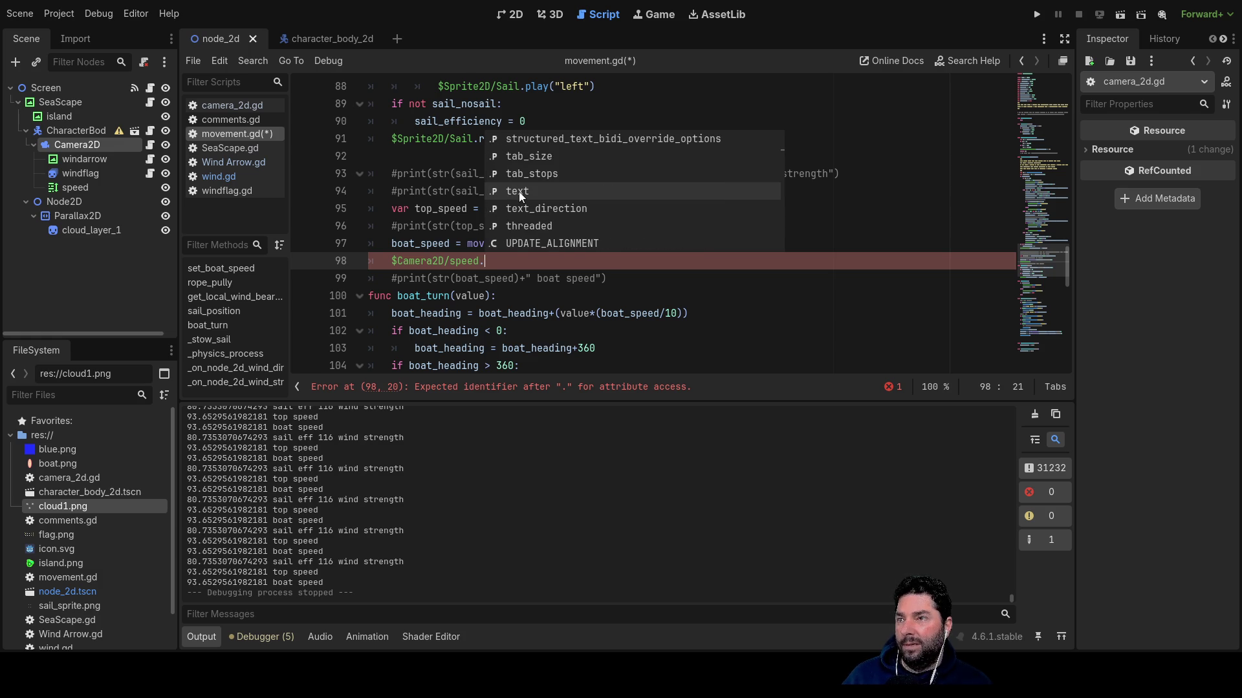
double_click(521, 209)
Assign the label text = ("Speed: "+str(boat_speed)) using the str() completion.
left_click(529, 265)
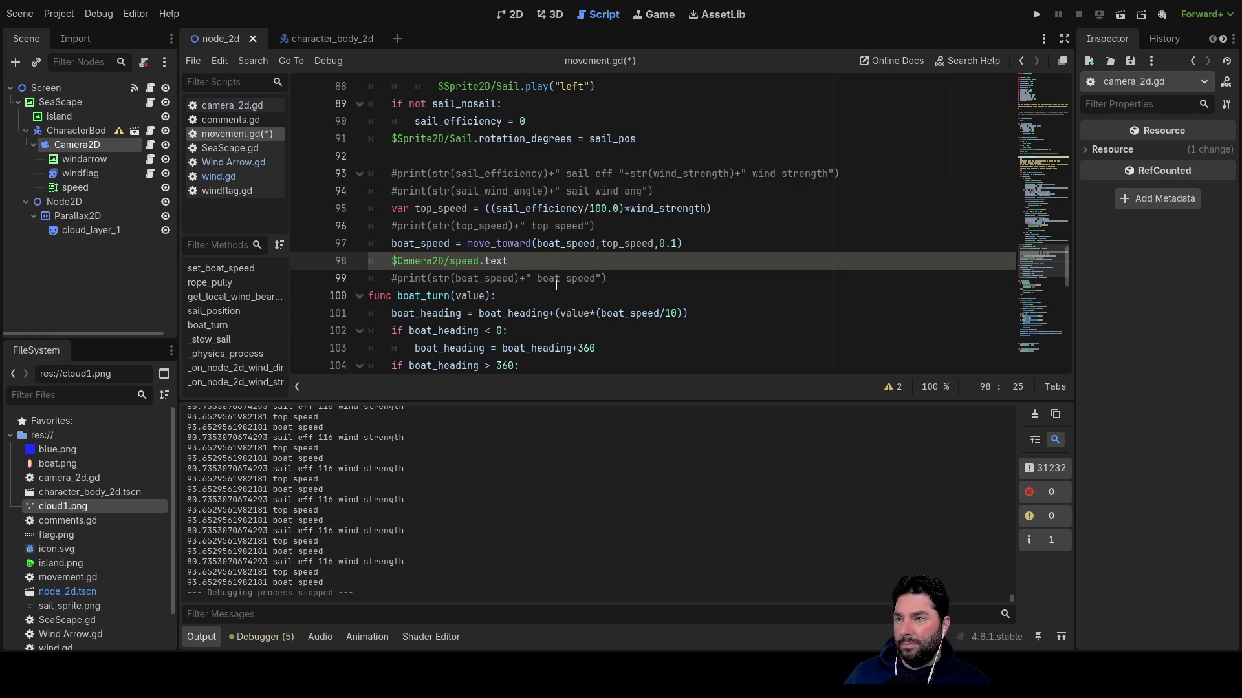
type(" =")
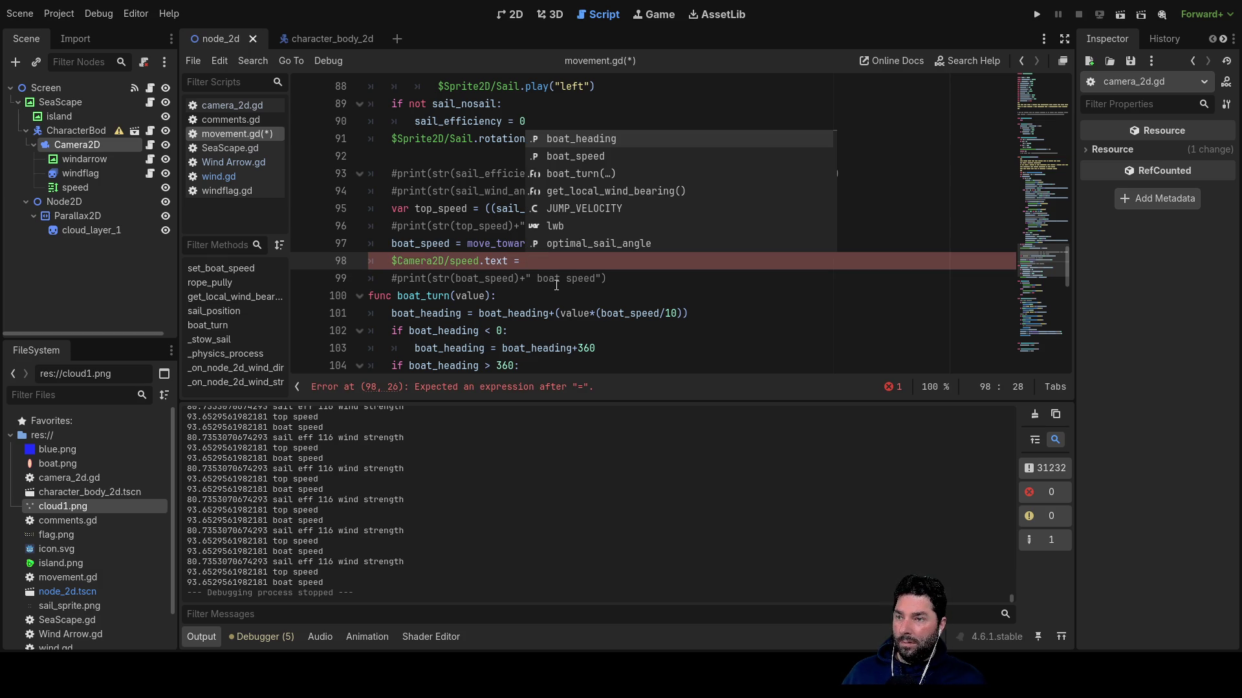
type("()")
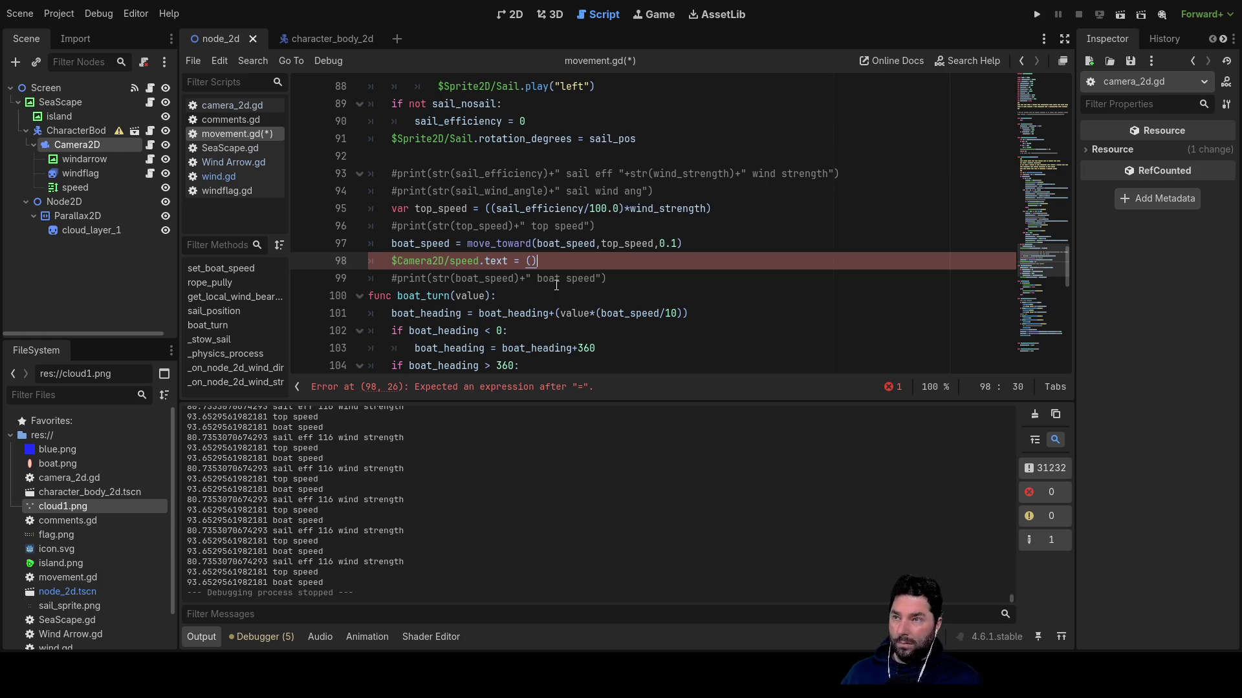
key("Left")
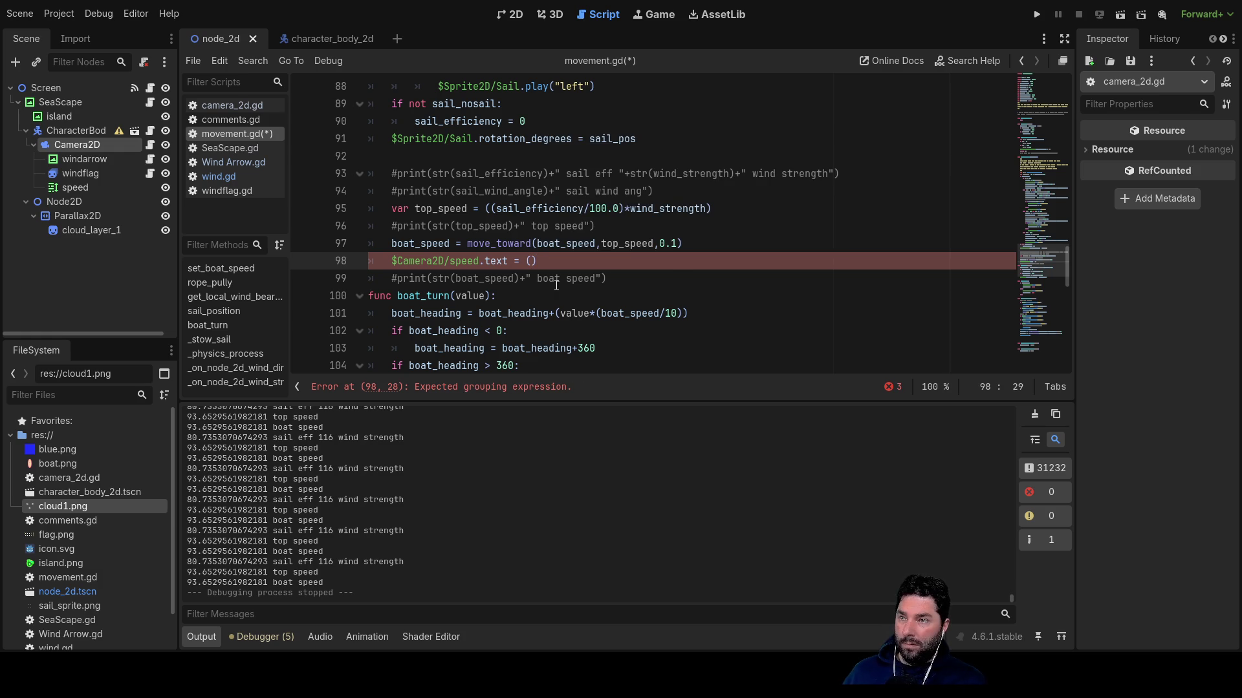
type("\"")
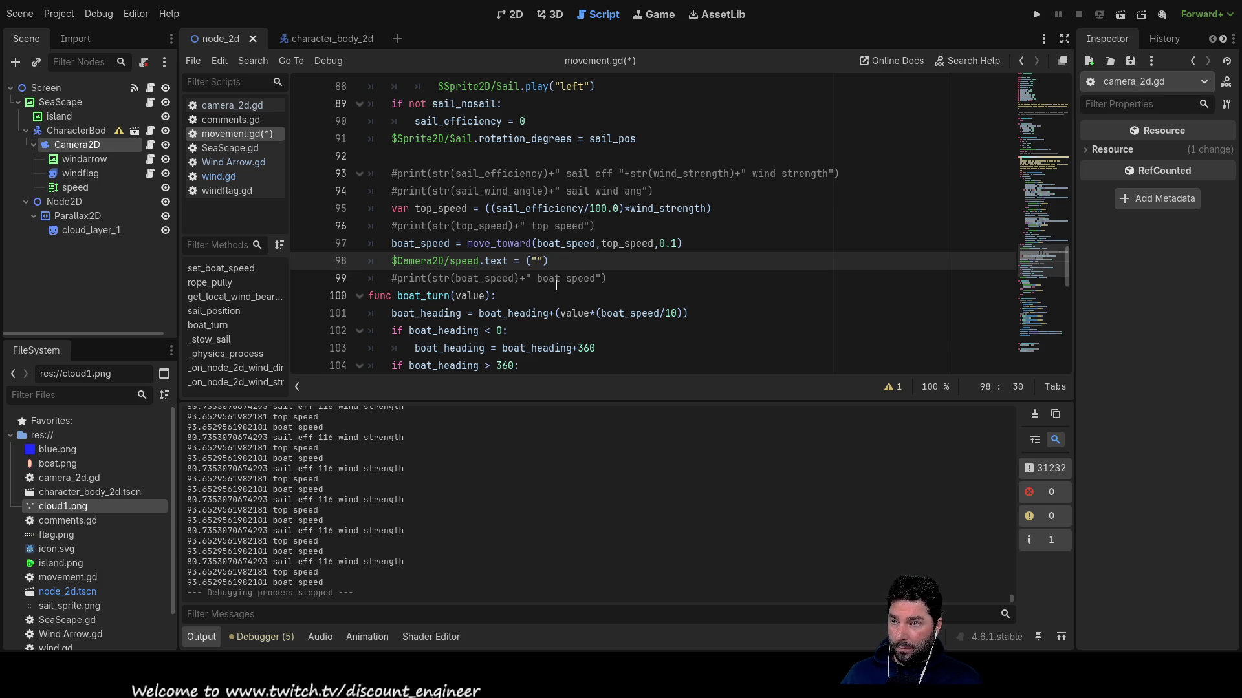
type("Speed")
type("\"")
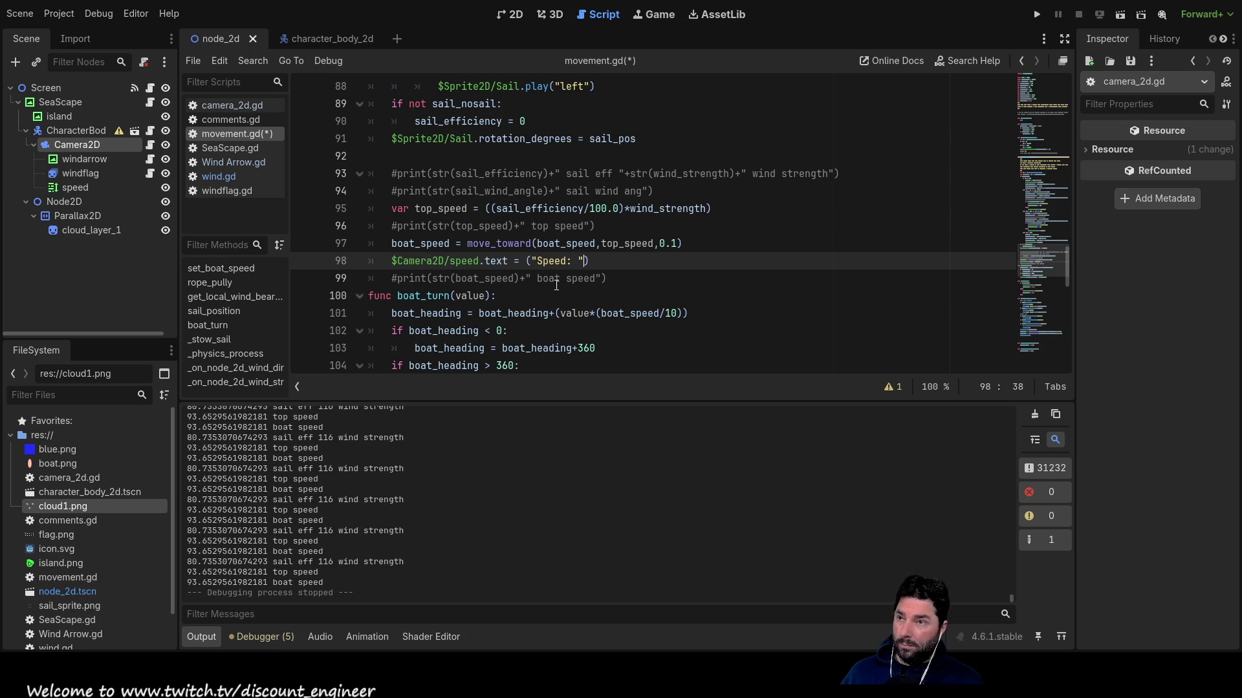
type("+")
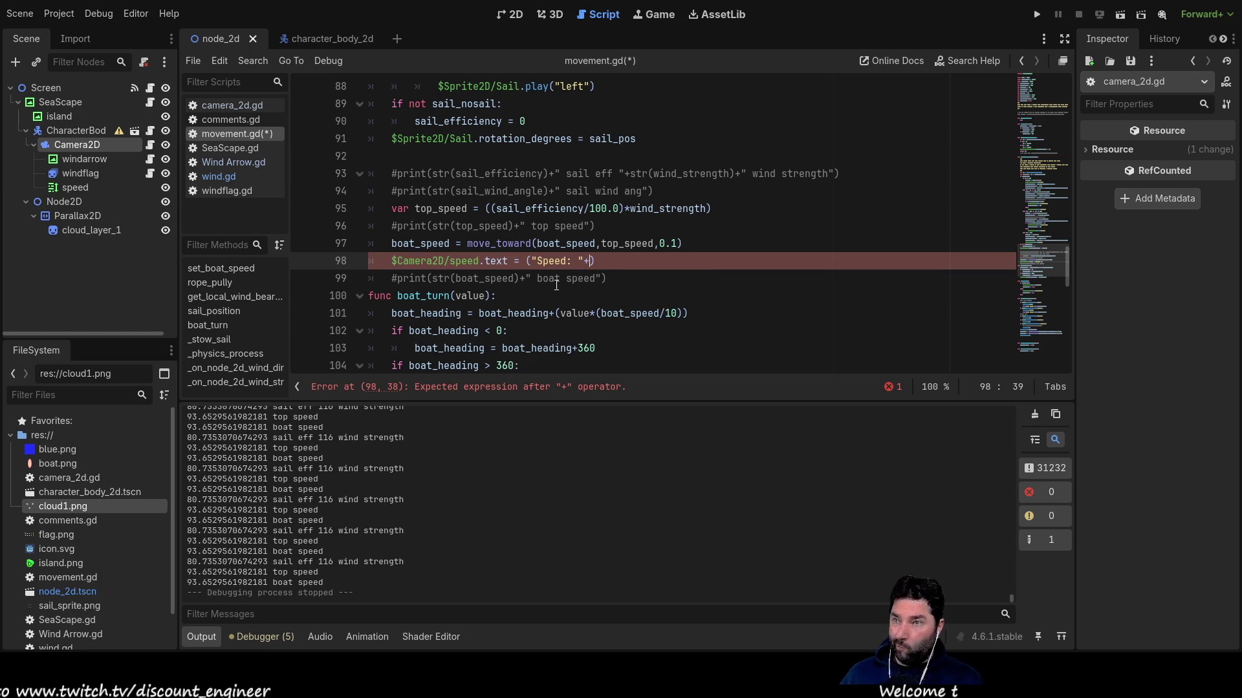
type("str")
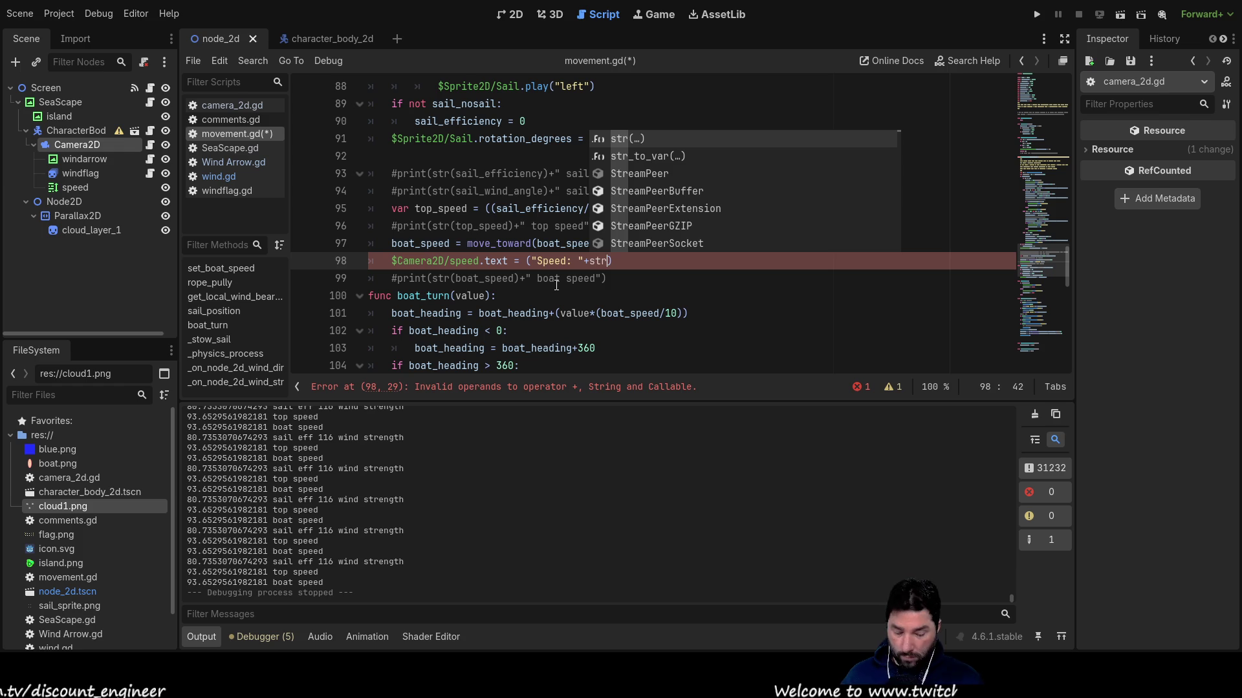
key("Return")
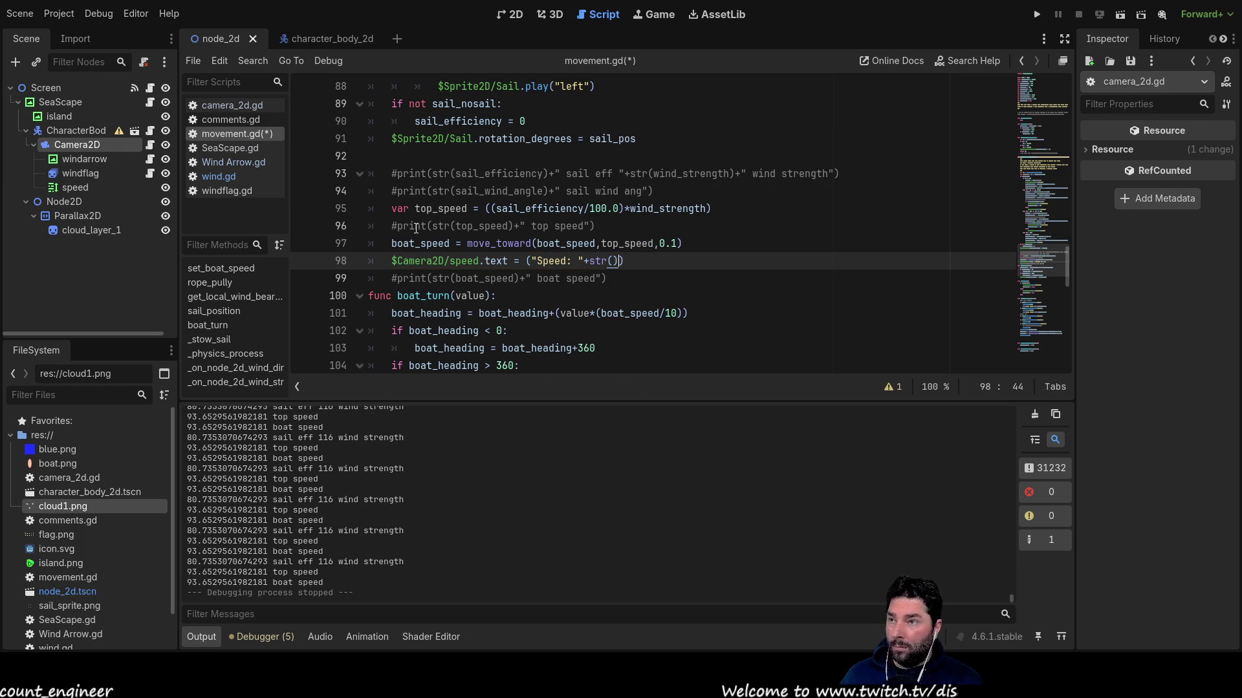
double_click(417, 243)
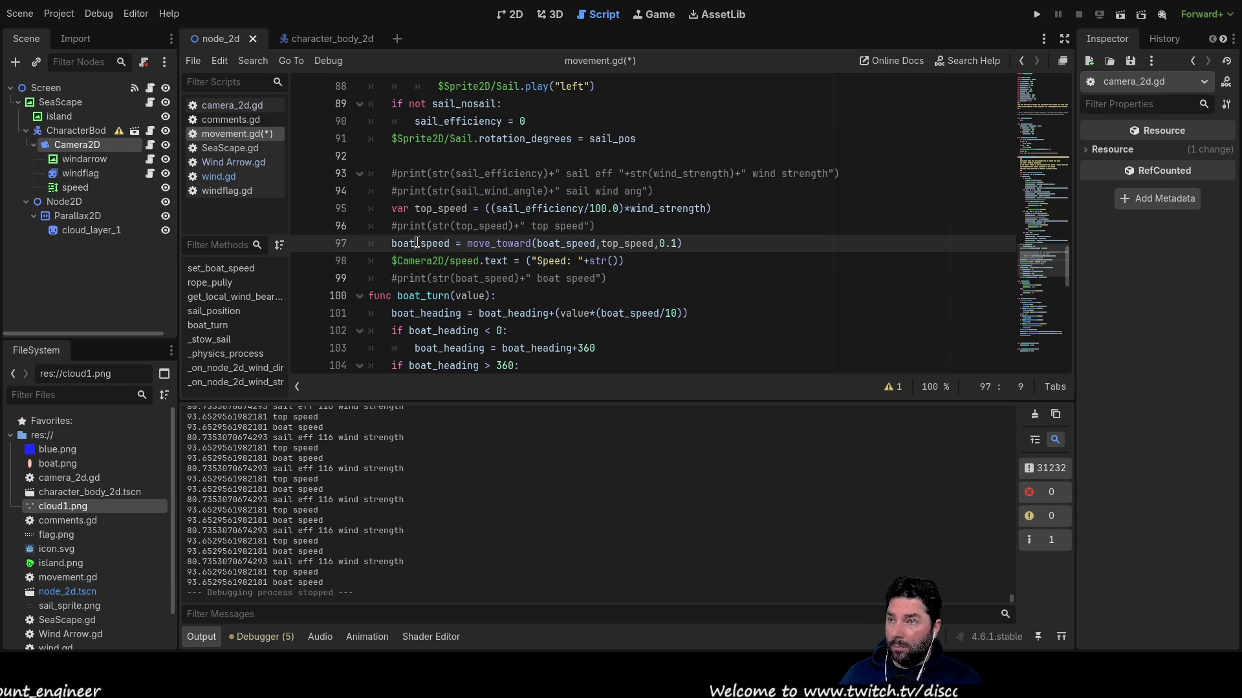
left_click(611, 260)
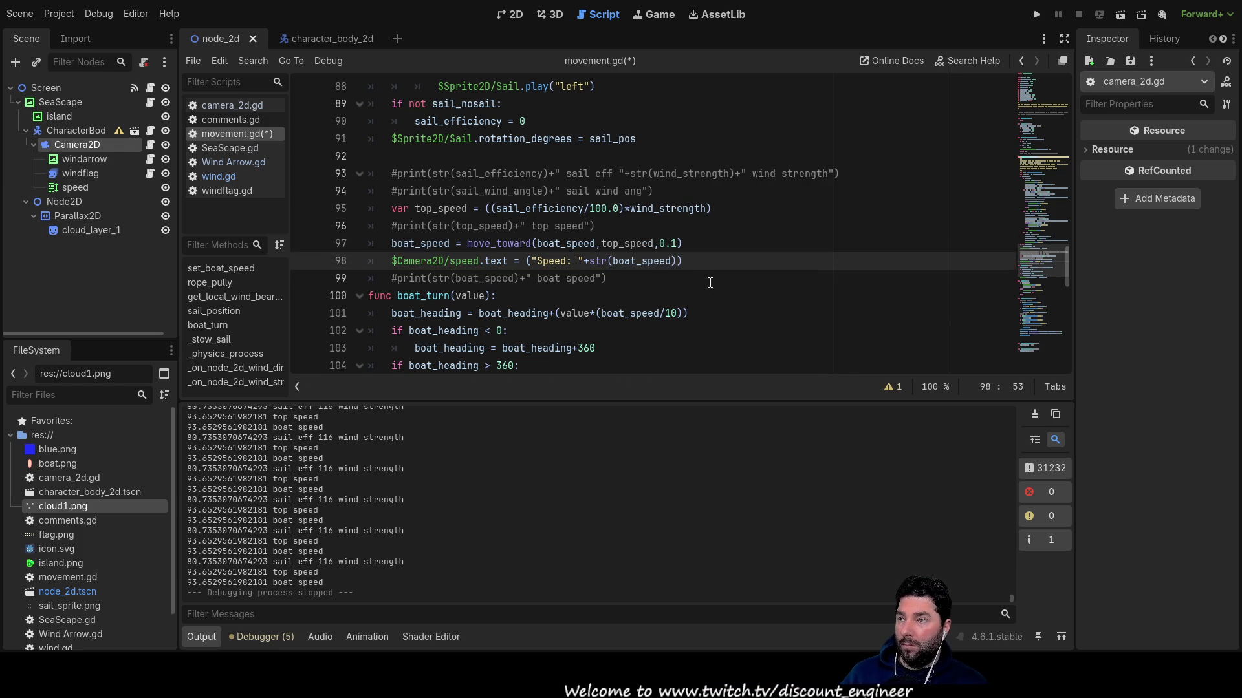
scroll(704, 282, "up", 10)
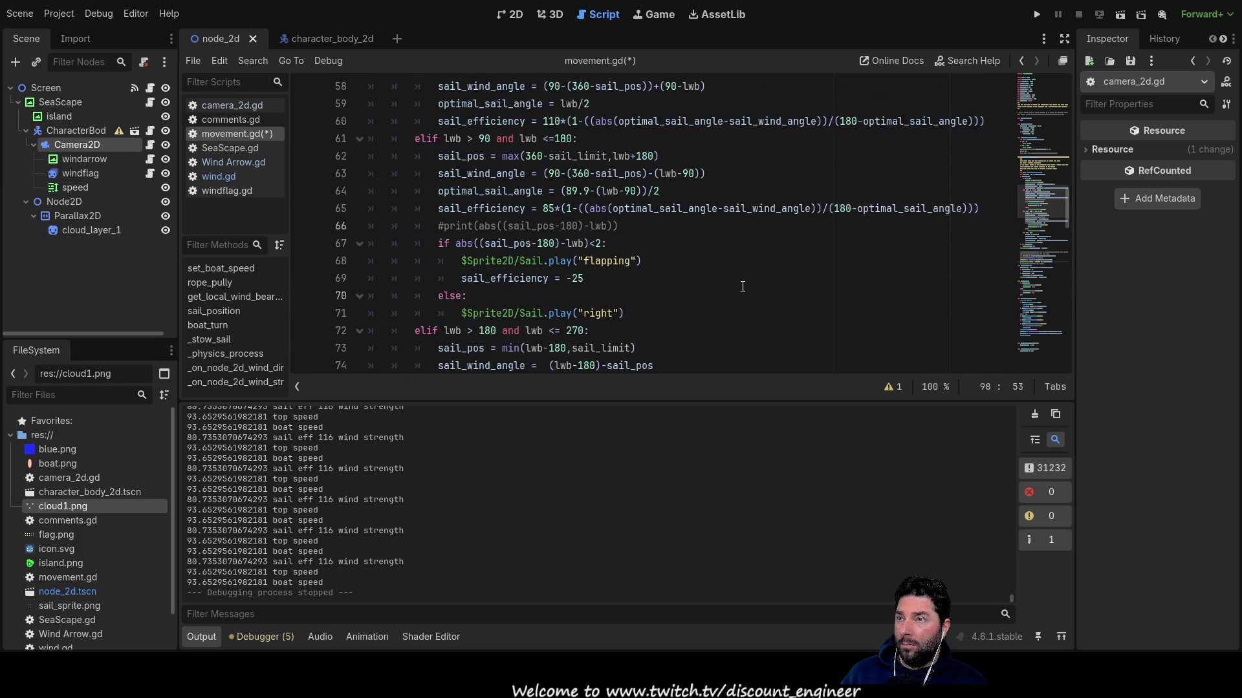
scroll(742, 287, "up", 9)
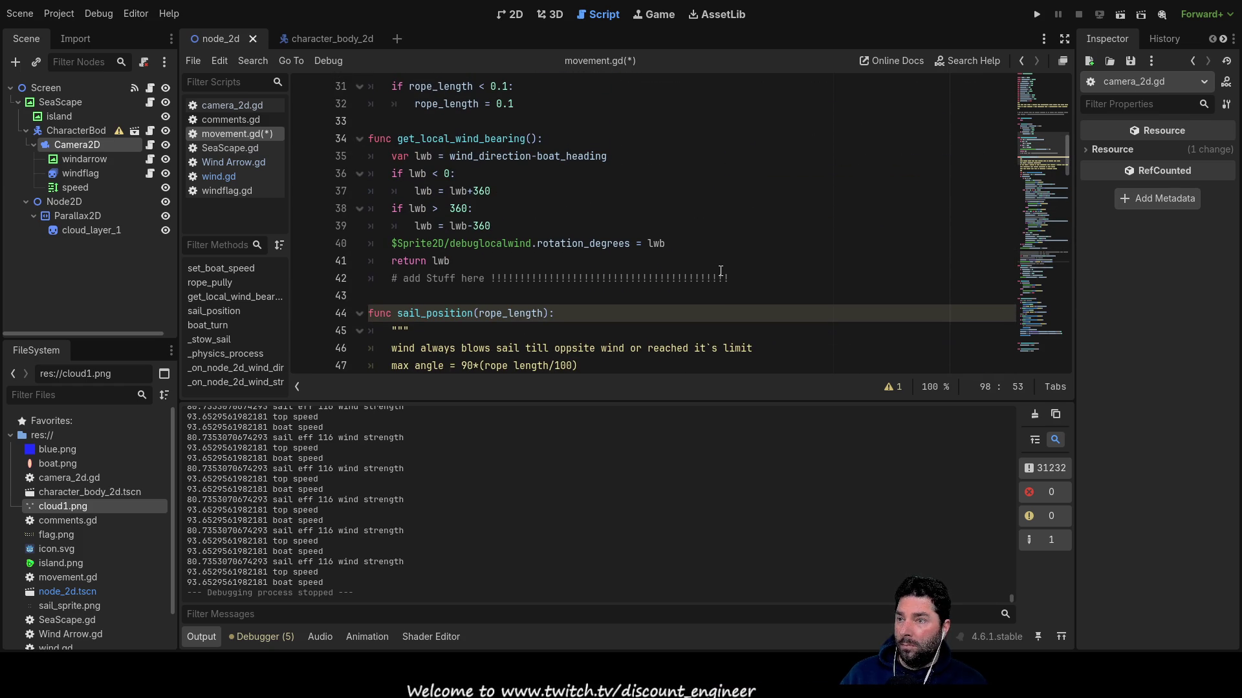
scroll(720, 271, "down", 1)
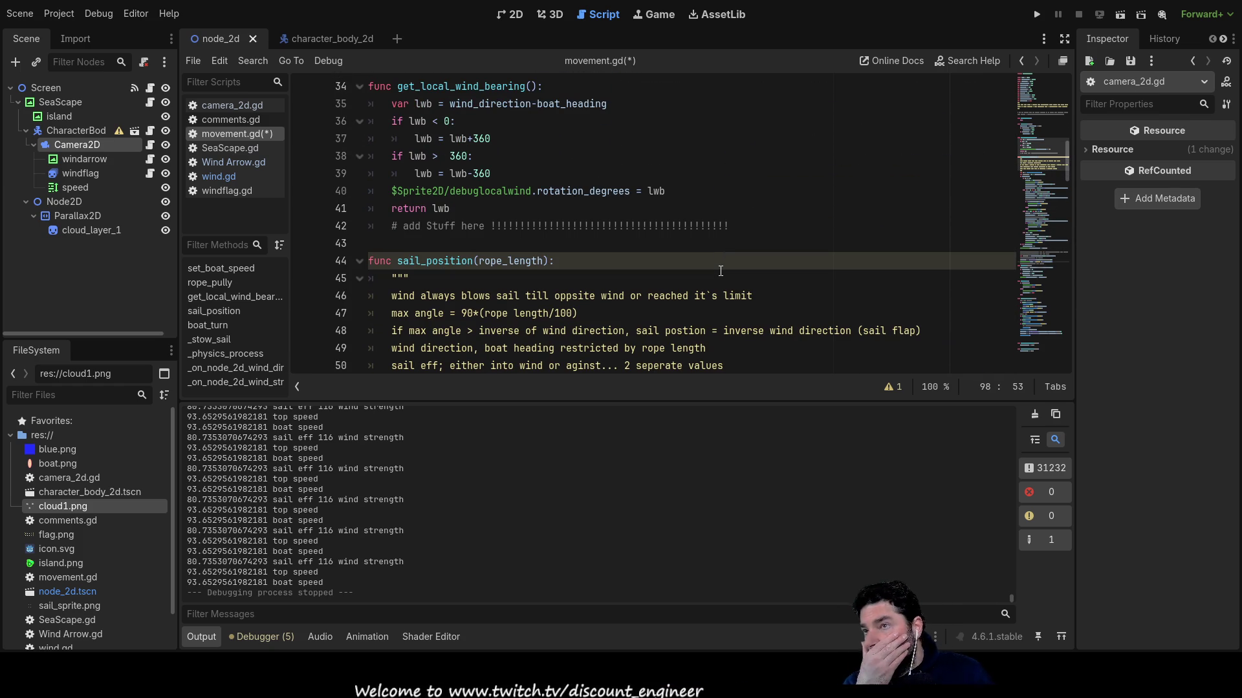
double_click(443, 261)
scroll(582, 291, "down", 17)
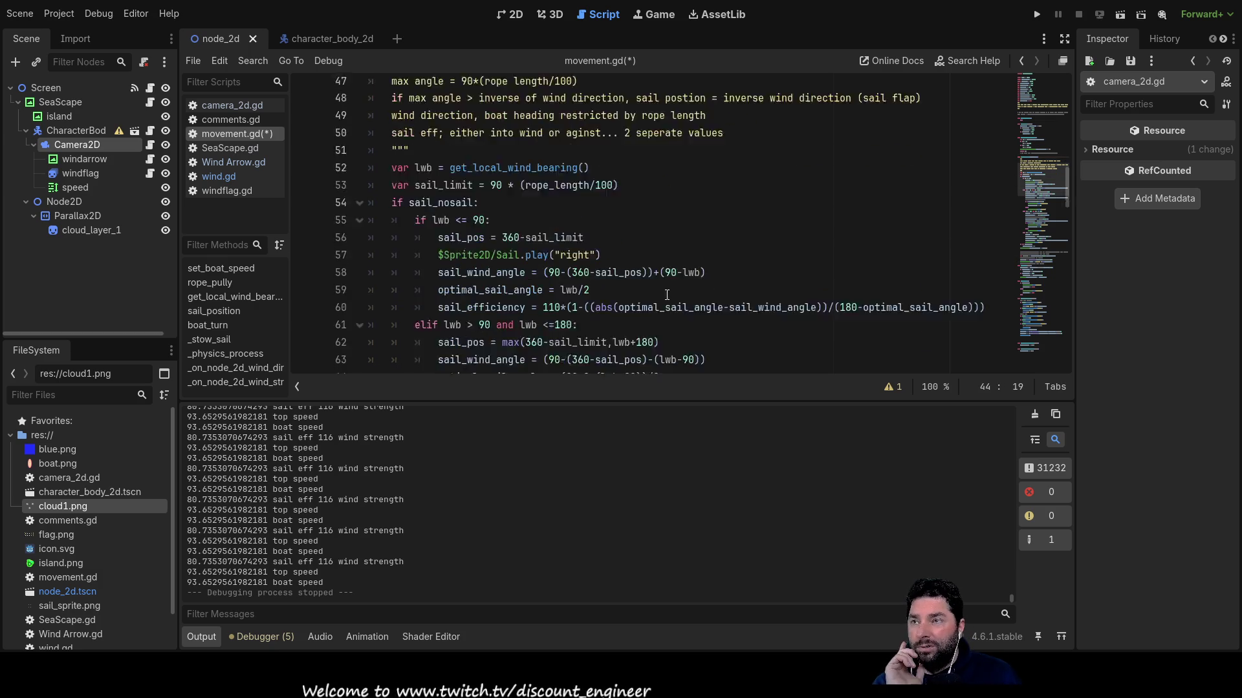
scroll(616, 303, "down", 13)
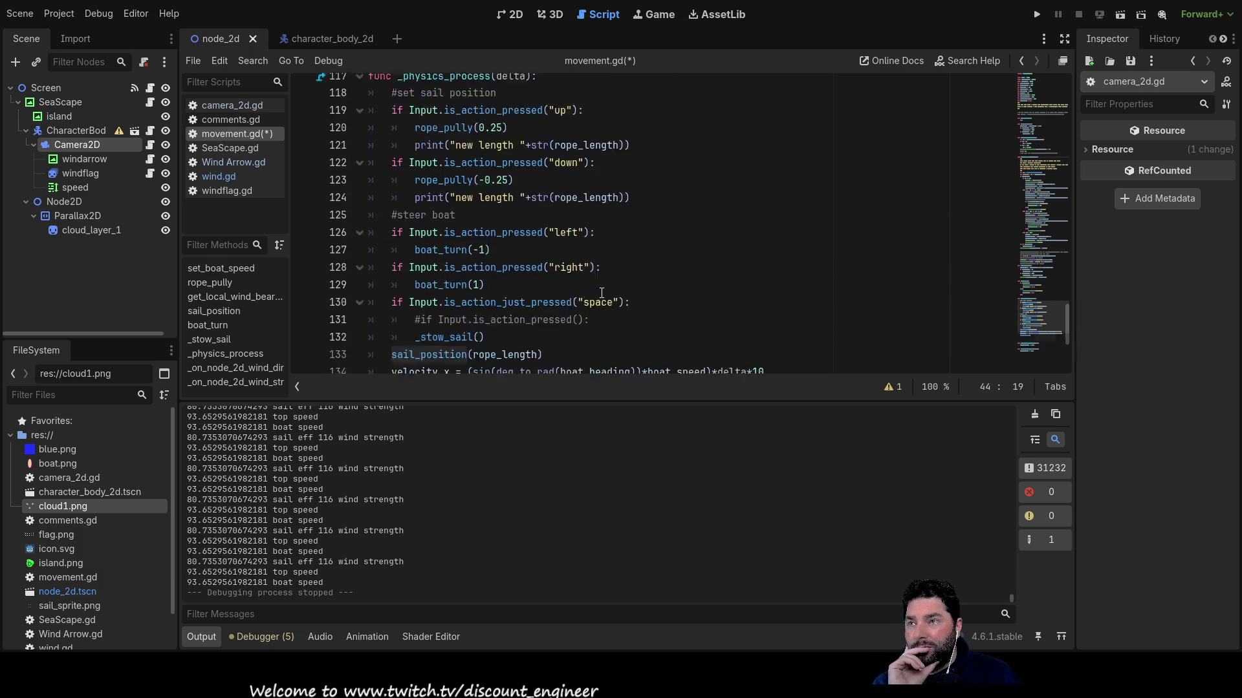
scroll(600, 293, "up", 1)
scroll(599, 293, "up", 5)
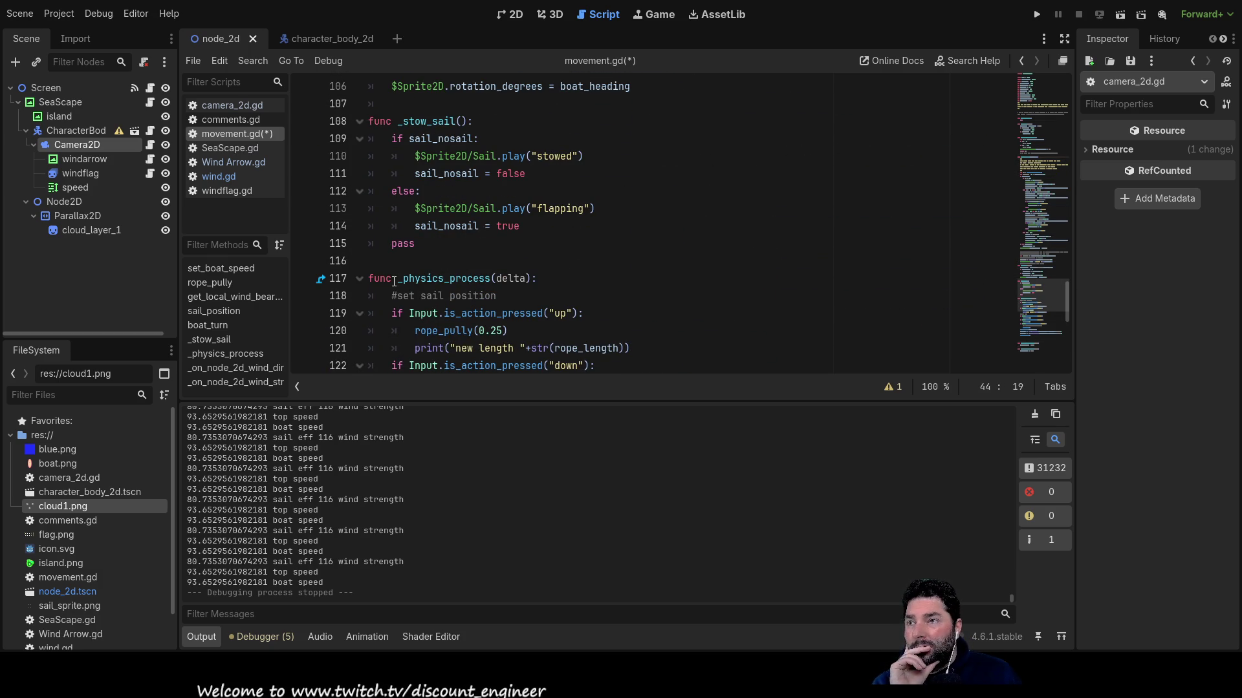
scroll(522, 289, "down", 5)
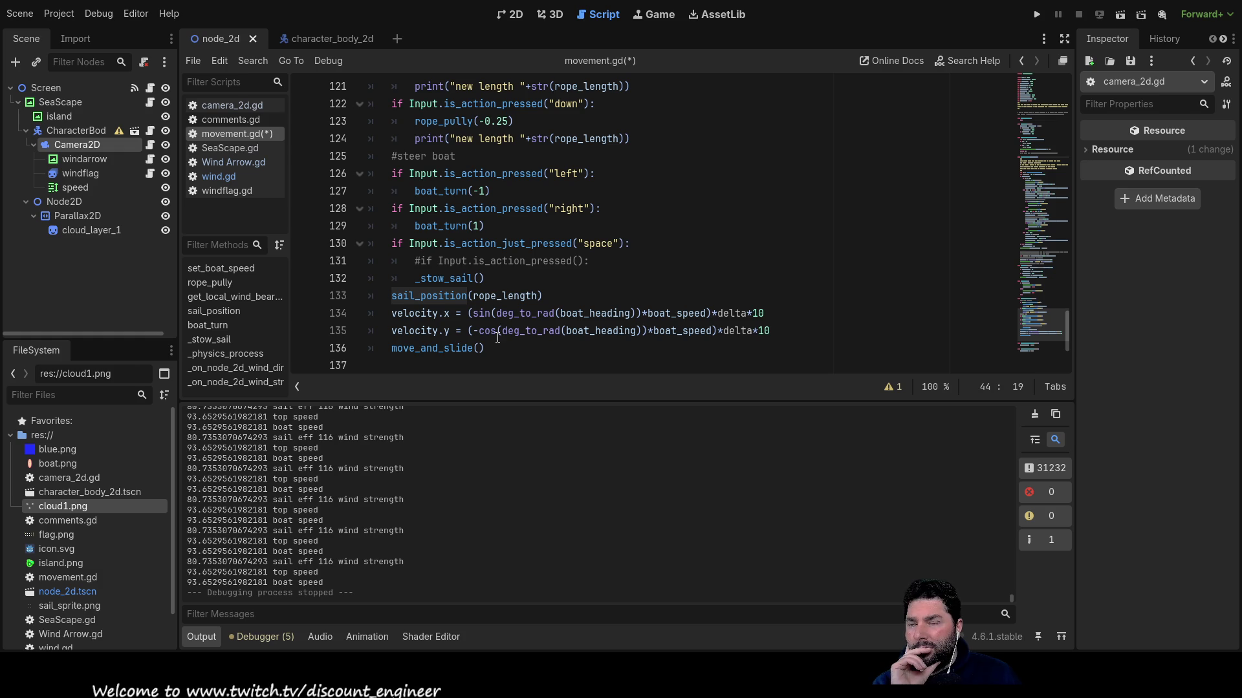
scroll(573, 279, "up", 12)
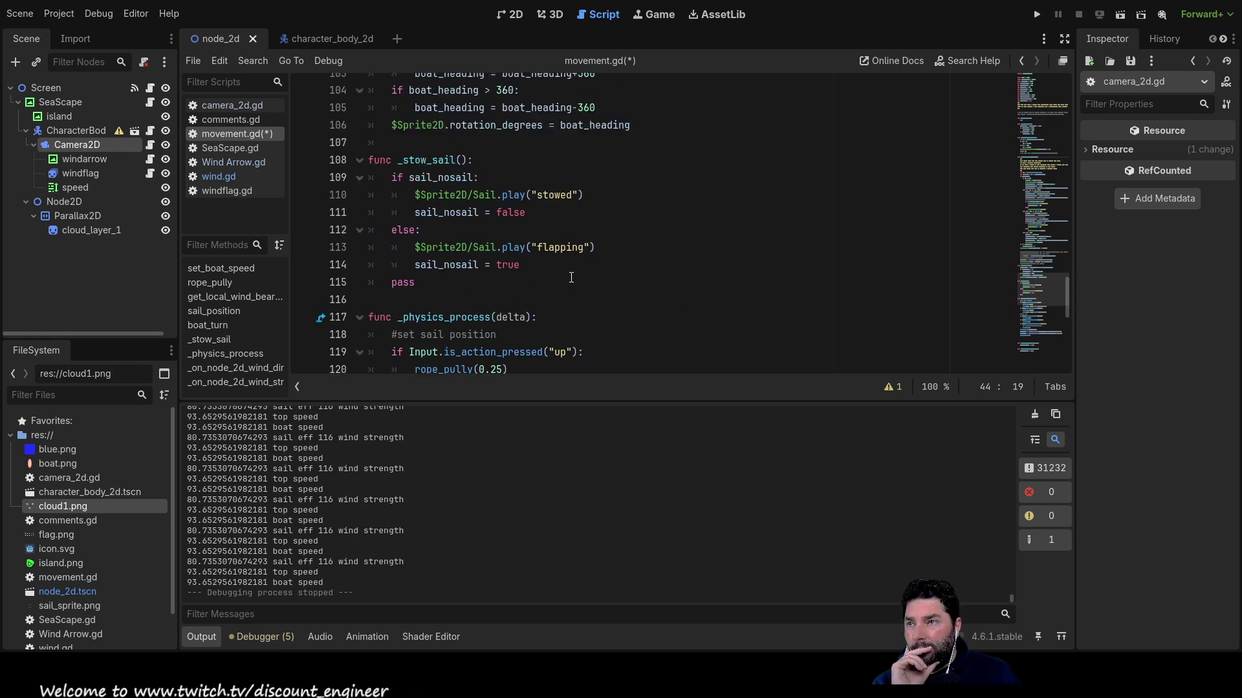
left_click(1036, 15)
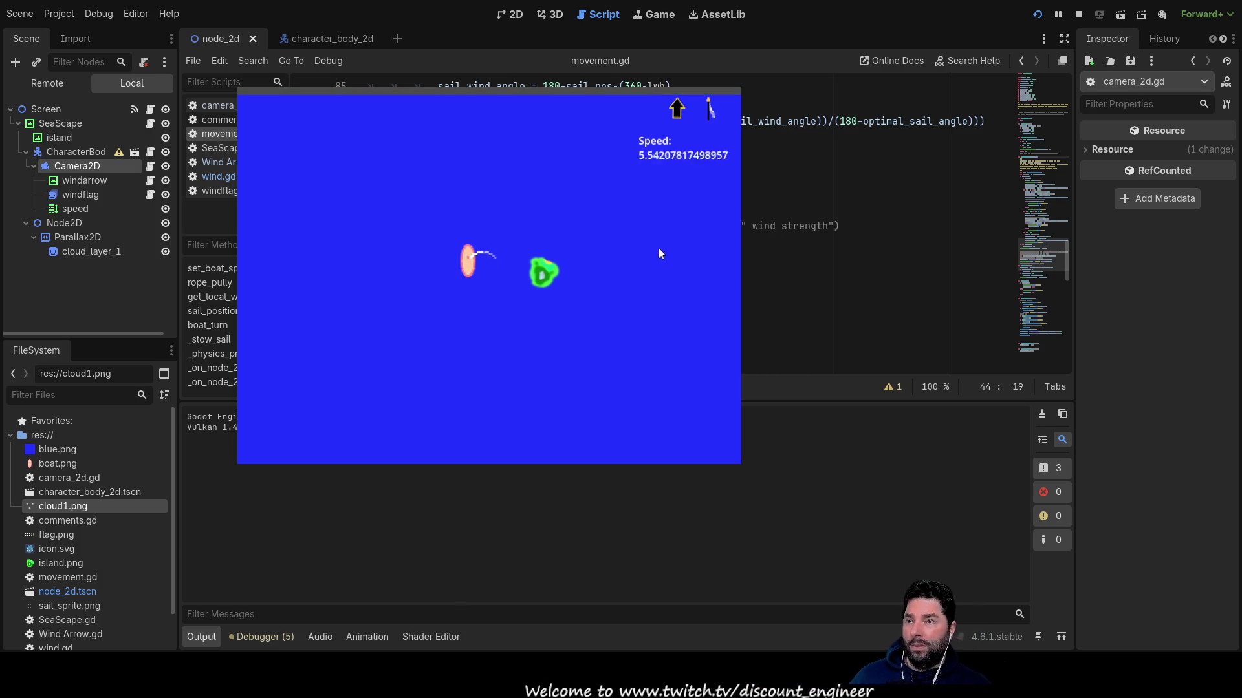
key("Left")
key("Left")
key("Left")
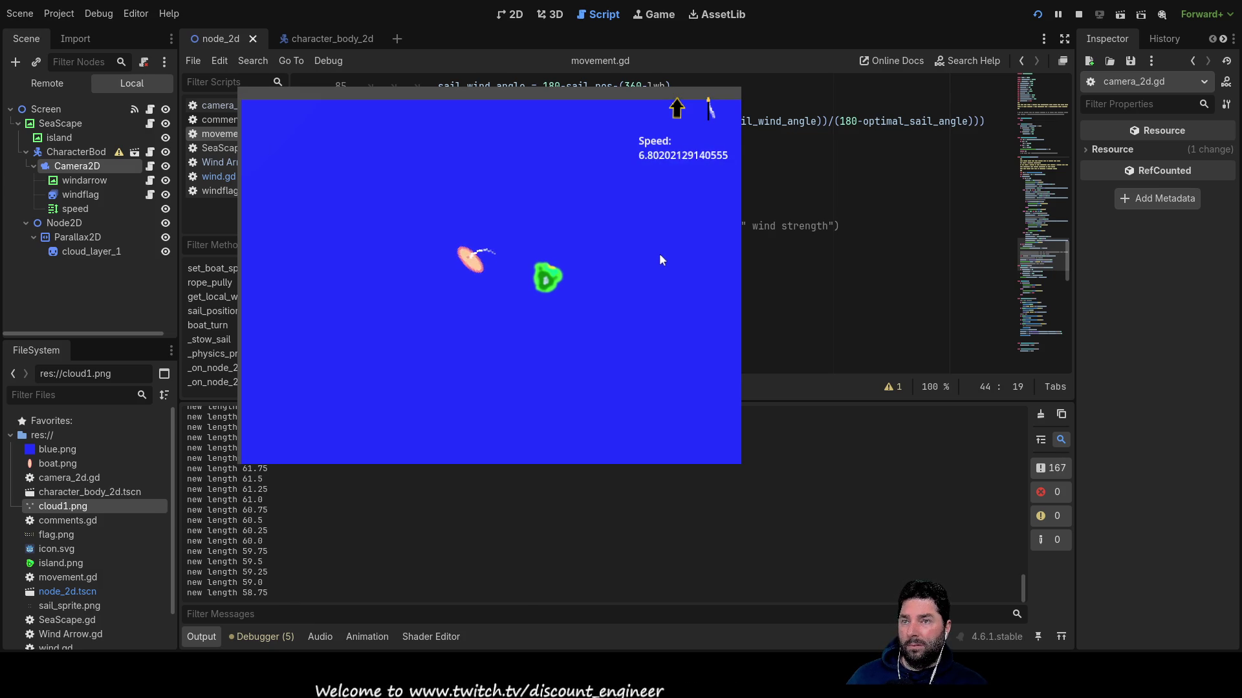
key("Left")
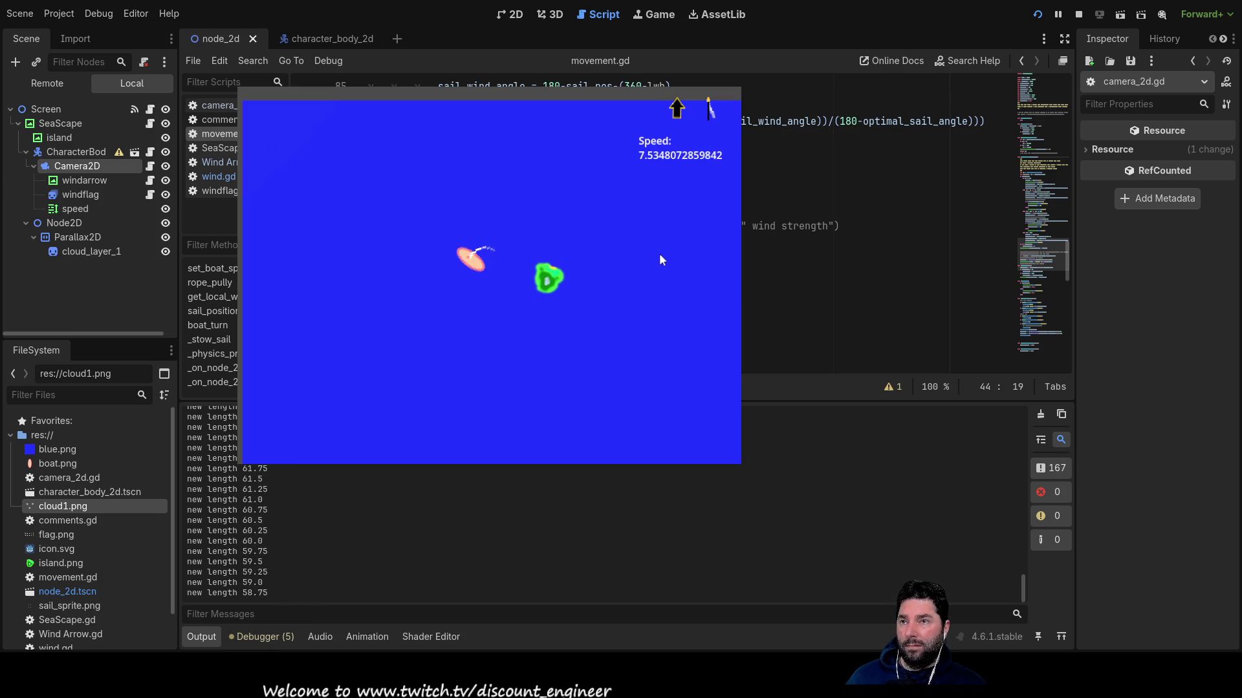
key("Right")
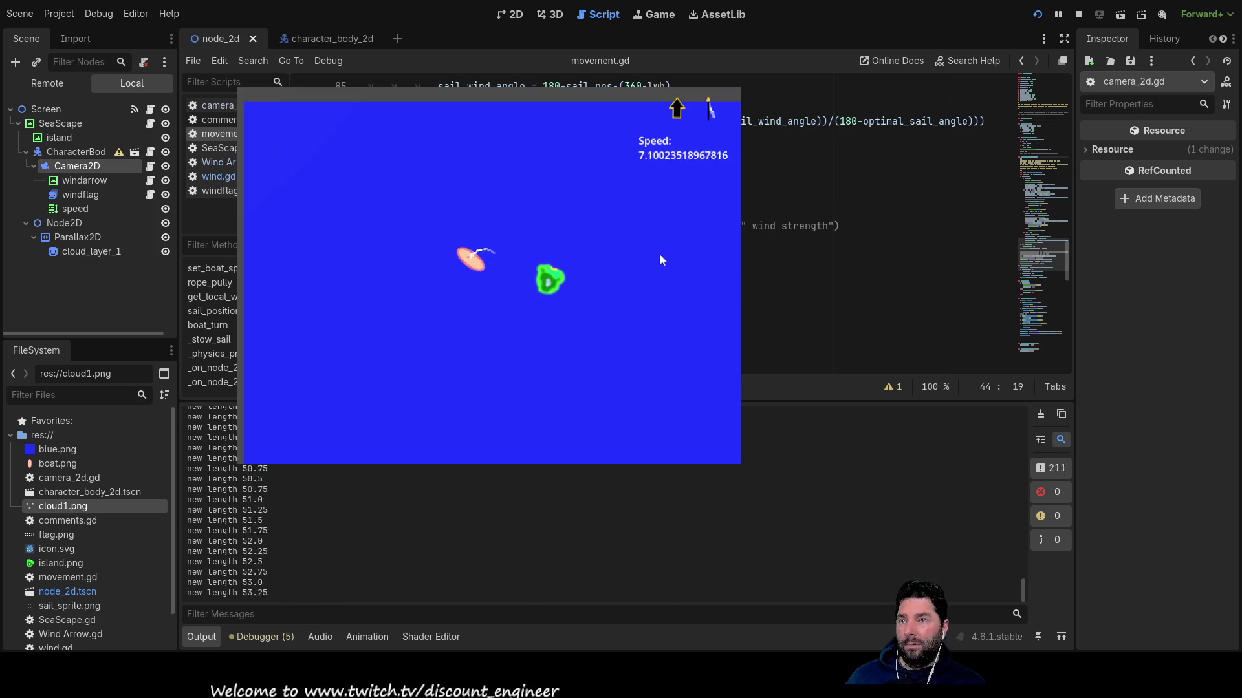
key("Right")
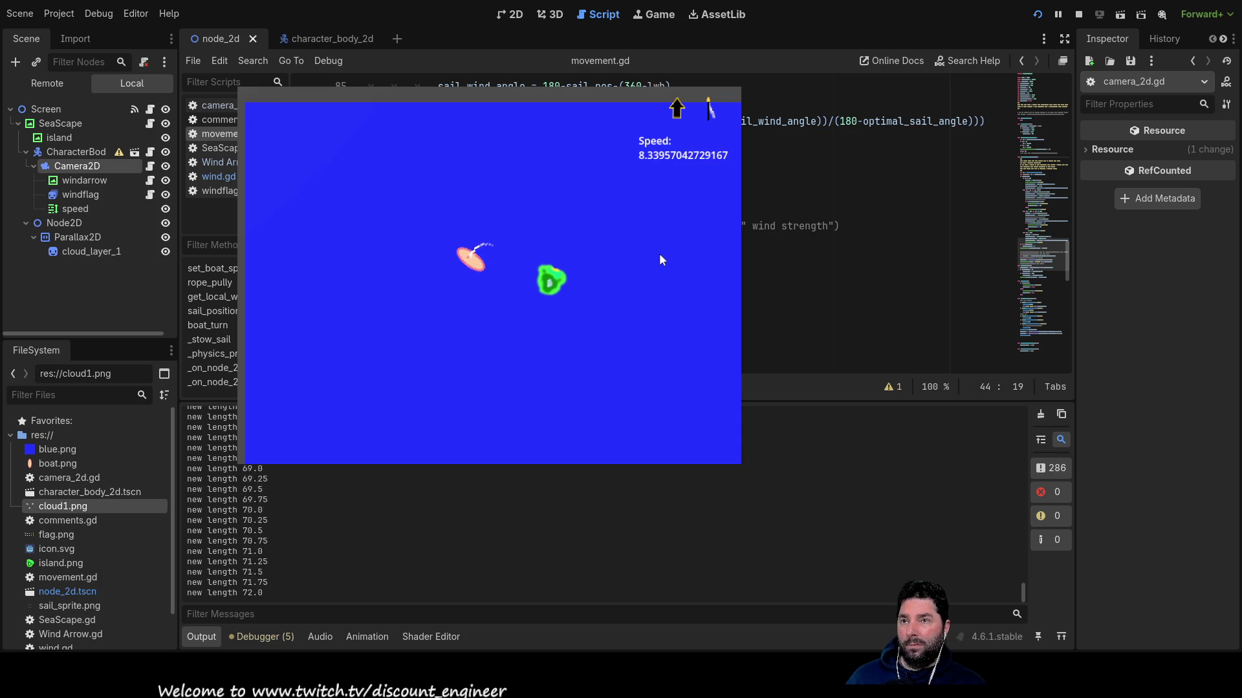
key("Right")
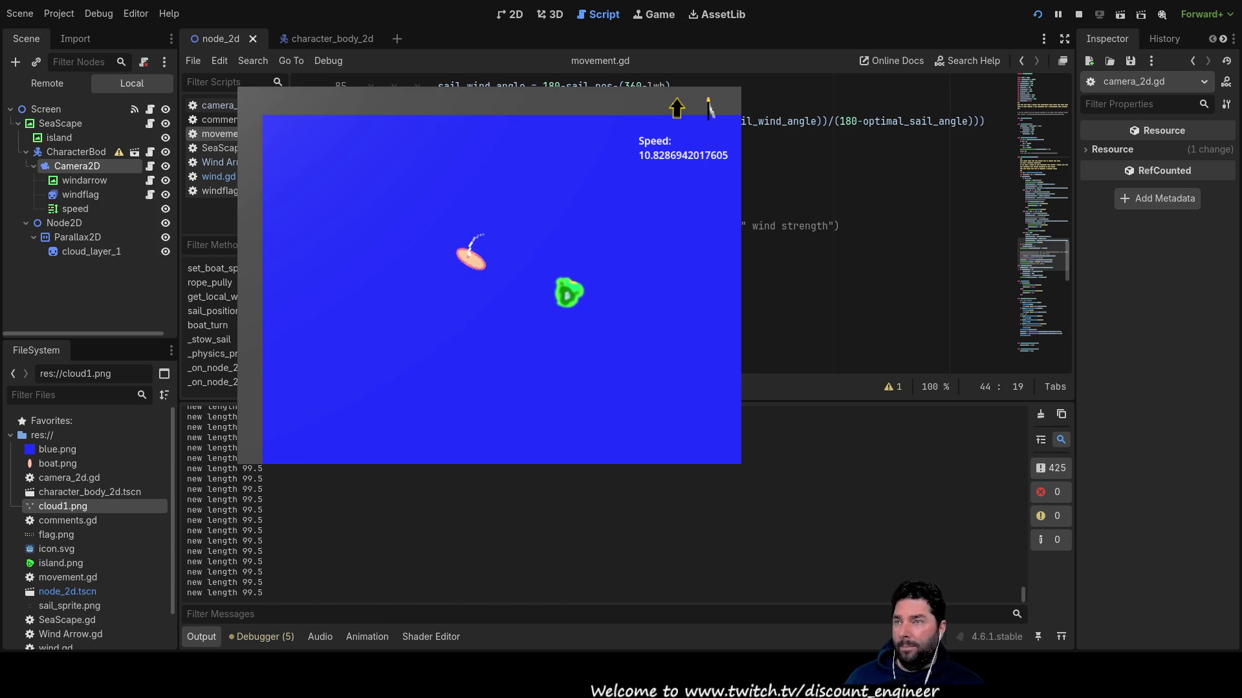
scroll(873, 226, "down", 2)
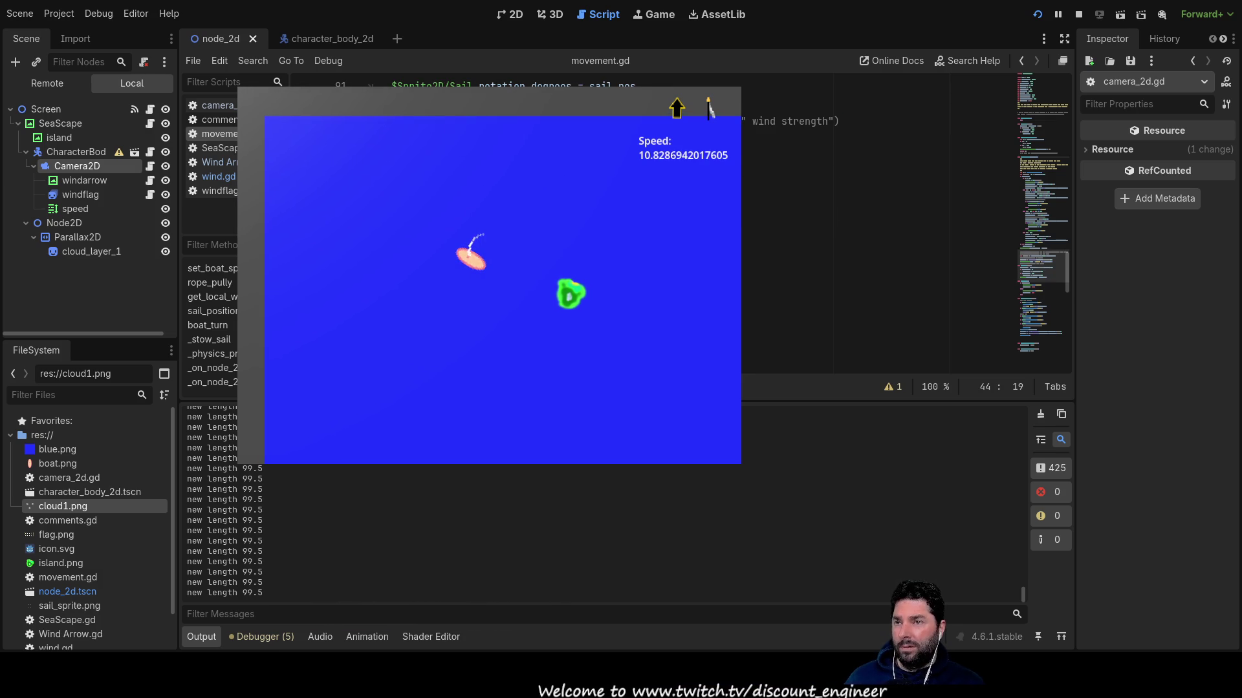
scroll(873, 226, "down", 1)
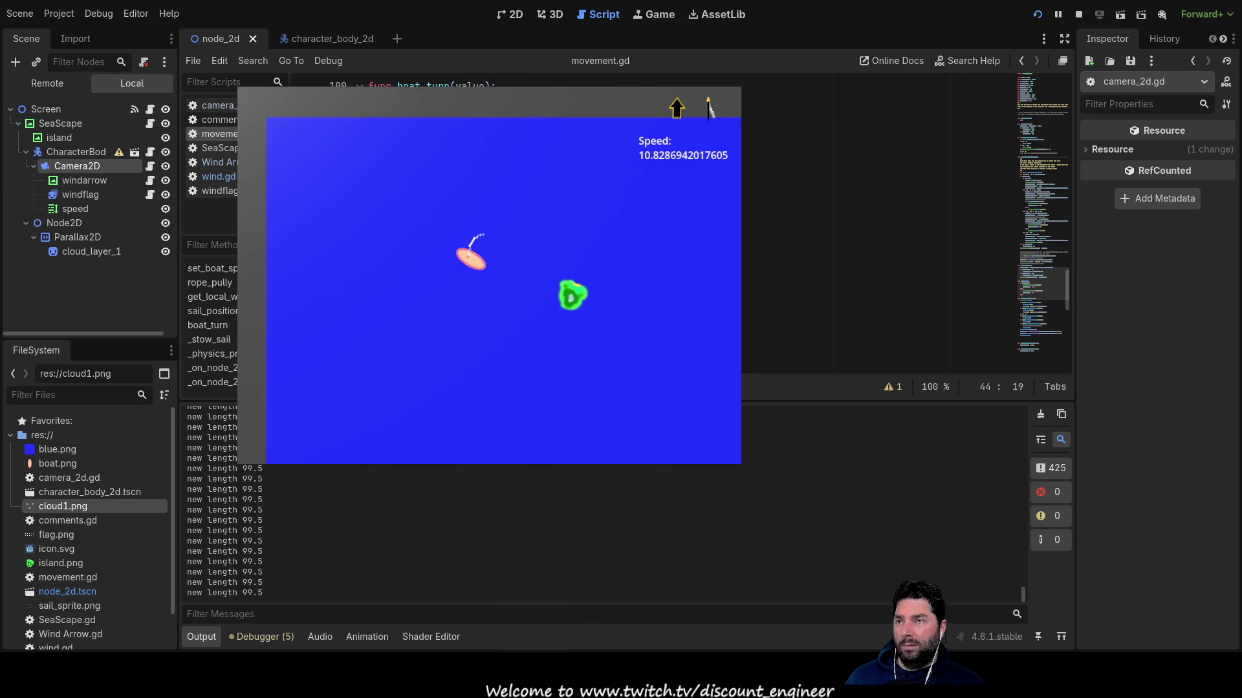
scroll(873, 226, "up", 2)
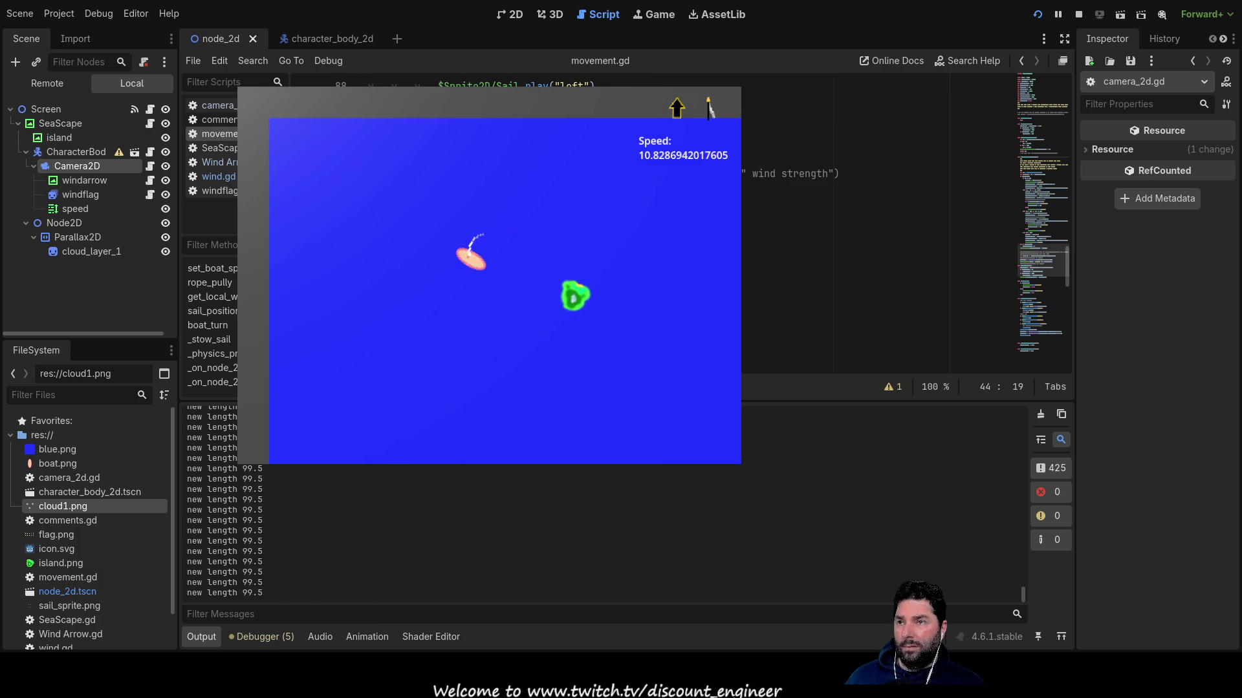
left_click(226, 177)
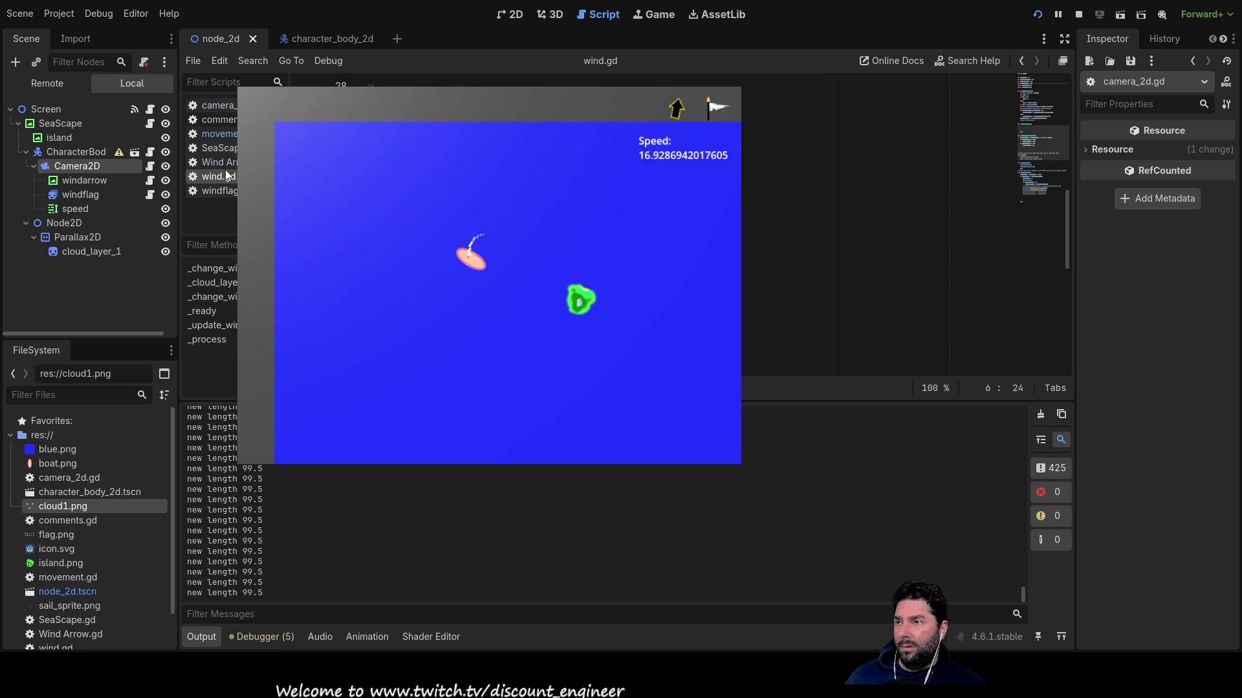
left_click(225, 165)
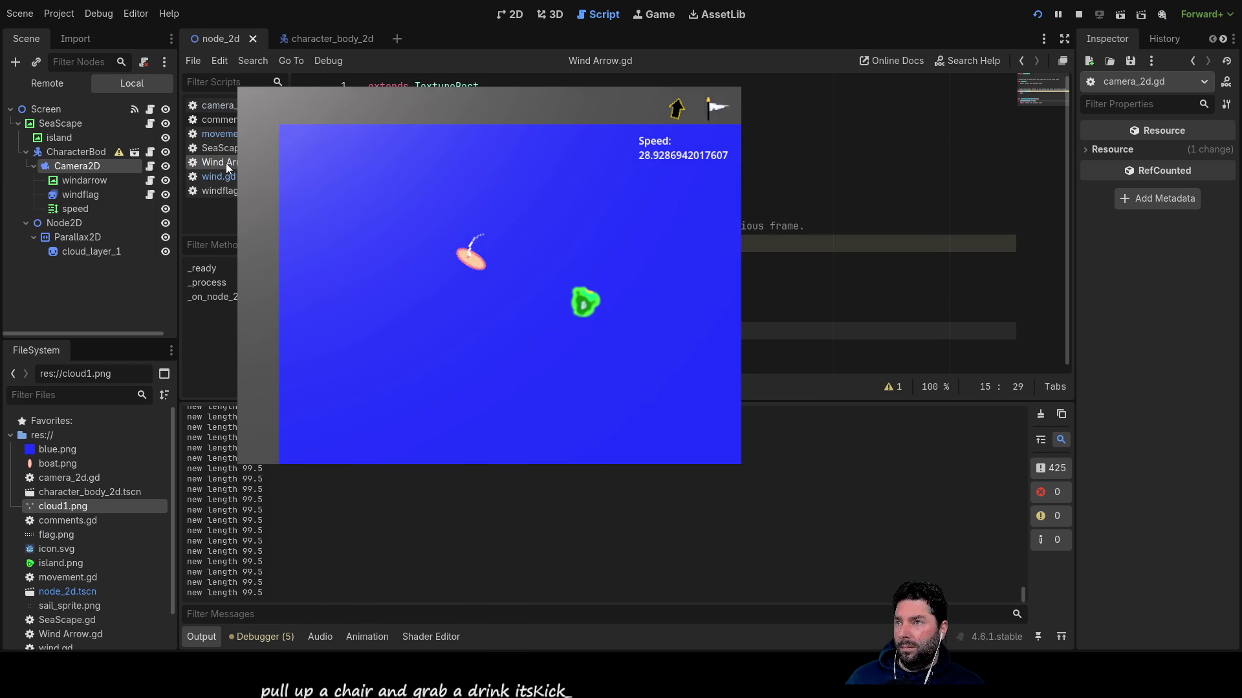
left_click(219, 191)
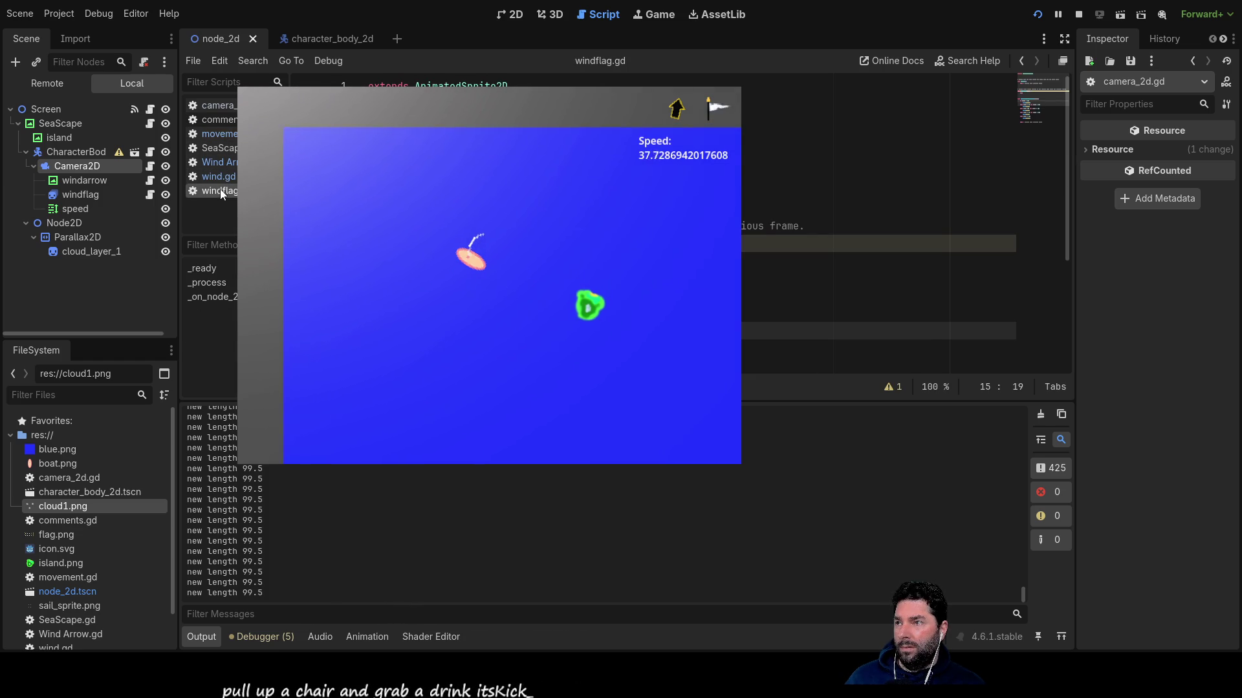
left_click(217, 133)
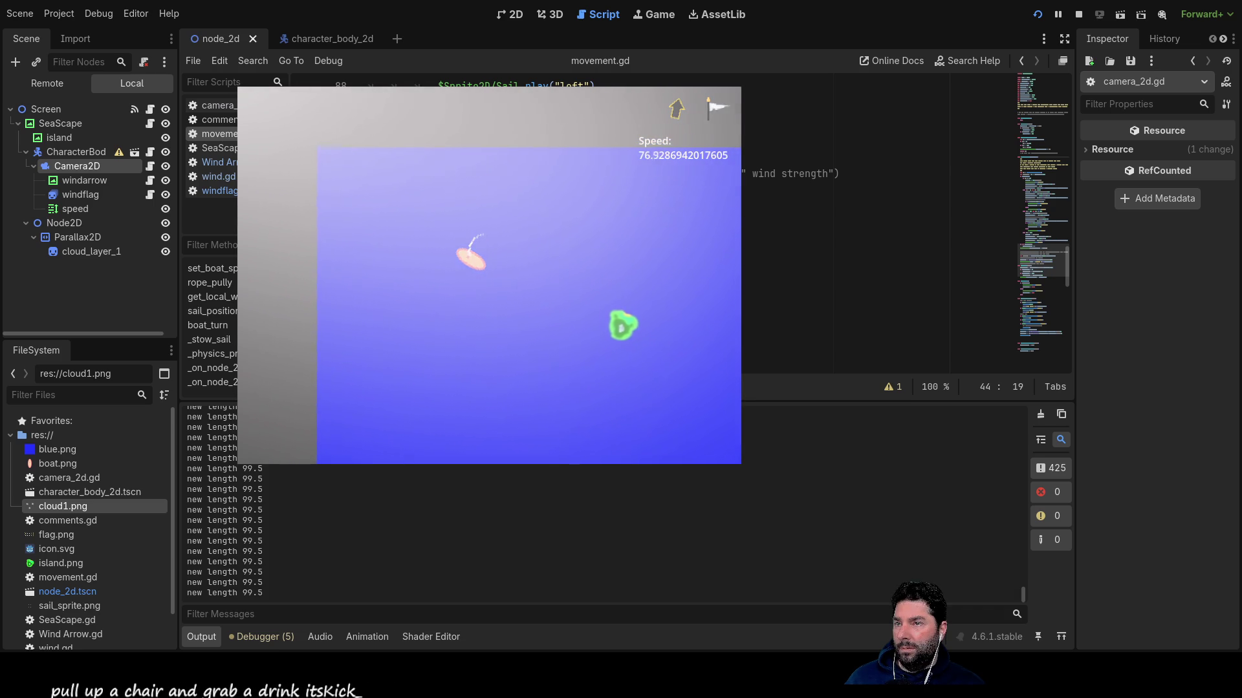
left_click(773, 260)
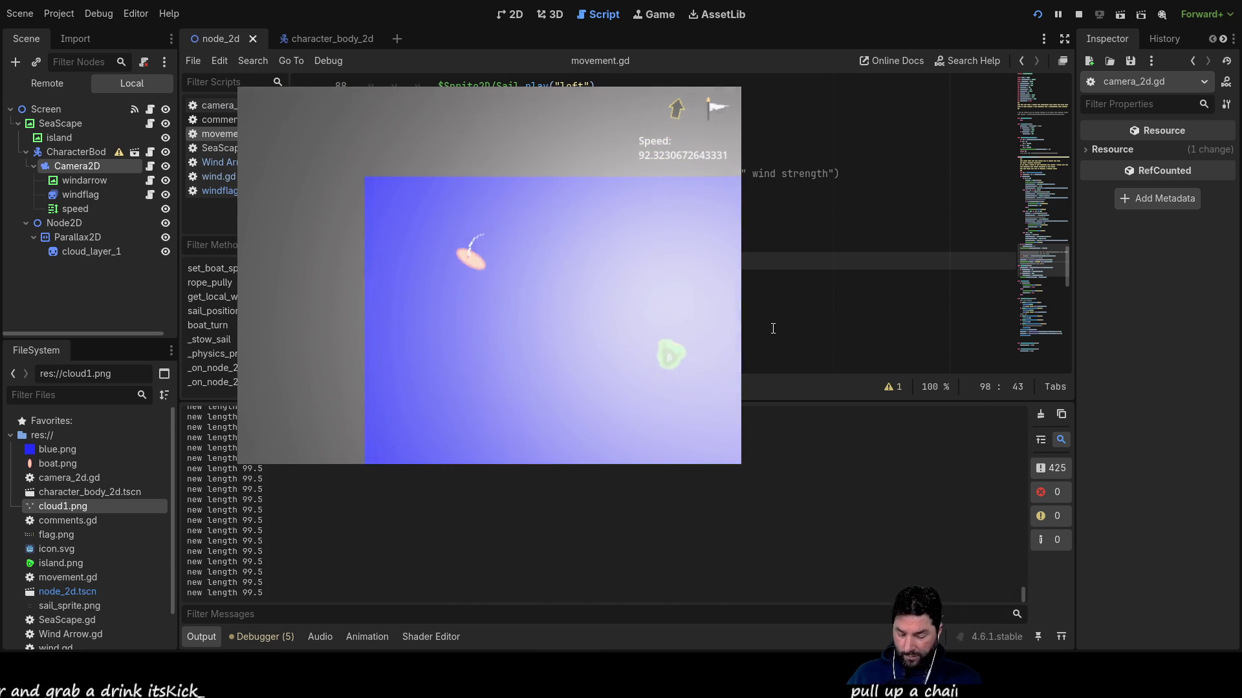
Begin wrapping boat_speed on line 98 in round() via autocompletion, removing stray characters.
type("pr")
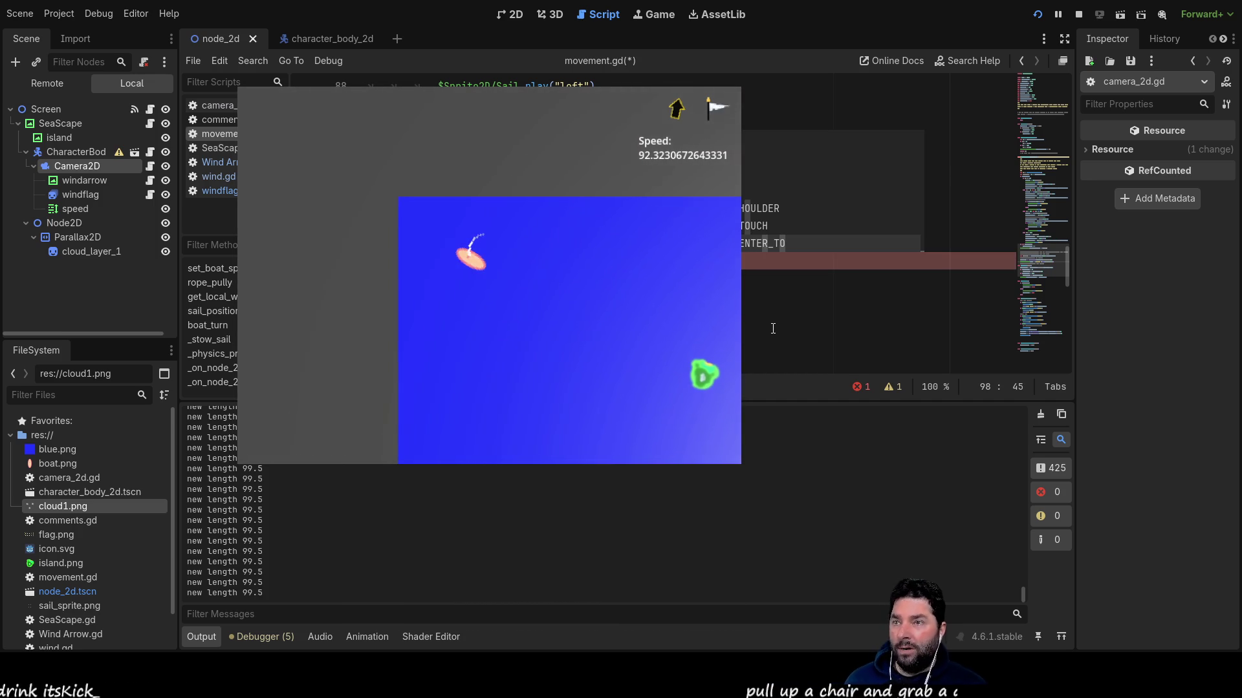
key("Down")
key("Down")
key("Down")
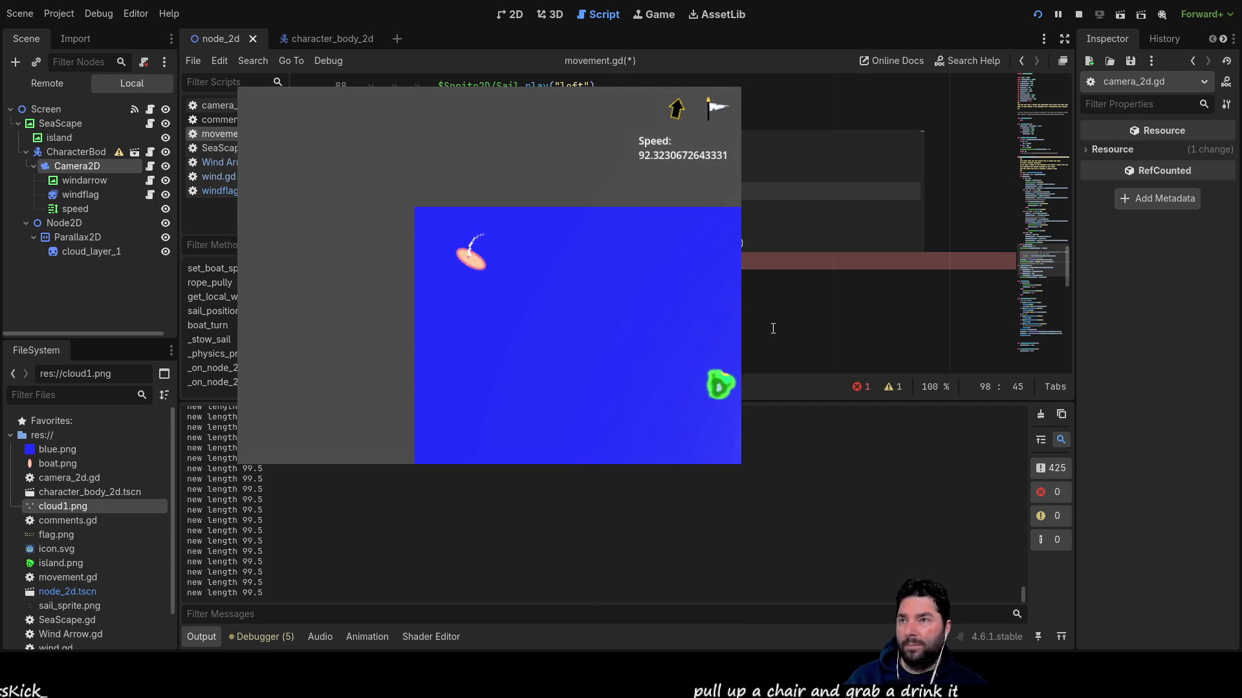
key("Return")
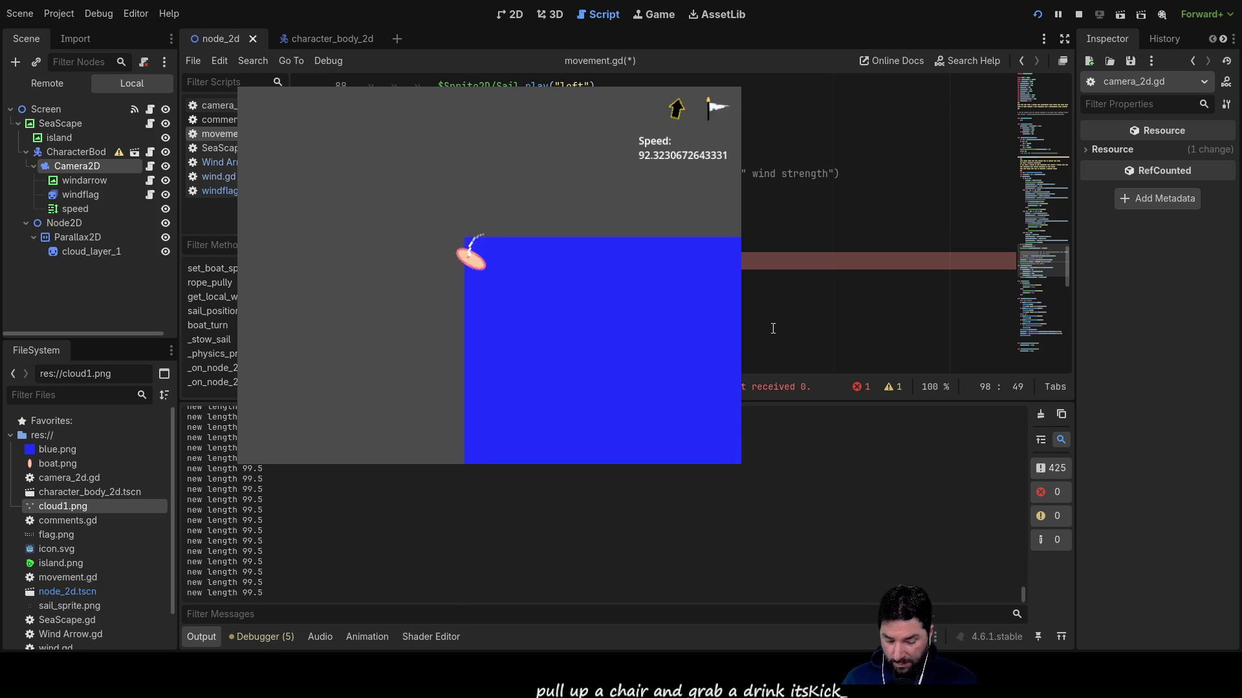
type("self")
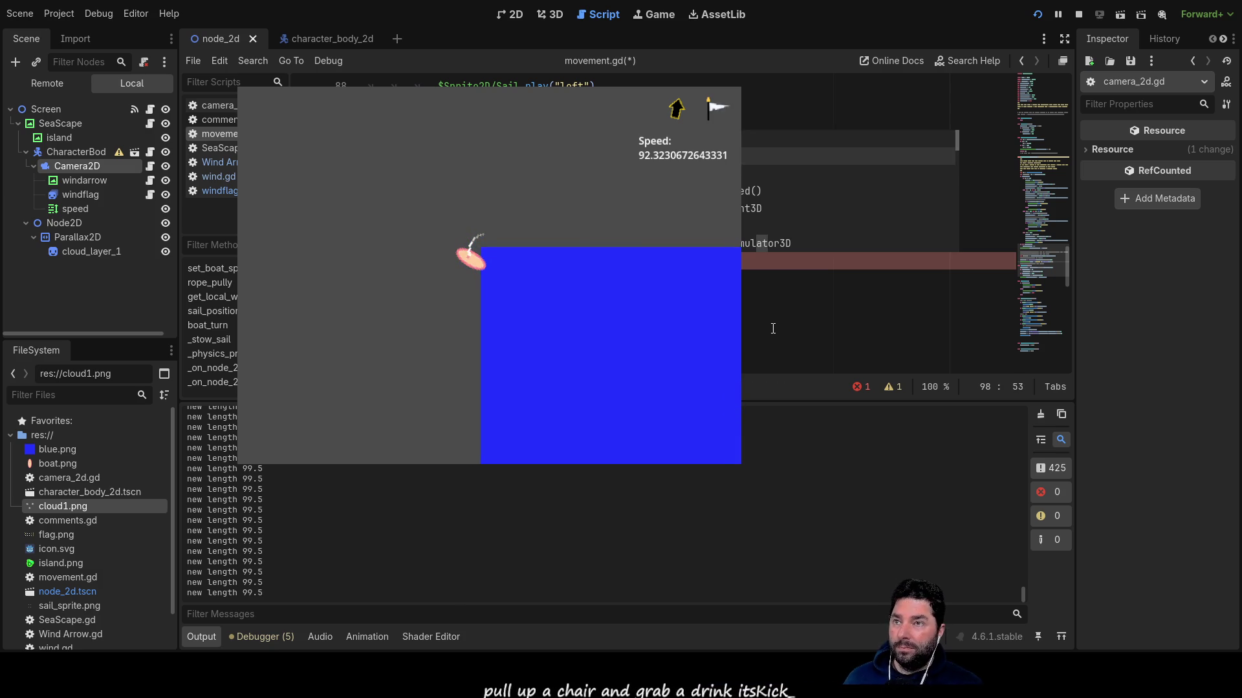
type(".speed")
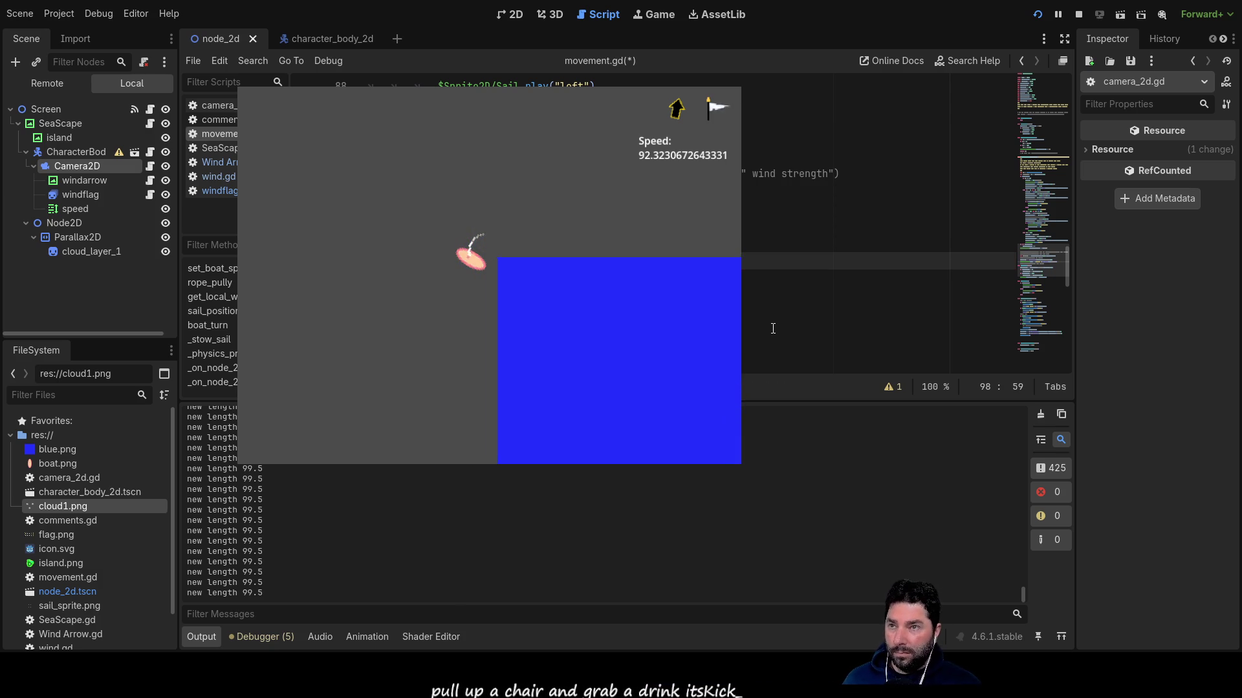
type(") + ")
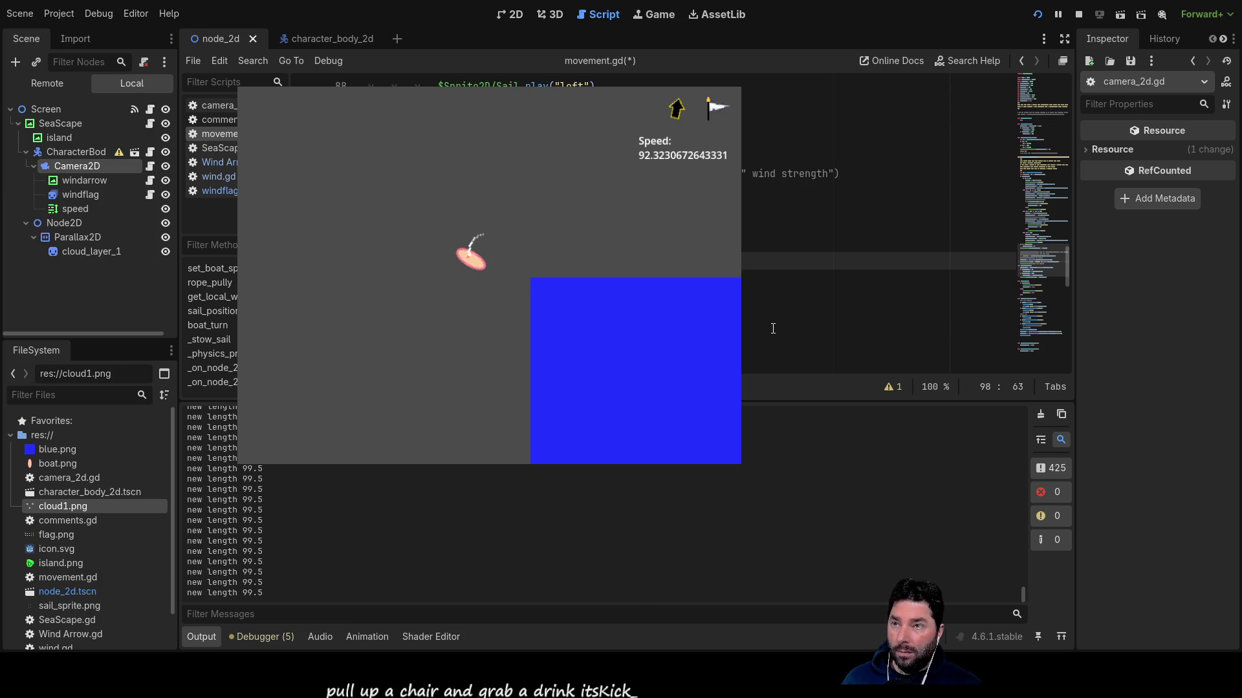
type("1")
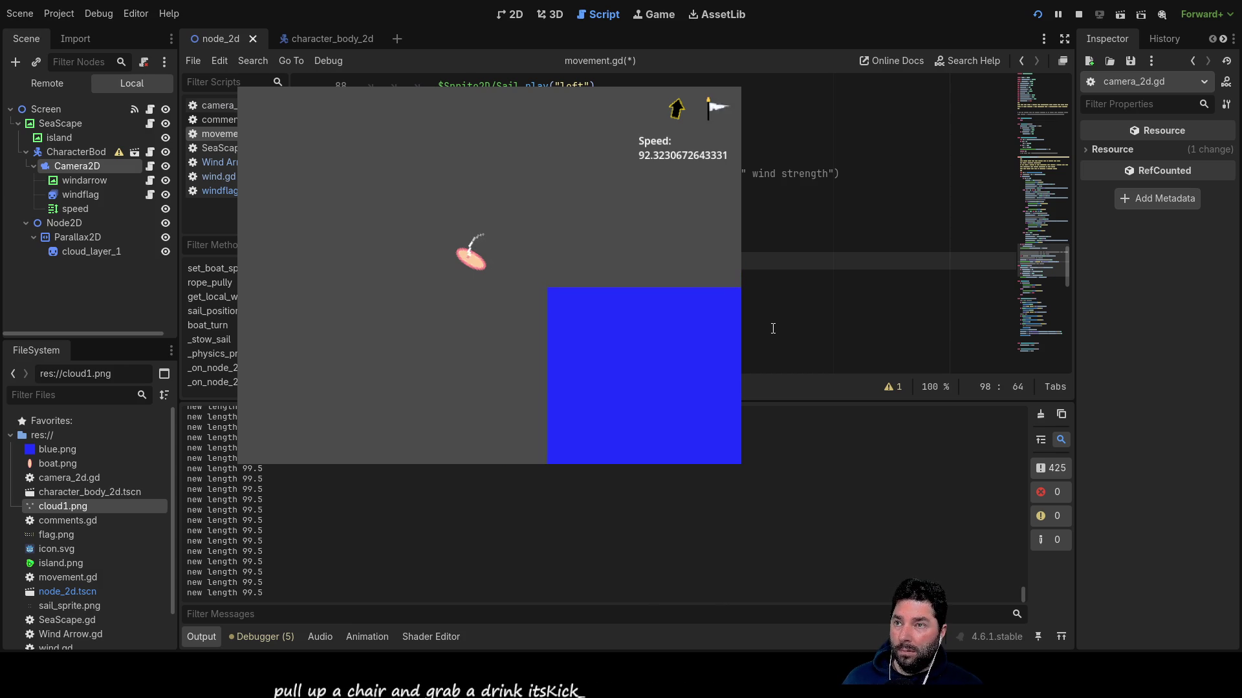
key("BackSpace")
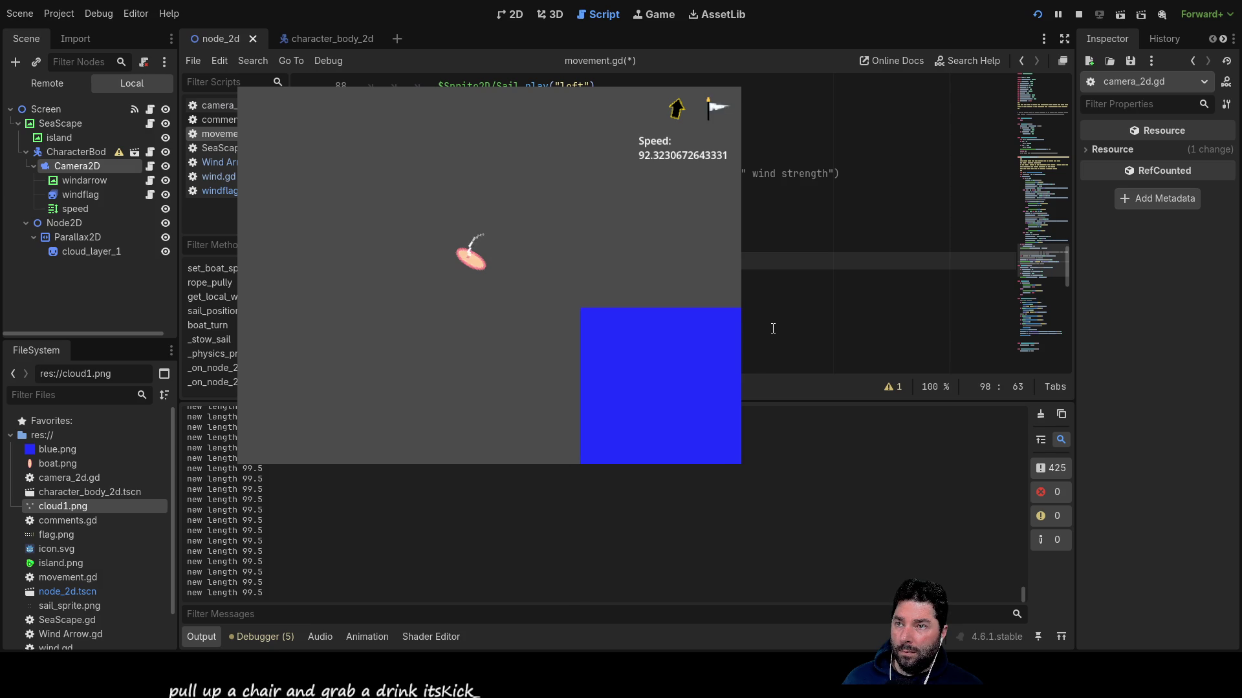
key("BackSpace")
key("BackSpace")
key("BackSpace")
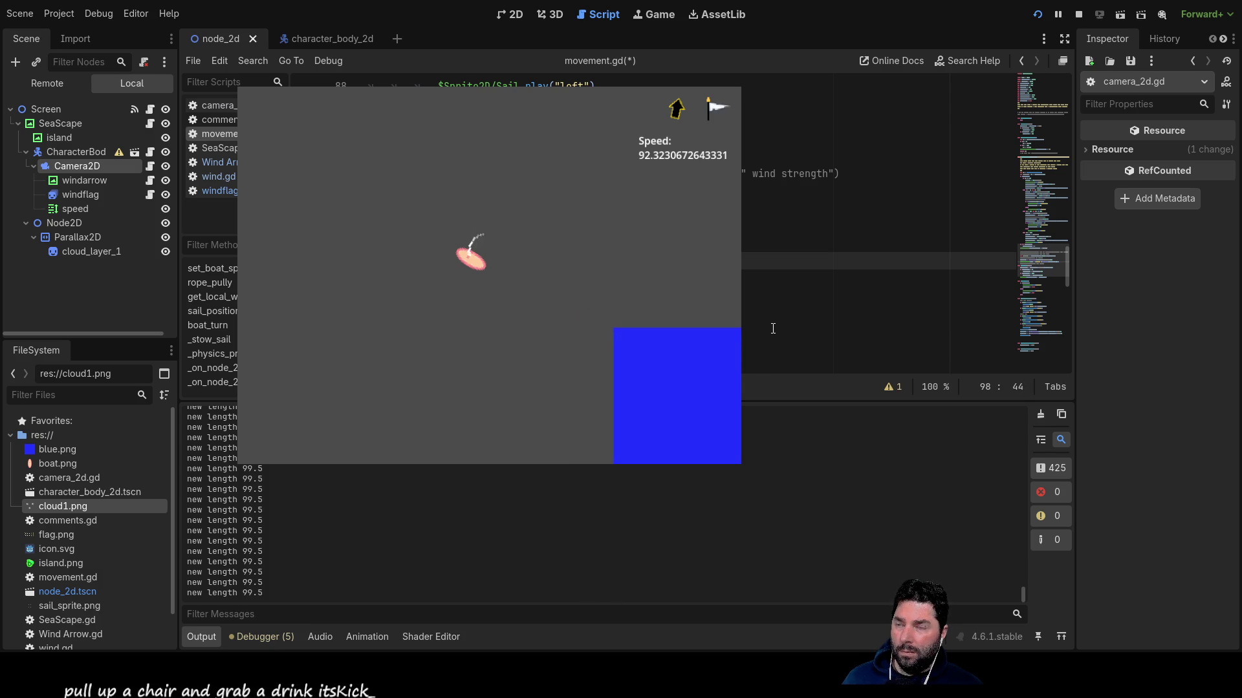
Complete the round(boat_speed*10)/10 expression and relaunch the game.
type(".")
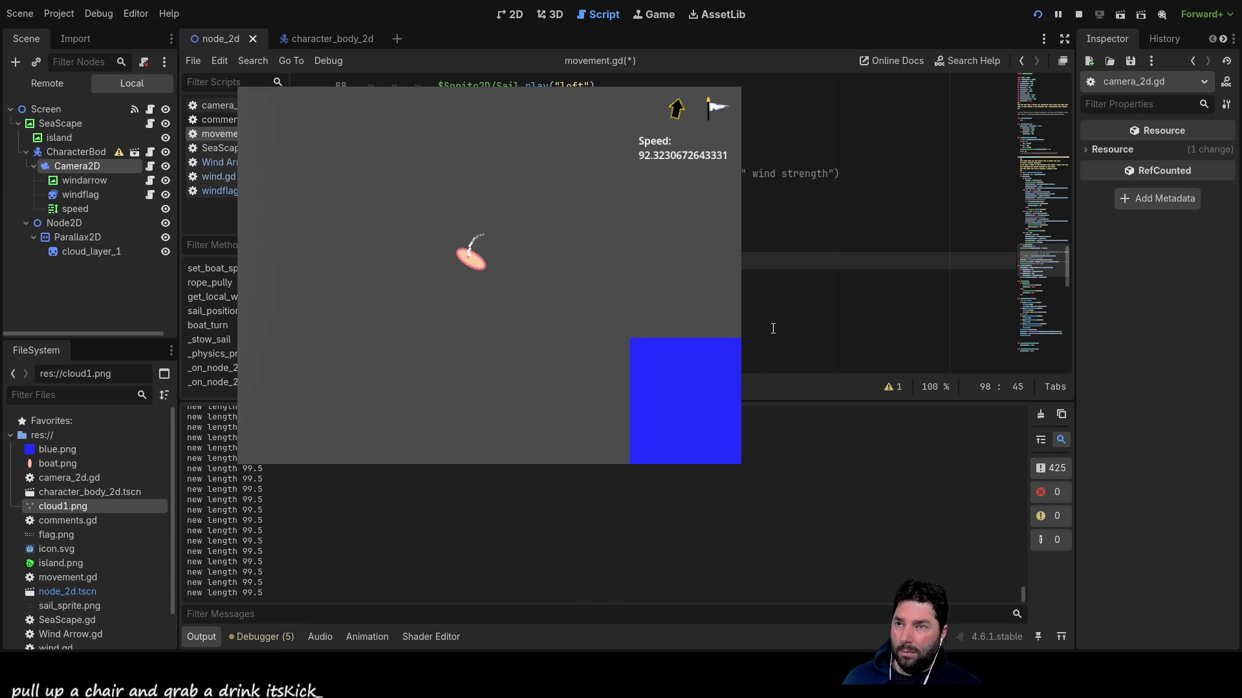
key("Return")
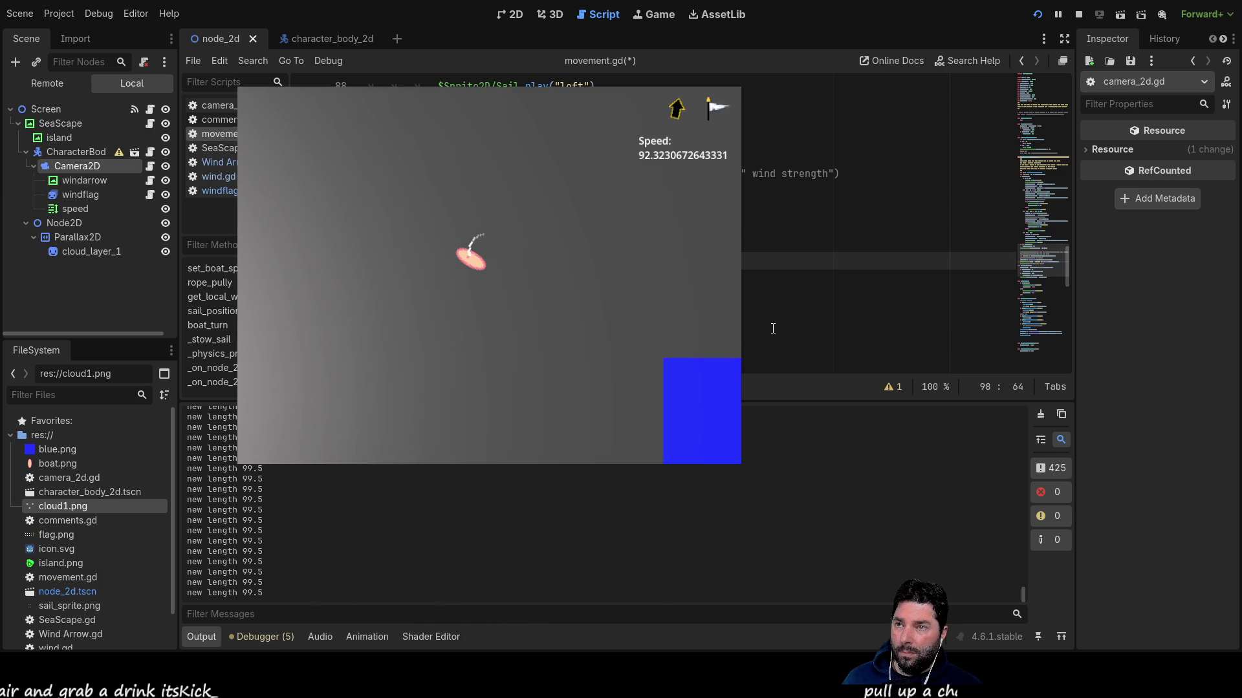
type("10)")
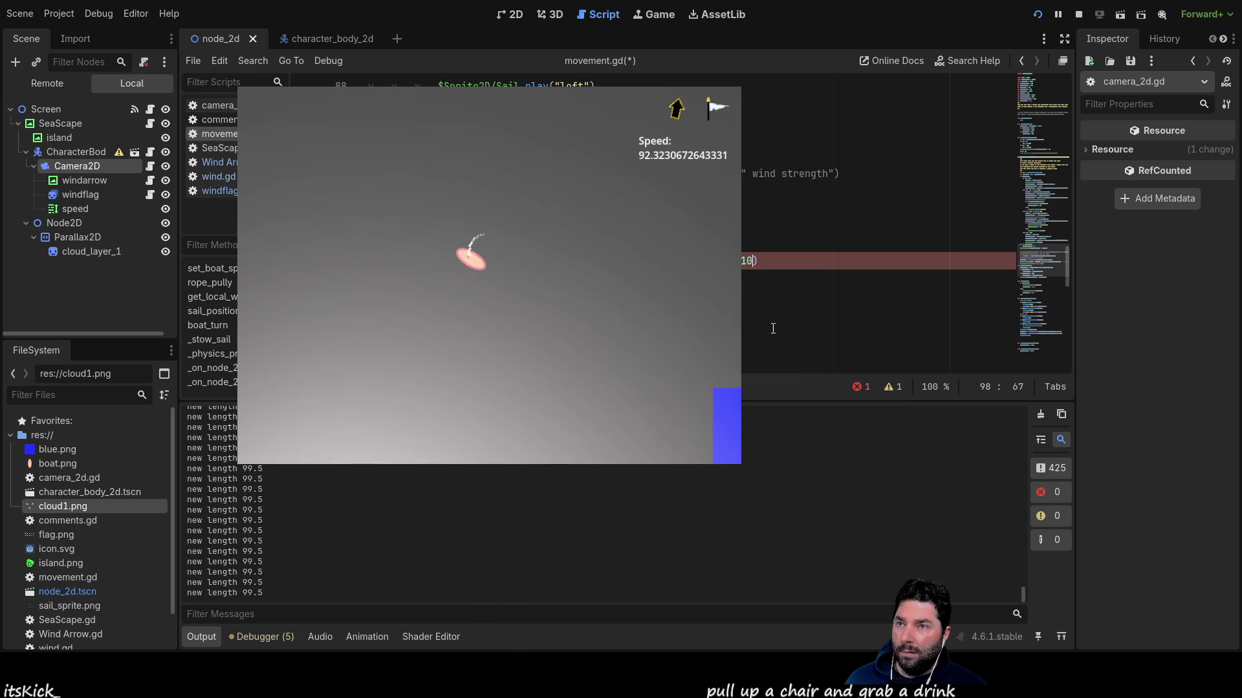
key("BackSpace")
key("BackSpace")
key("BackSpace")
type("100))")
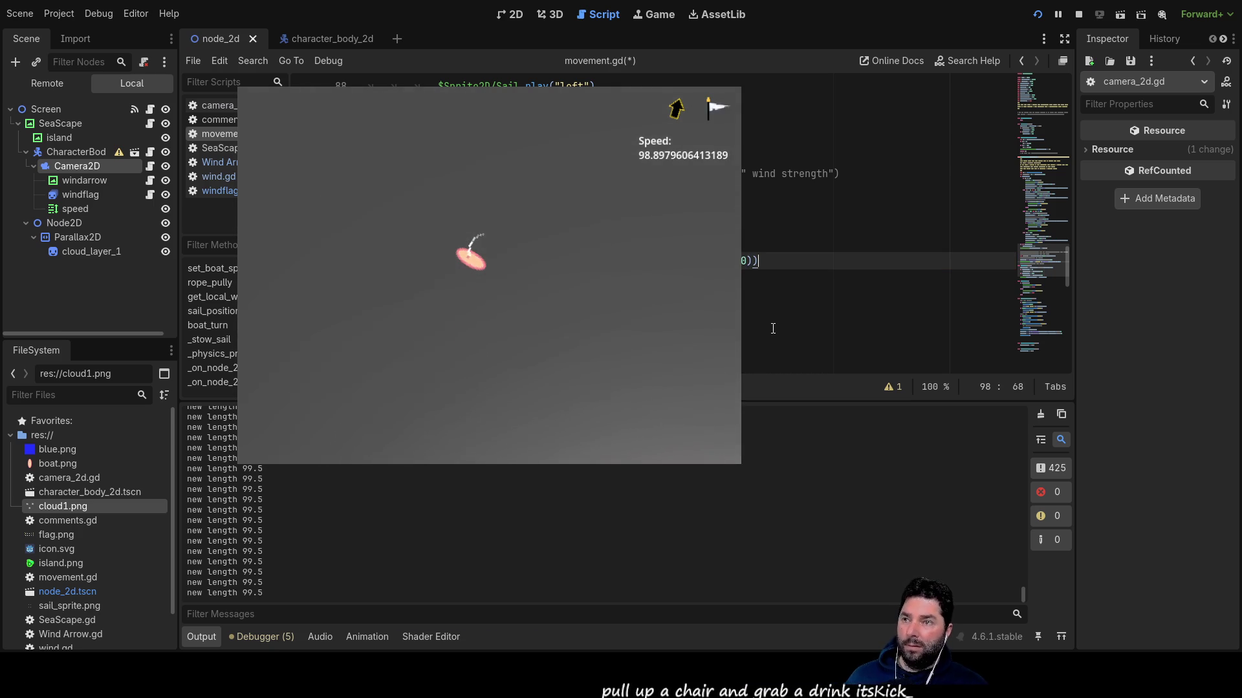
left_click(1037, 14)
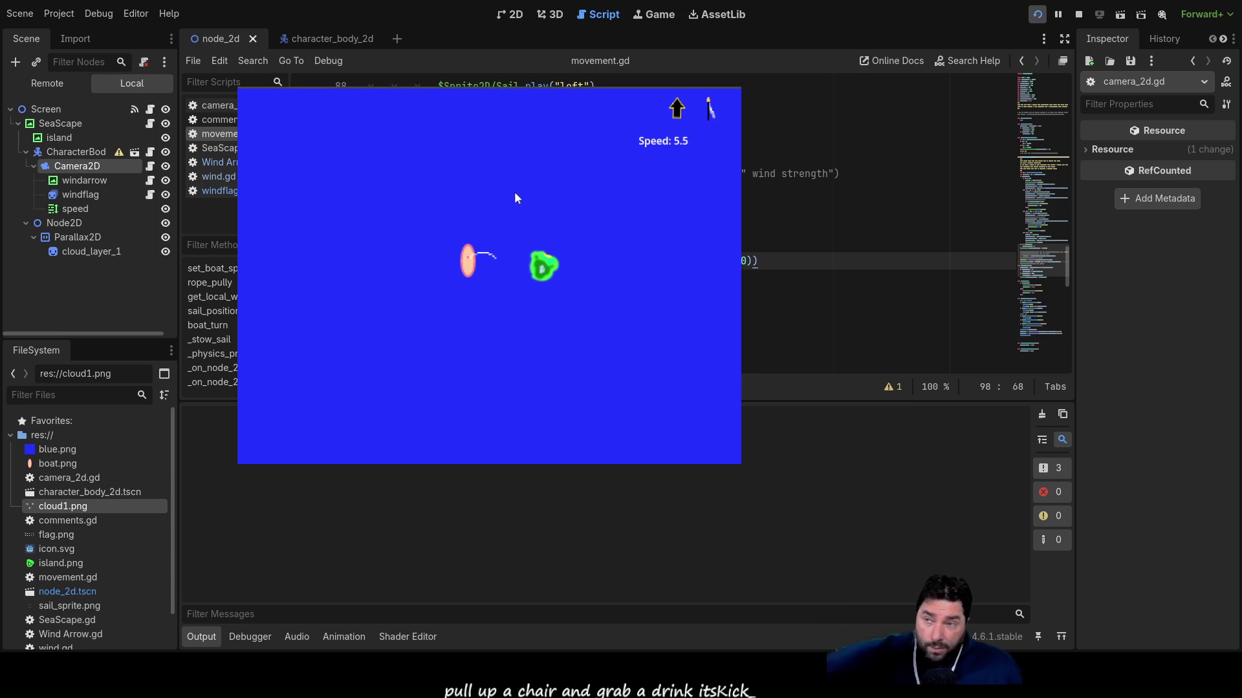
Steer and trim the sail while the speed label climbs to 67.3, then open wind.gd.
key("Left")
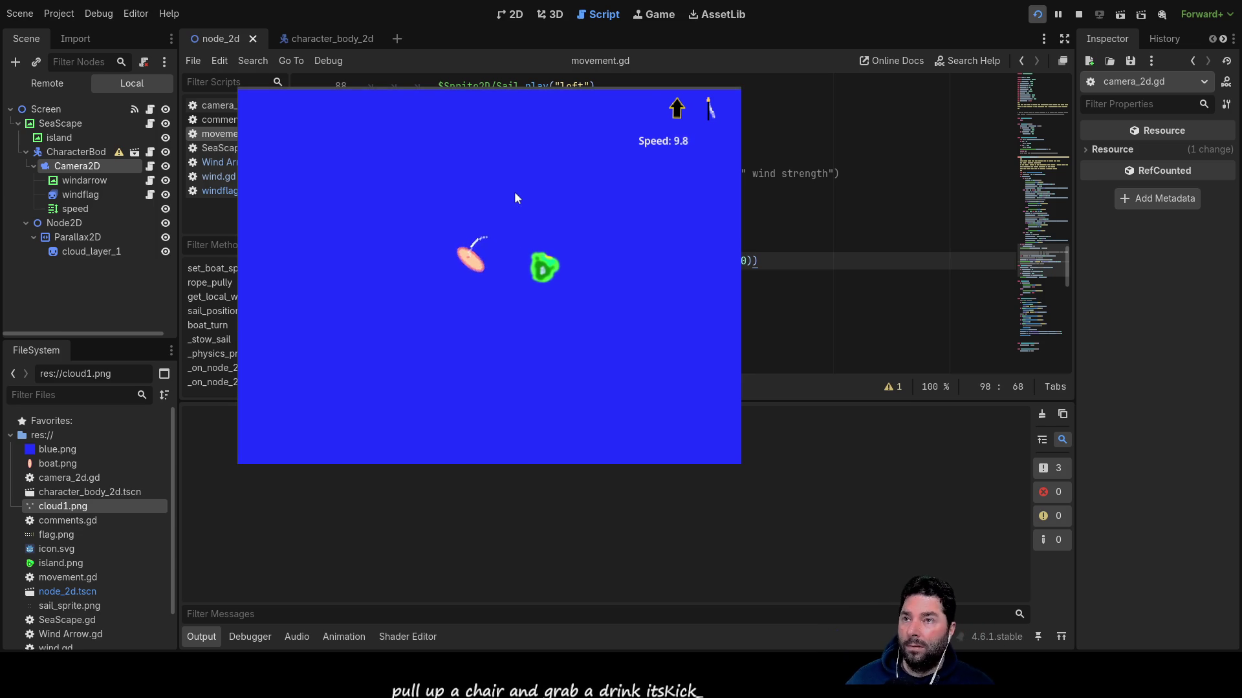
key("Down")
key("Down")
key("Right")
key("Right")
key("Right")
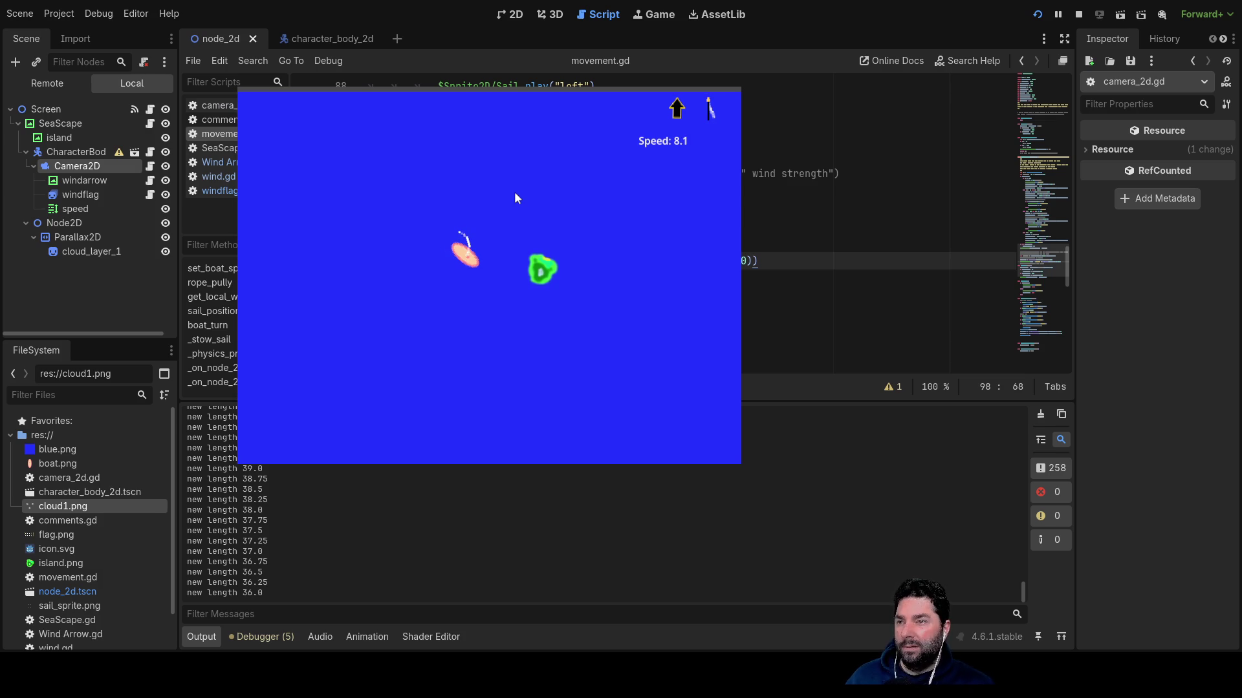
key("Down")
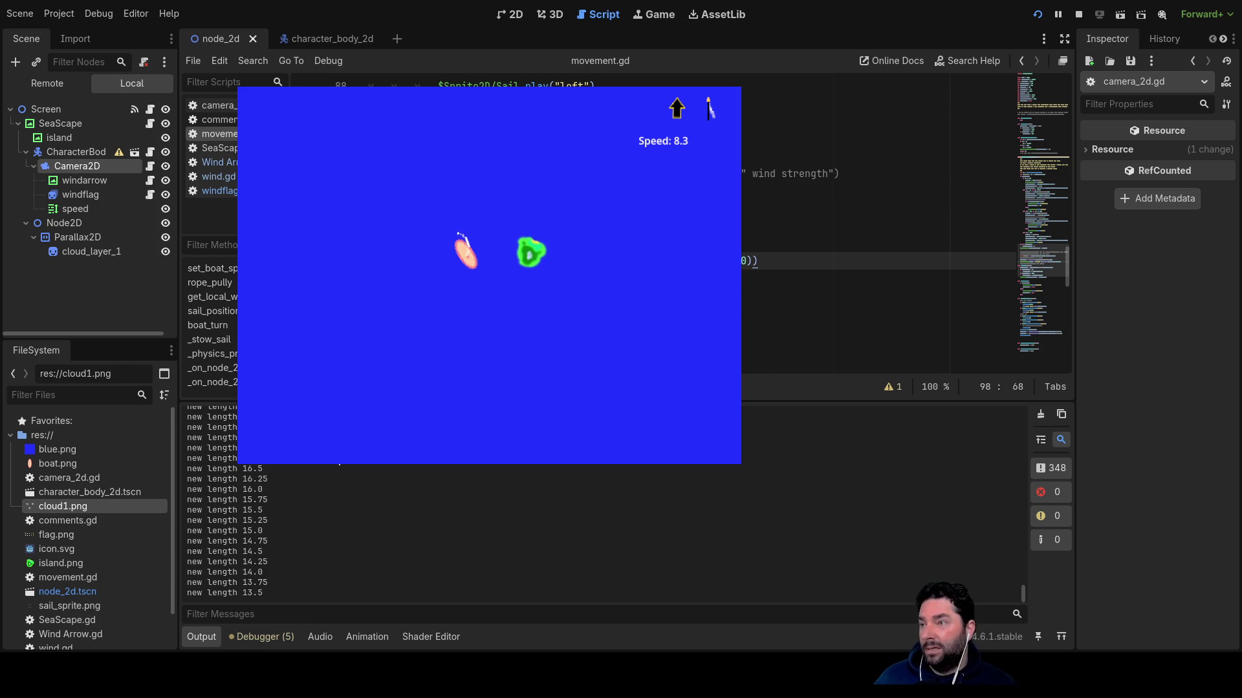
left_click(229, 176)
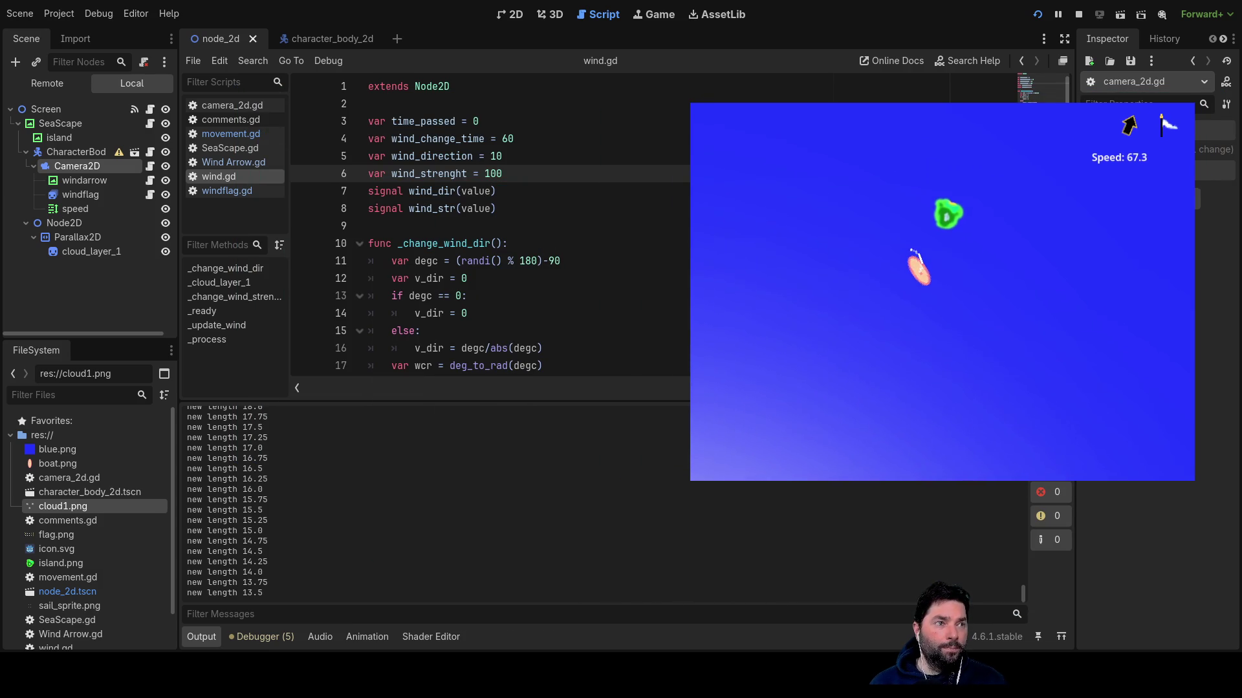
In _change_wind_strength, replace the first 500 upper wind-strength limit with 100.
left_click(564, 208)
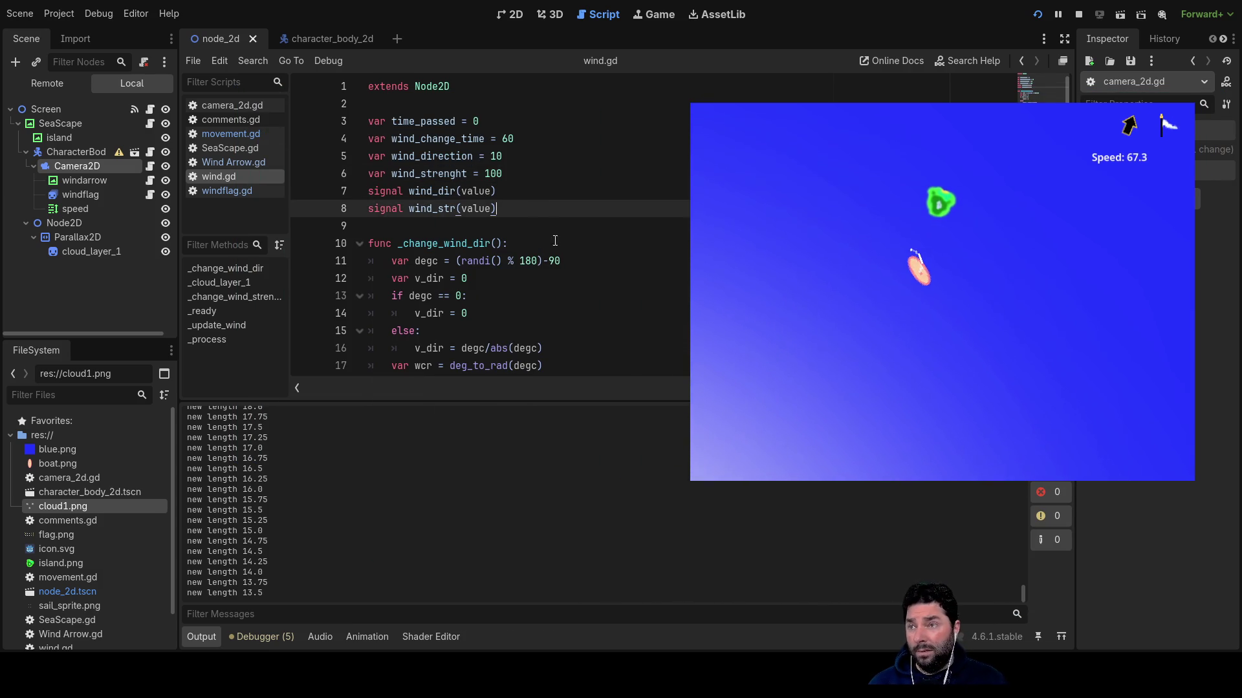
scroll(564, 258, "down", 2)
scroll(564, 258, "down", 1)
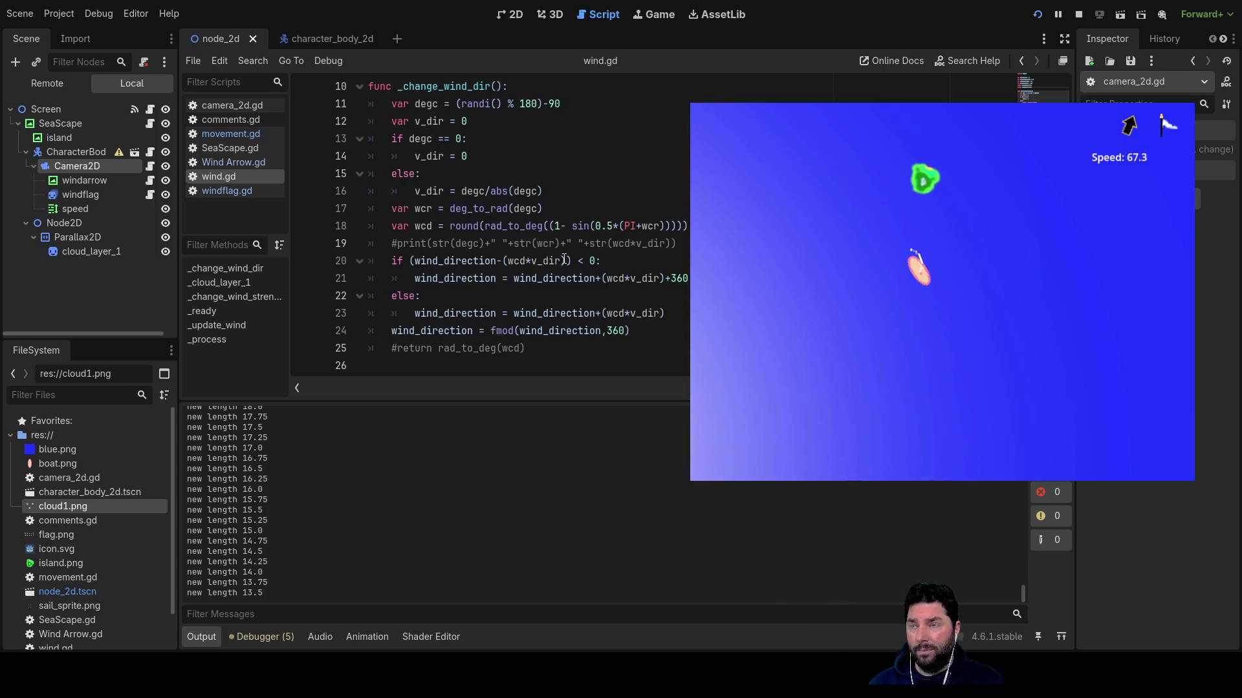
scroll(565, 260, "up", 3)
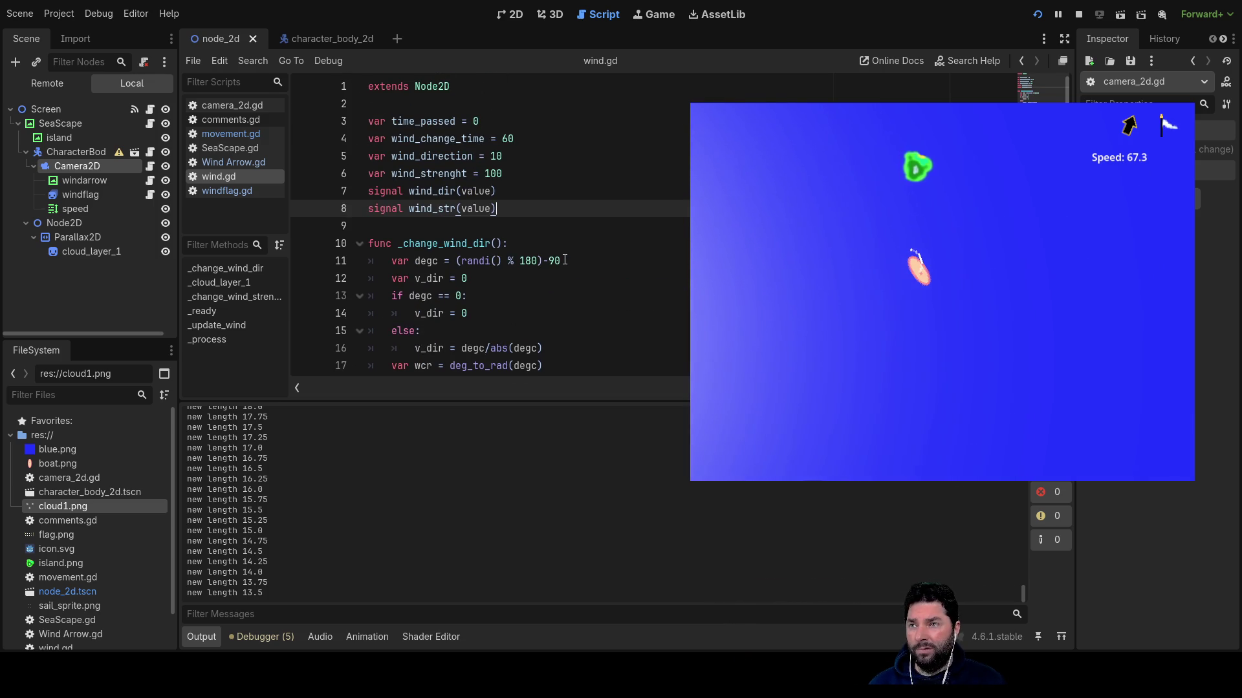
scroll(566, 259, "down", 1)
scroll(565, 259, "down", 4)
scroll(544, 239, "up", 4)
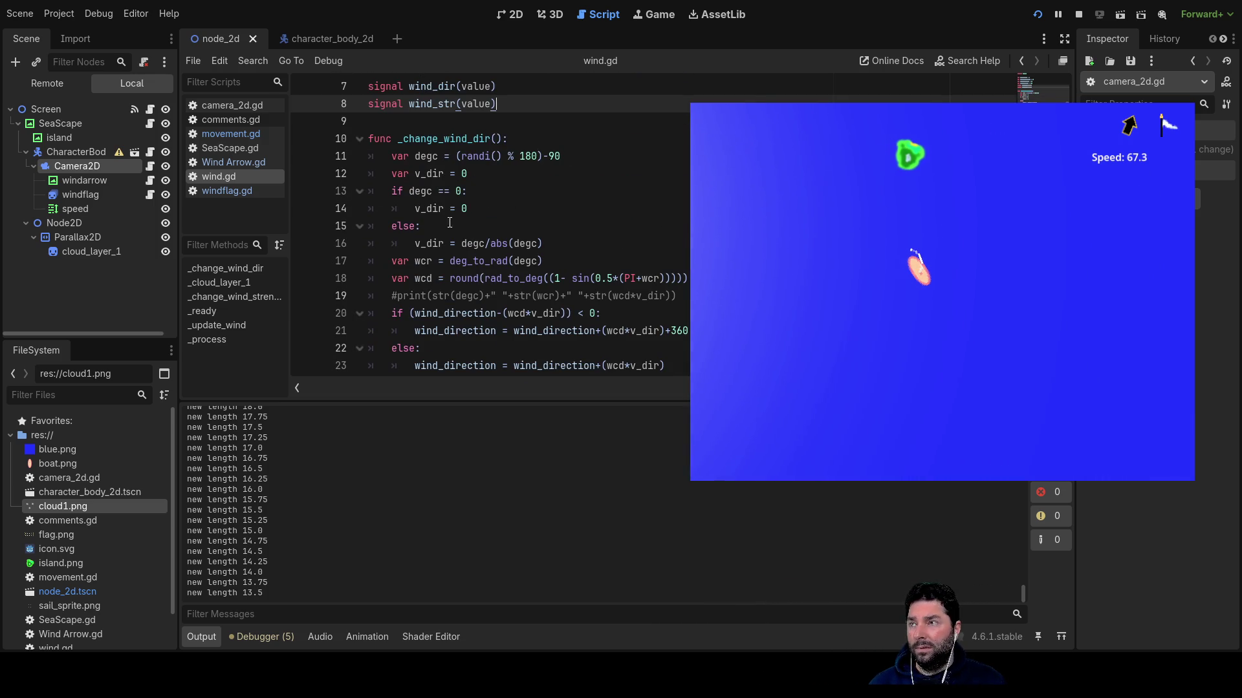
scroll(529, 223, "up", 2)
scroll(582, 246, "down", 12)
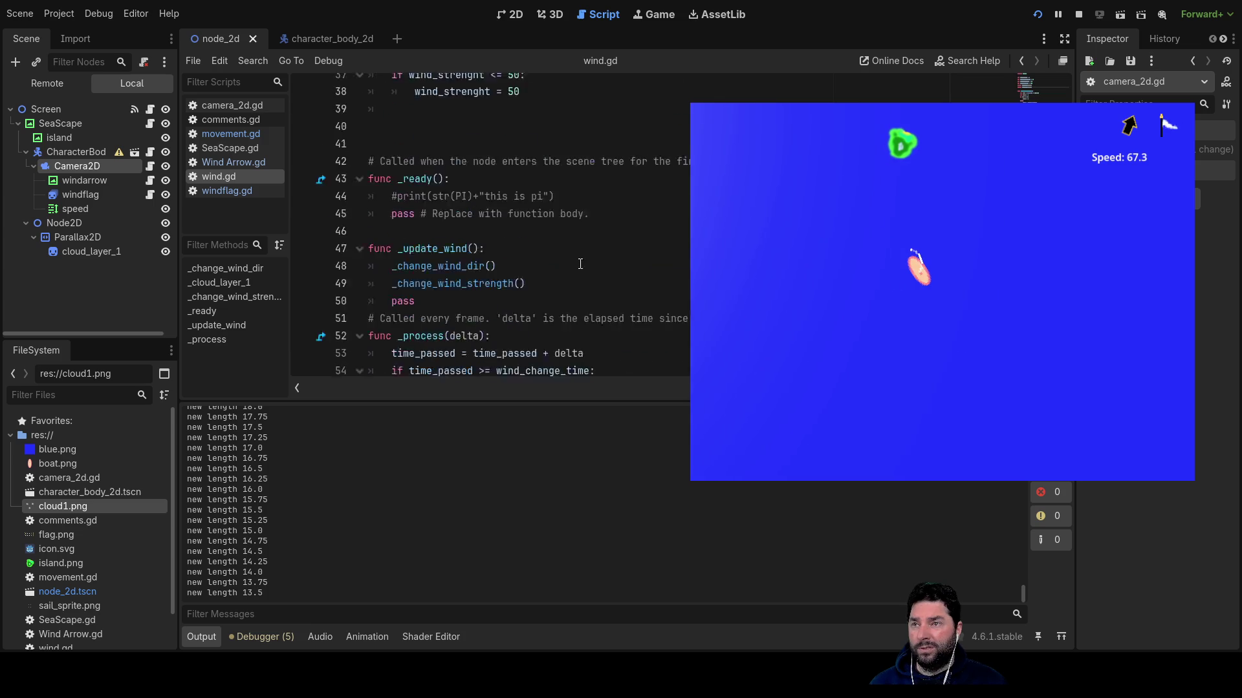
scroll(626, 258, "down", 4)
scroll(626, 258, "up", 5)
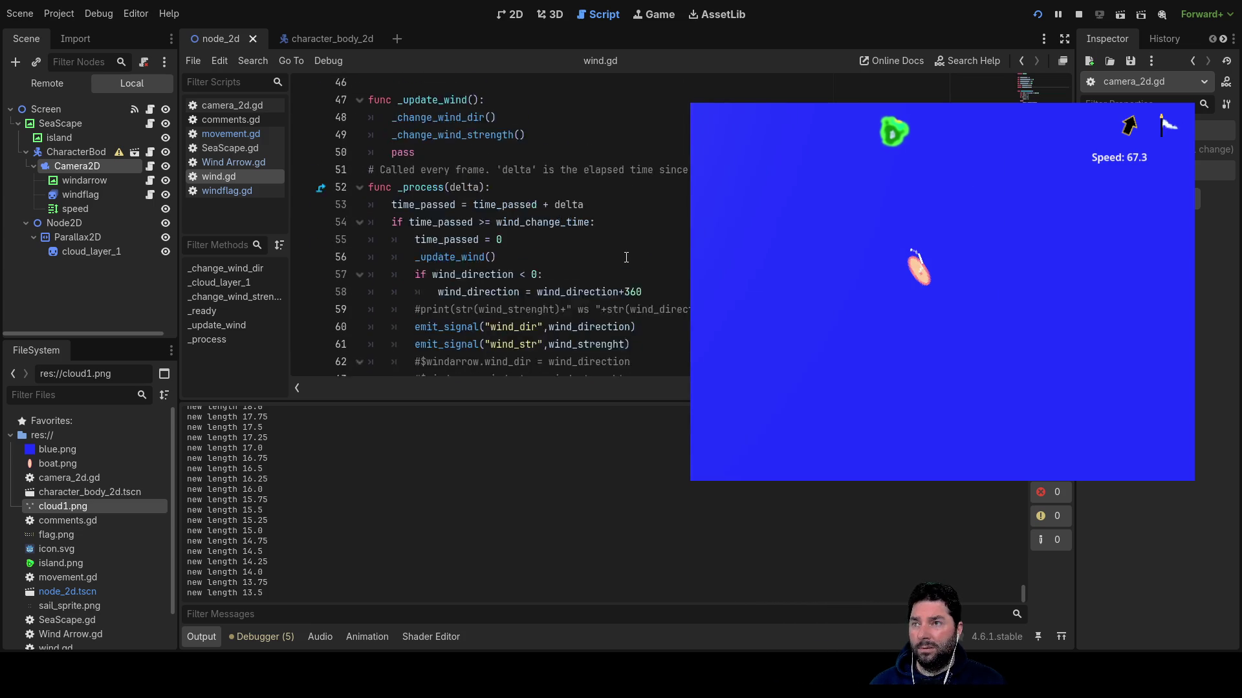
scroll(626, 257, "up", 3)
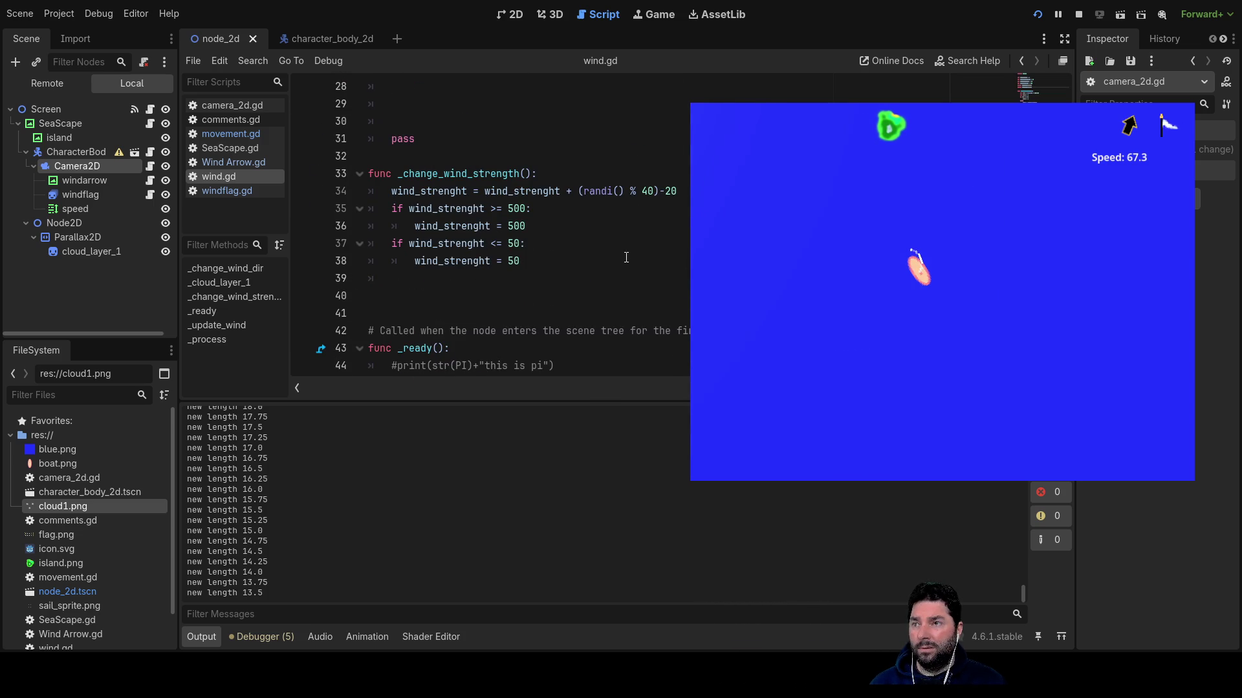
double_click(516, 209)
type("10")
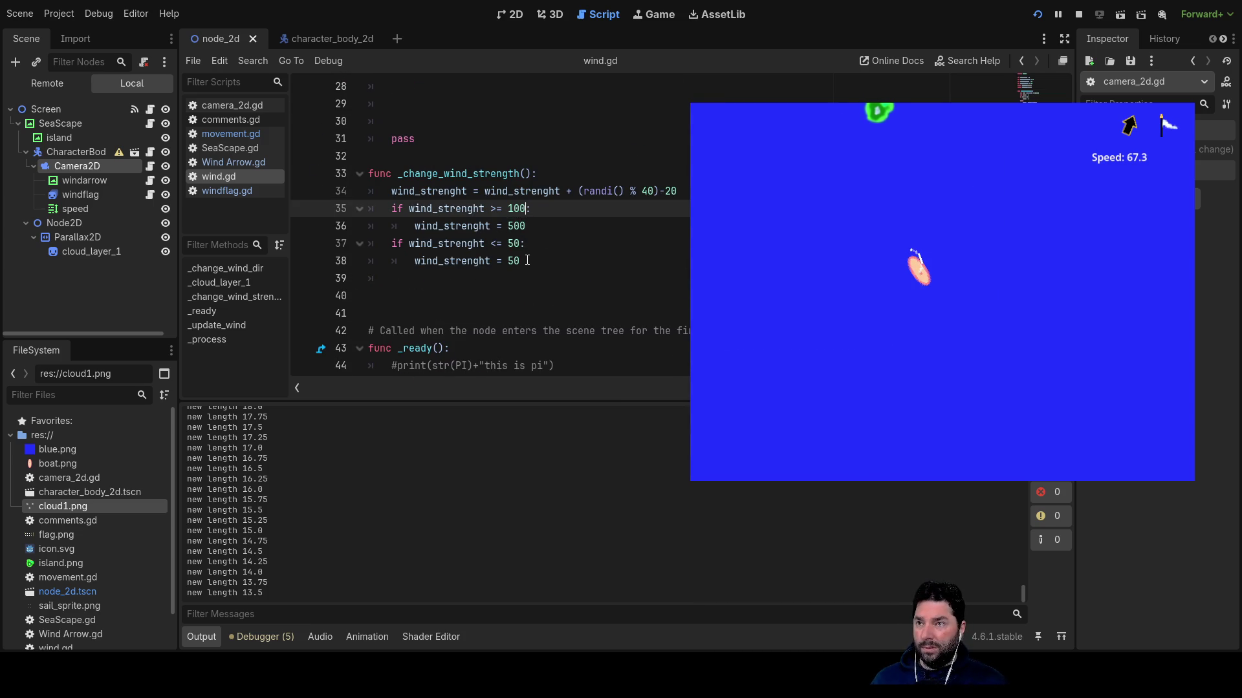
key("Down")
key("Down")
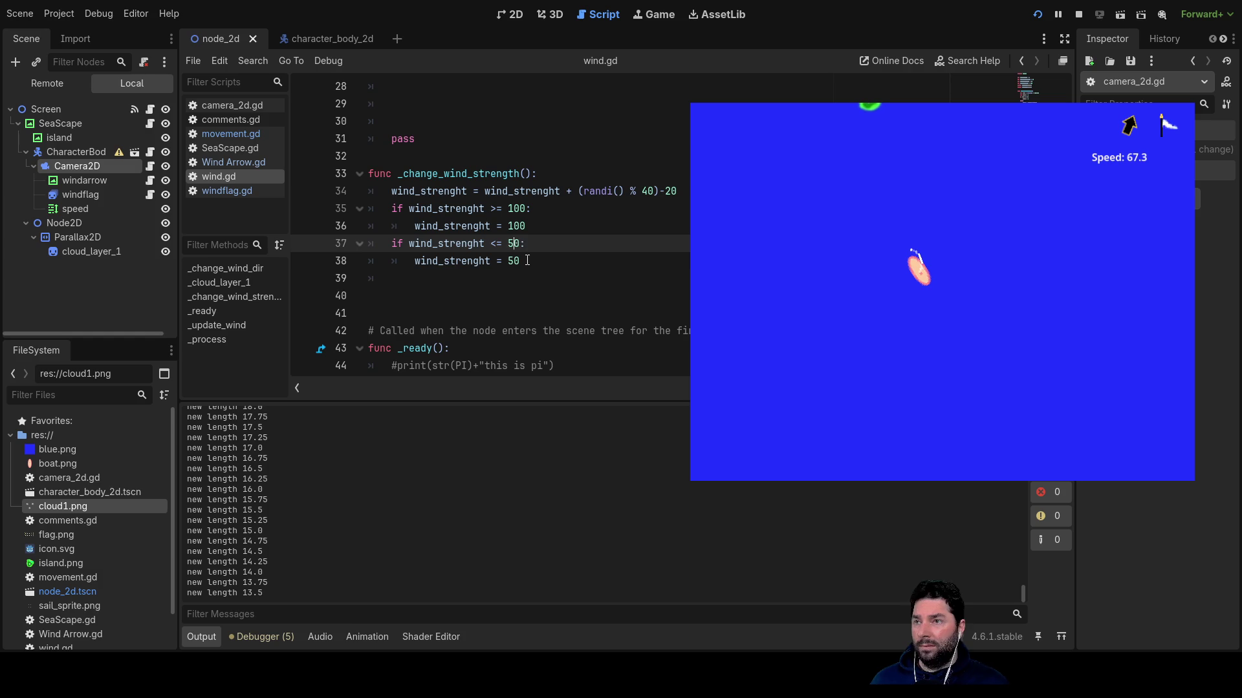
Change the other 500 limit to 100 and both 50 minimums to 5.
left_click(528, 260)
key("BackSpace")
key("BackSpace")
type("10")
key("Up")
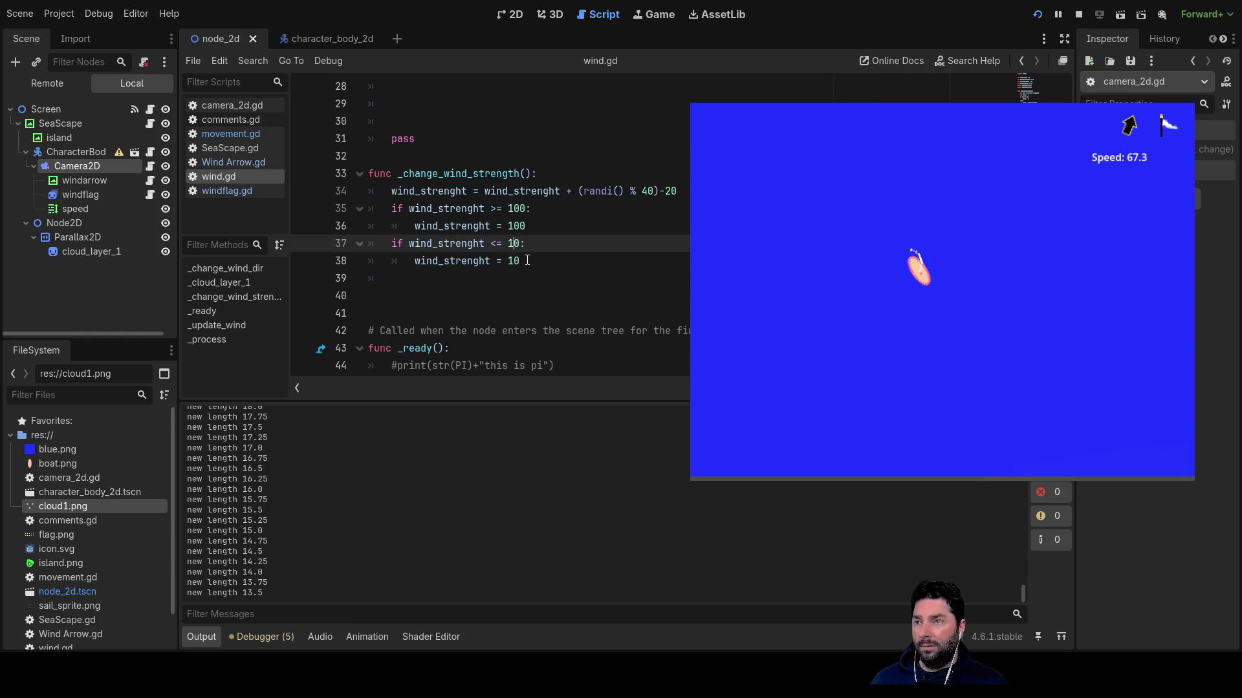
key("BackSpace")
key("BackSpace")
type("5")
key("Down")
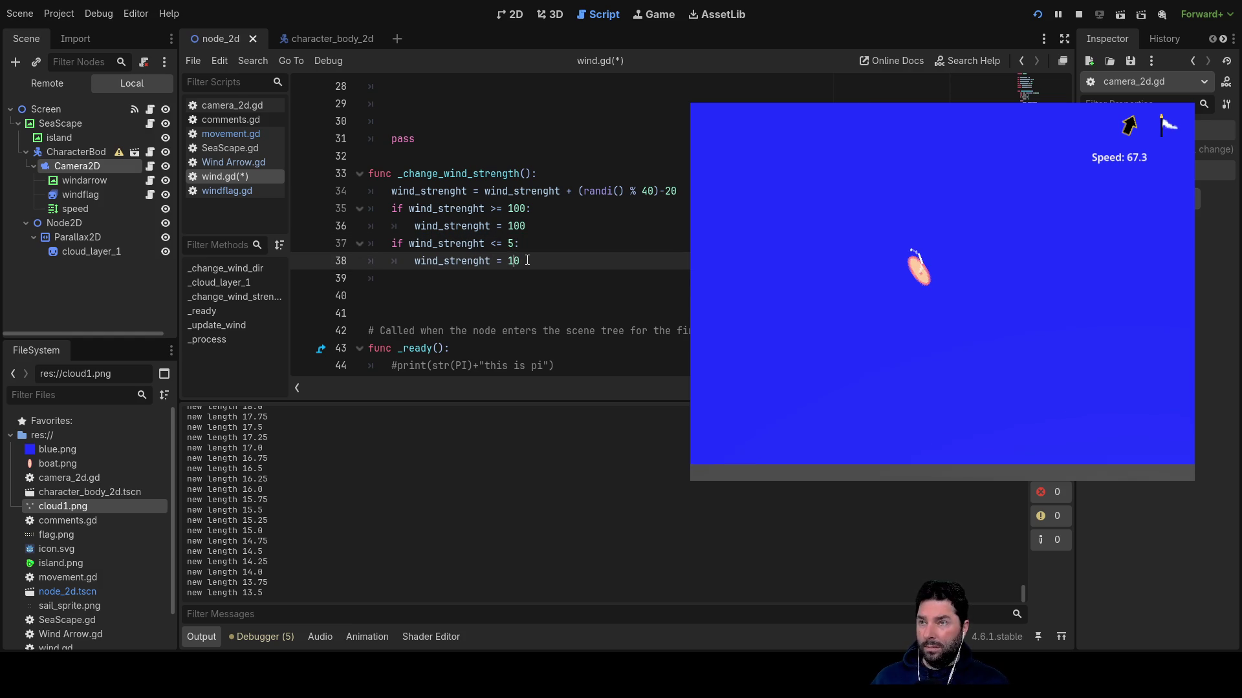
key("BackSpace")
key("BackSpace")
type("5")
key("Up")
key("Up")
key("Up")
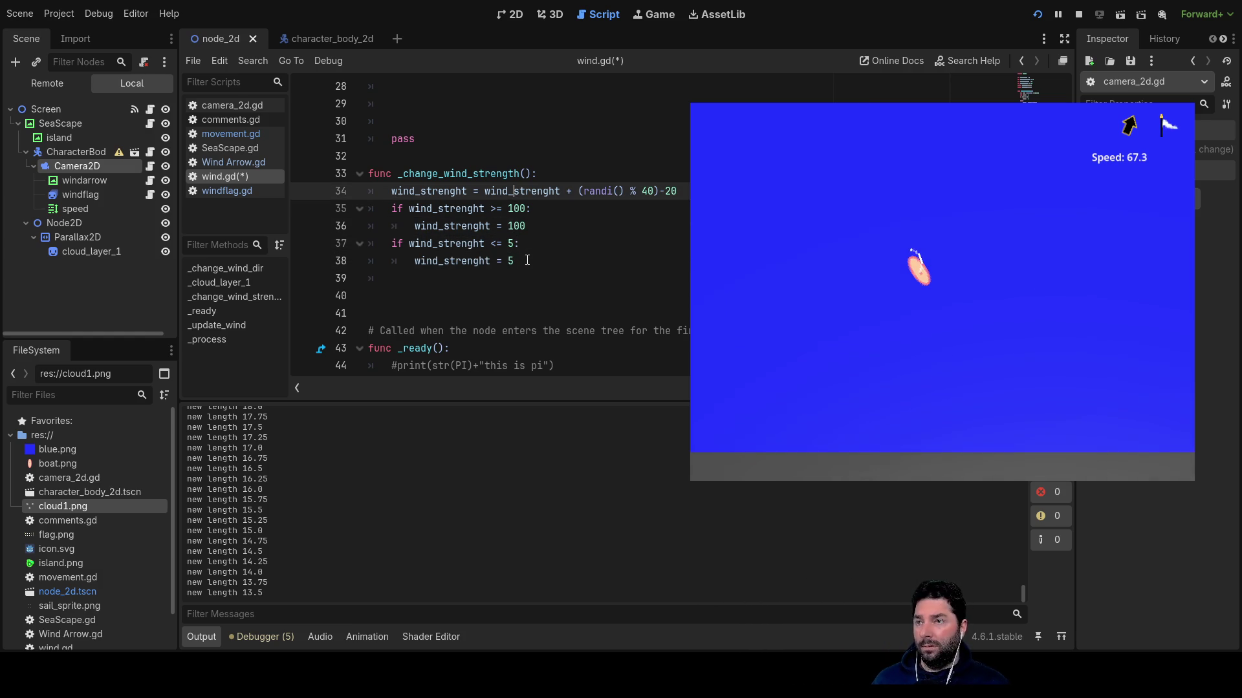
scroll(538, 245, "up", 8)
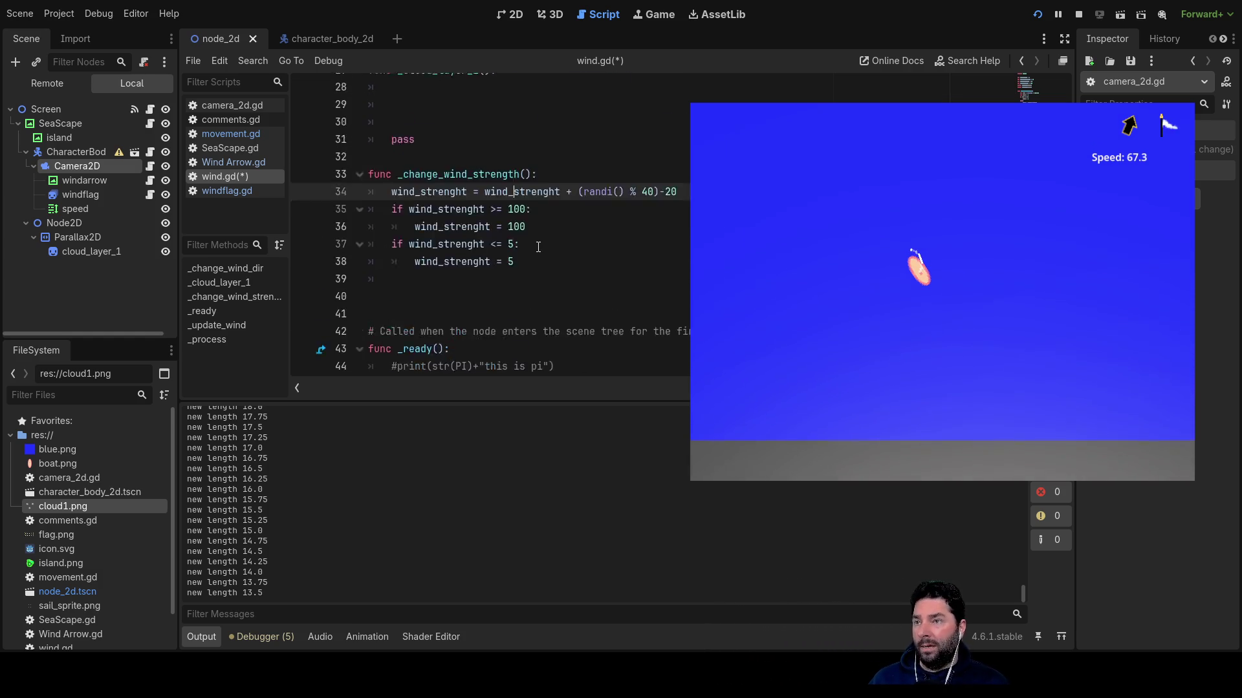
Change var wind_strenght on line 6 of wind.gd from 100 to 50.
scroll(538, 244, "up", 1)
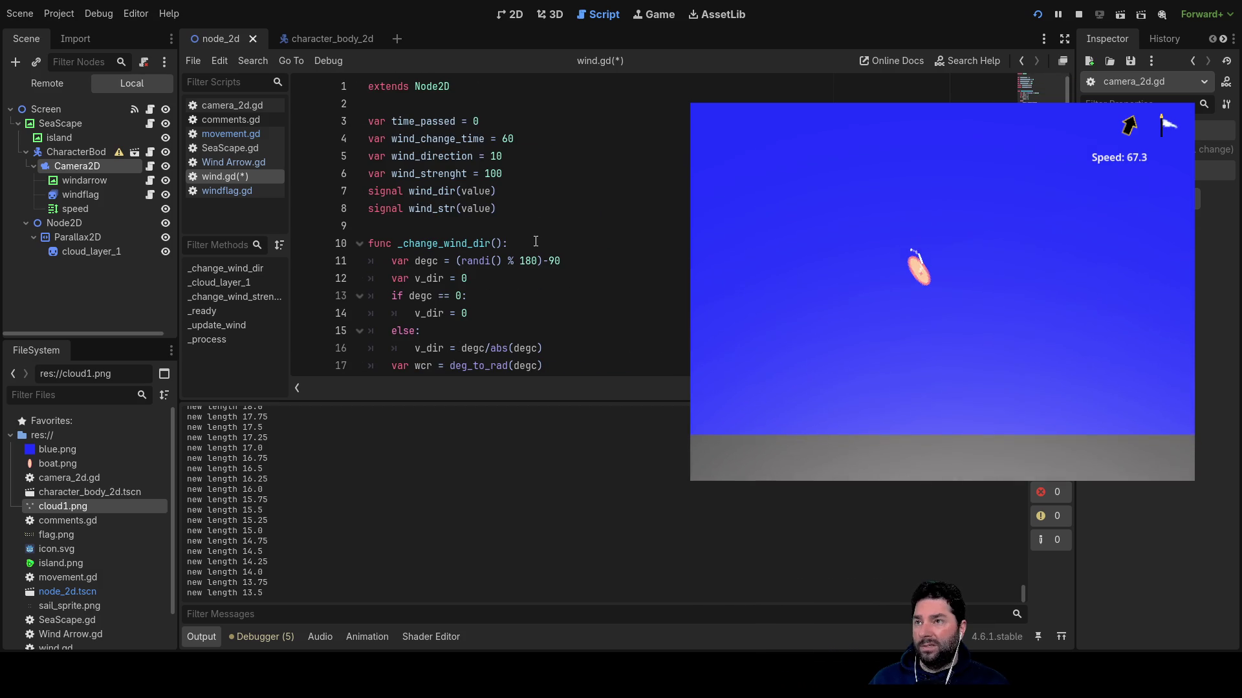
double_click(501, 173)
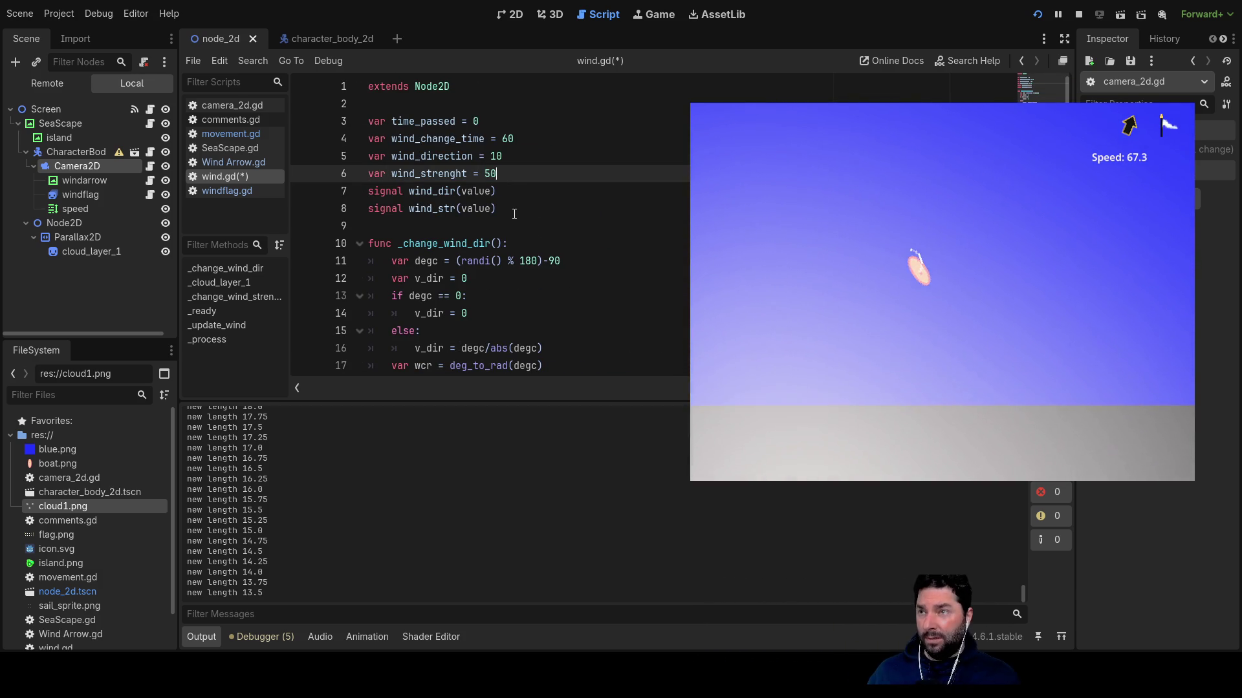
left_click(515, 214)
key("Down")
scroll(514, 215, "down", 7)
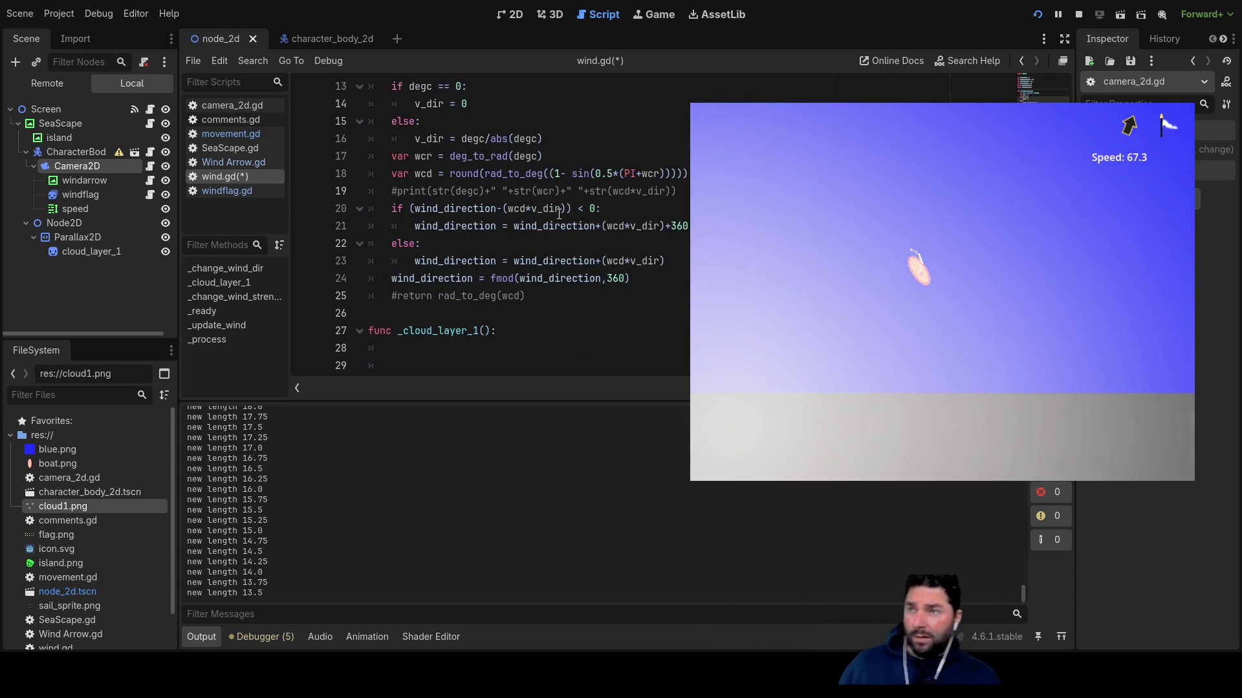
scroll(541, 238, "down", 5)
scroll(541, 237, "down", 5)
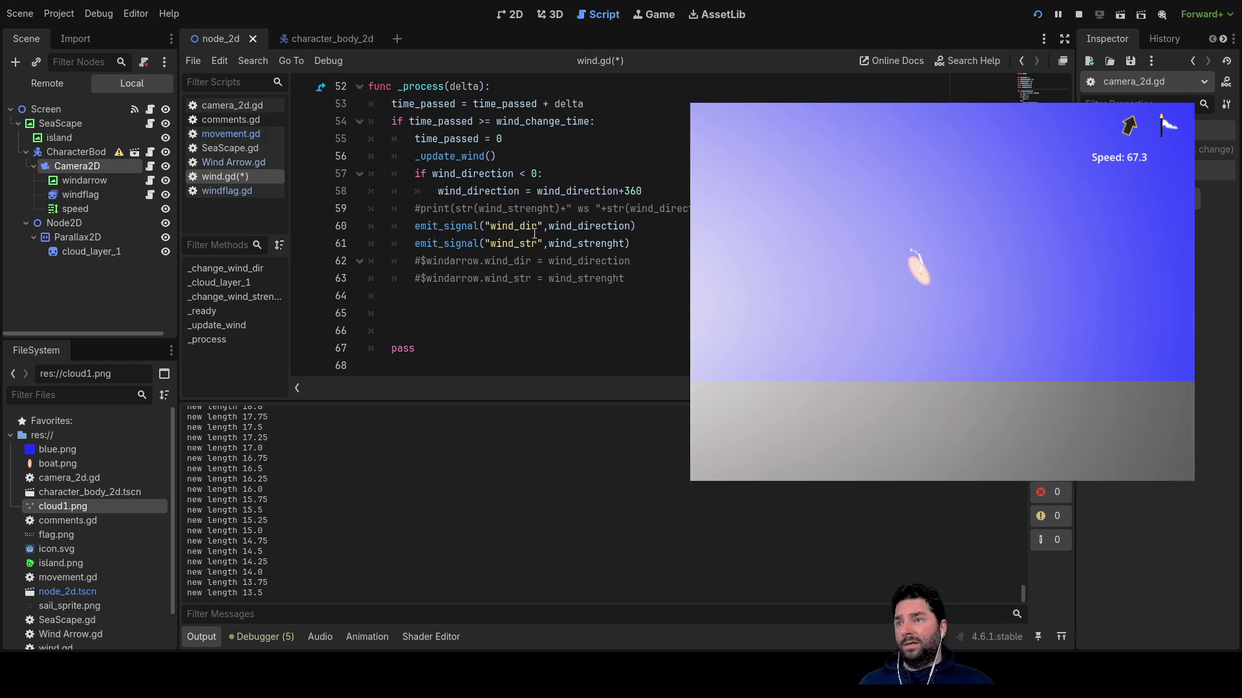
scroll(553, 208, "up", 4)
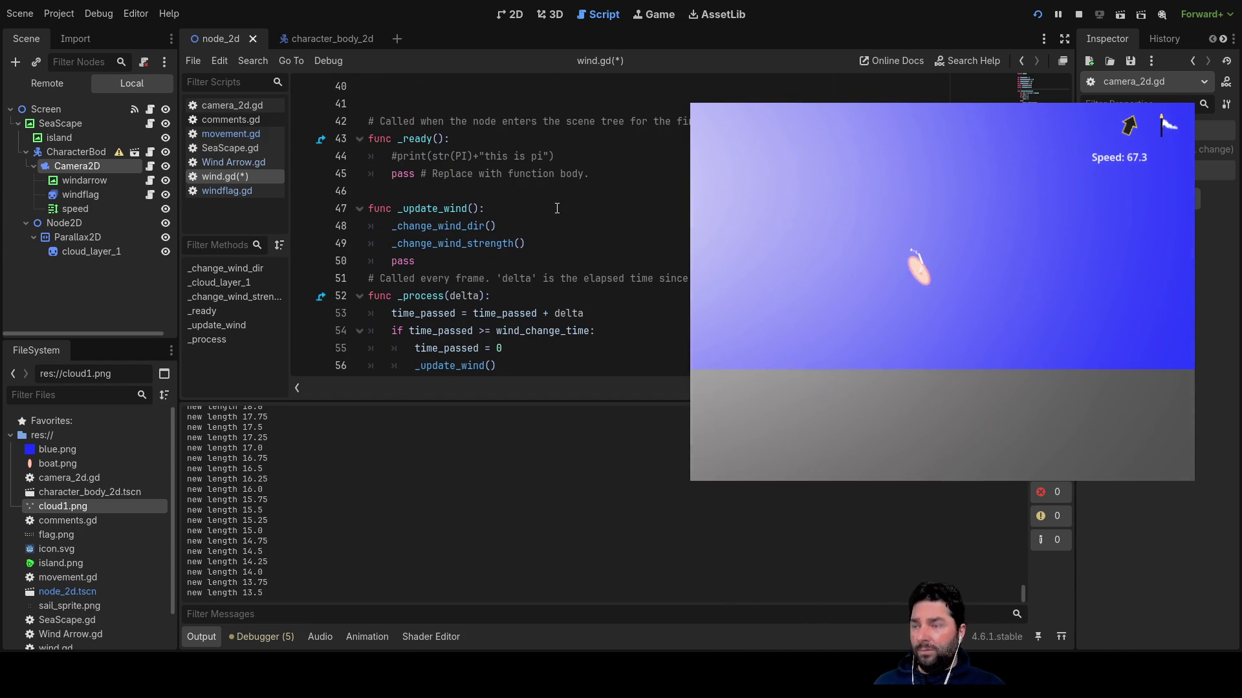
left_click(234, 134)
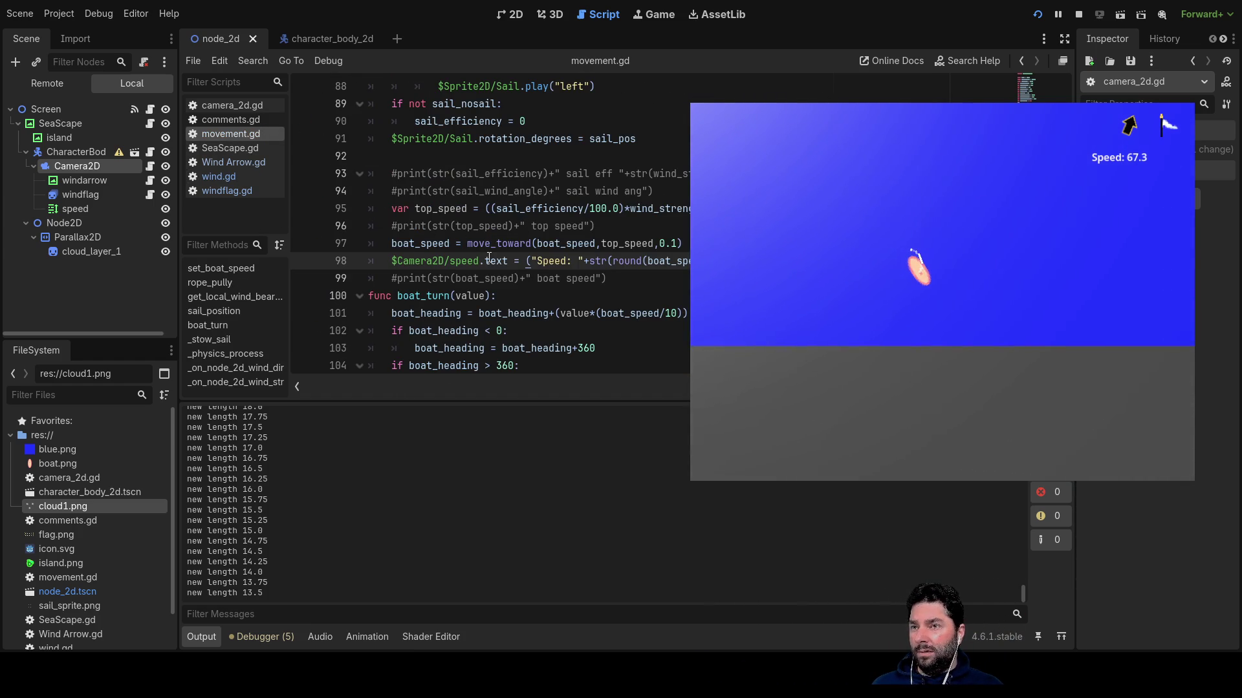
Scroll movement.gd to boat_turn and select the 10 in boat_speed/10.
scroll(489, 258, "down", 1)
scroll(499, 299, "down", 4)
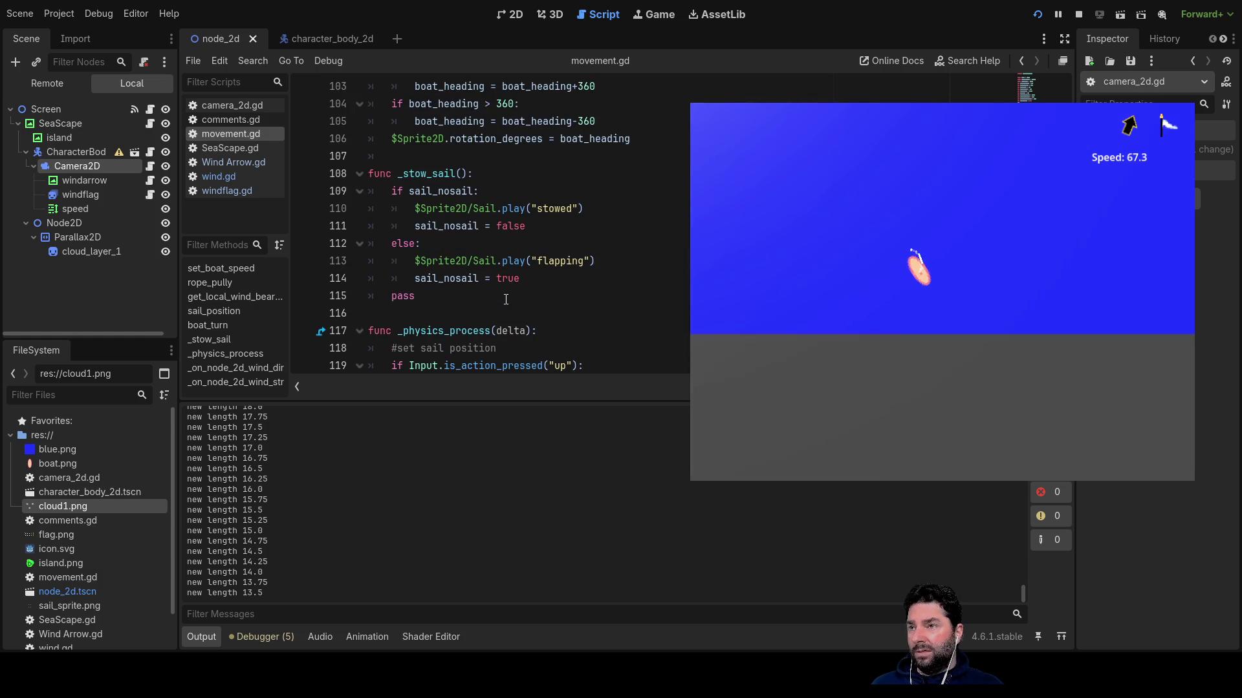
scroll(409, 182, "up", 3)
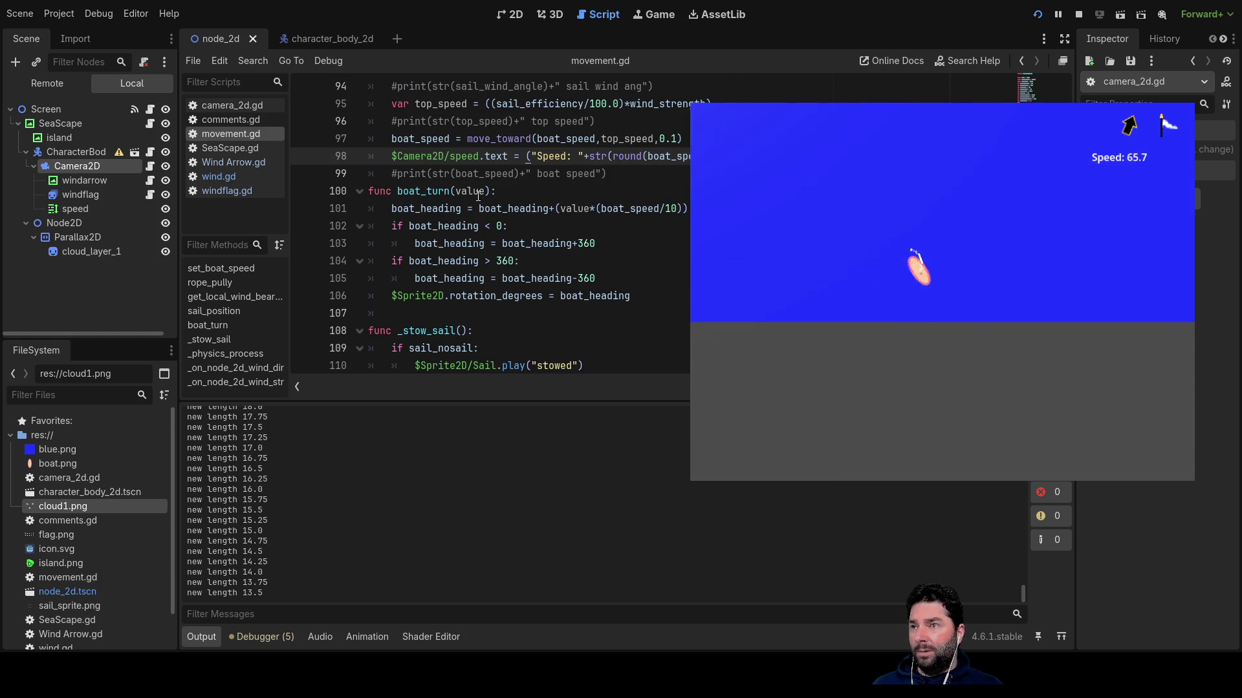
double_click(670, 208)
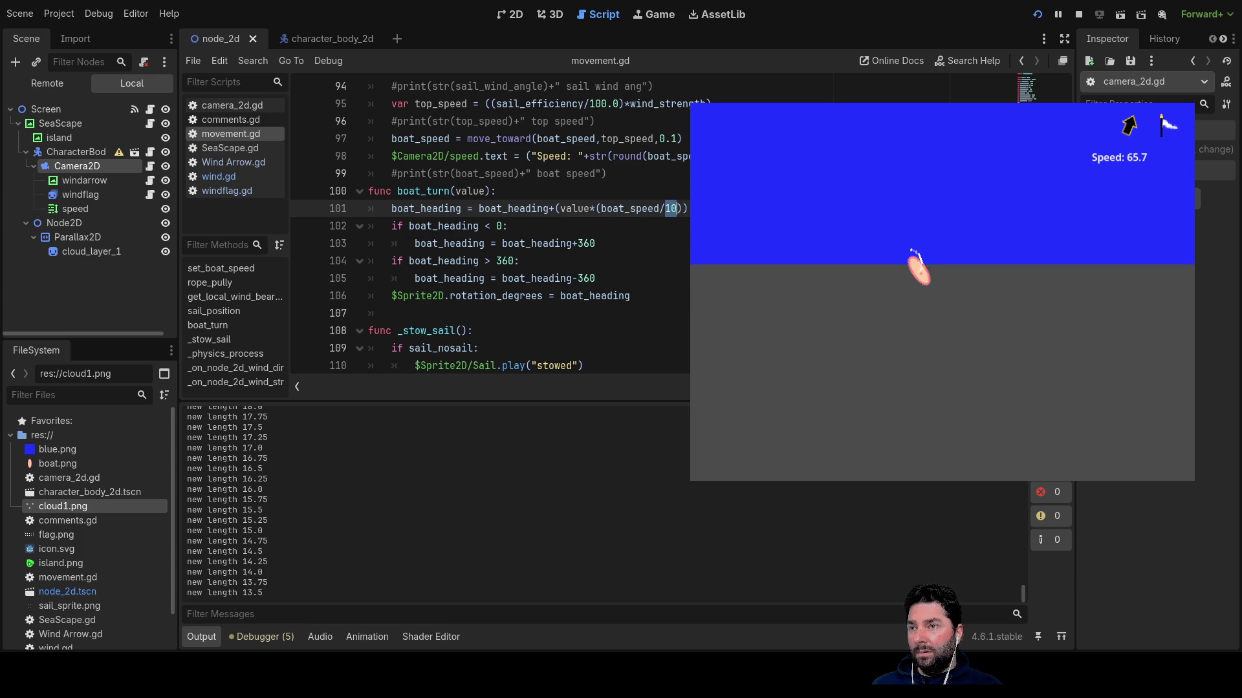
Change line 101's turn formula to boat_speed/50 and save movement.gd.
left_click(665, 208)
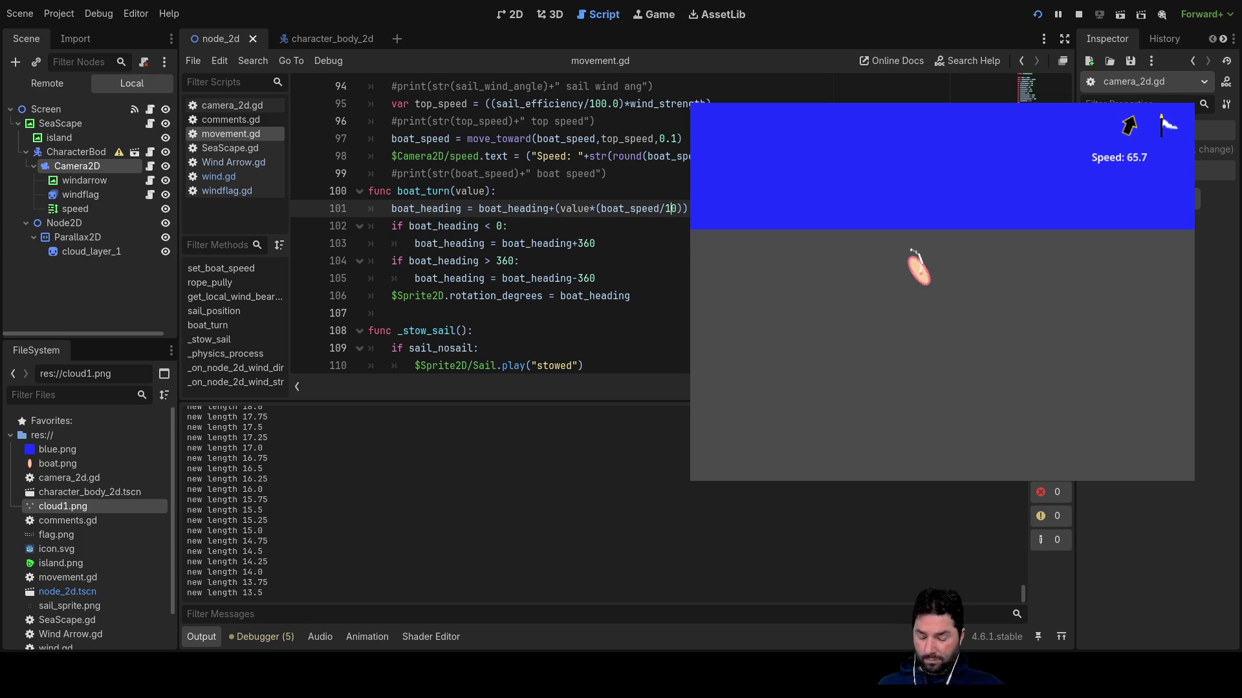
left_click(670, 208)
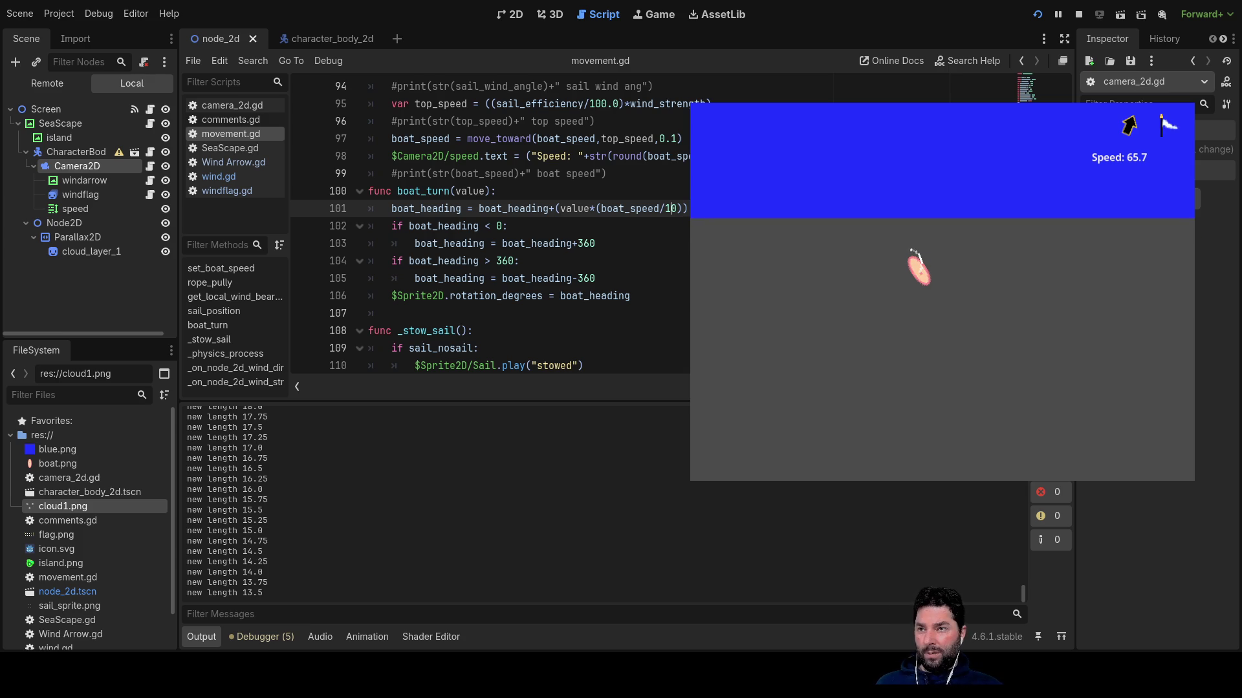
type("5")
left_click(496, 191)
left_click(673, 208)
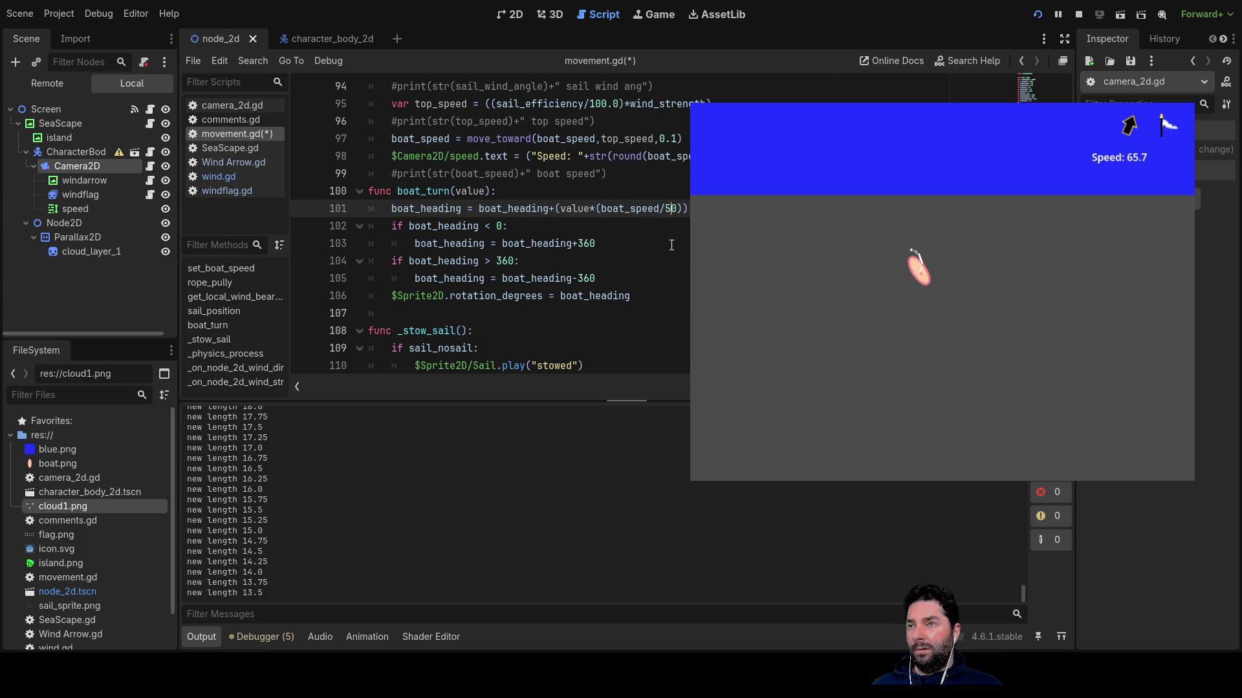
key("ctrl+s")
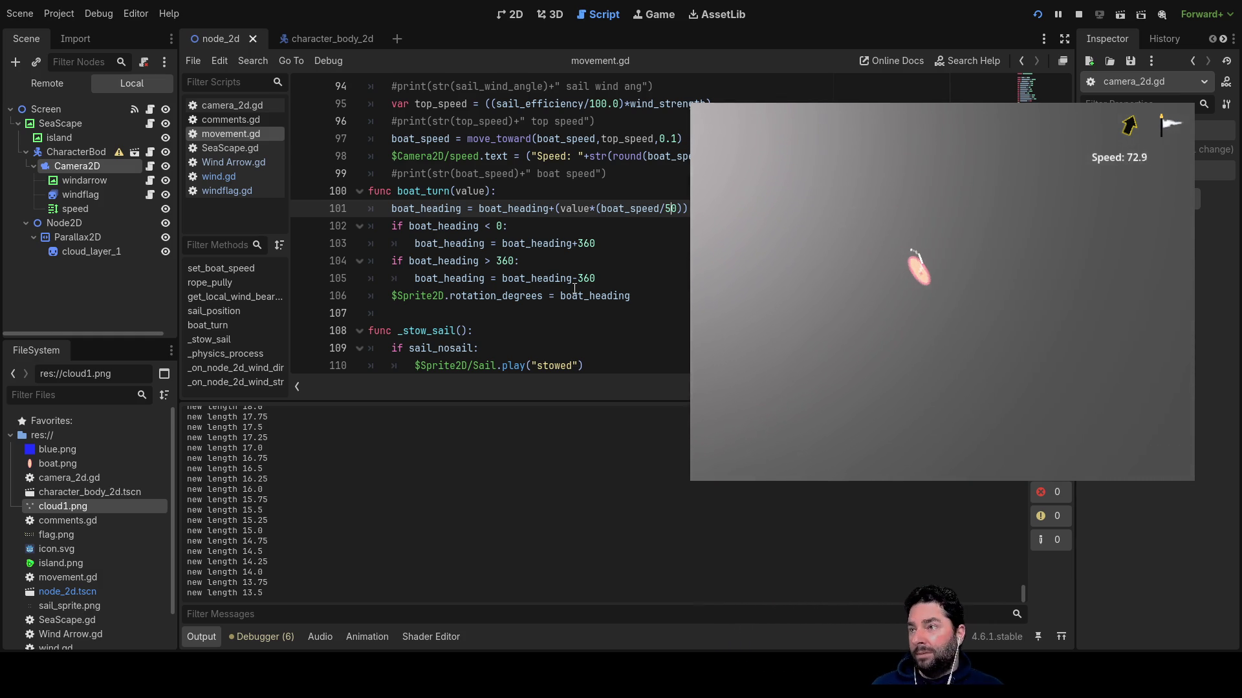
left_click(244, 105)
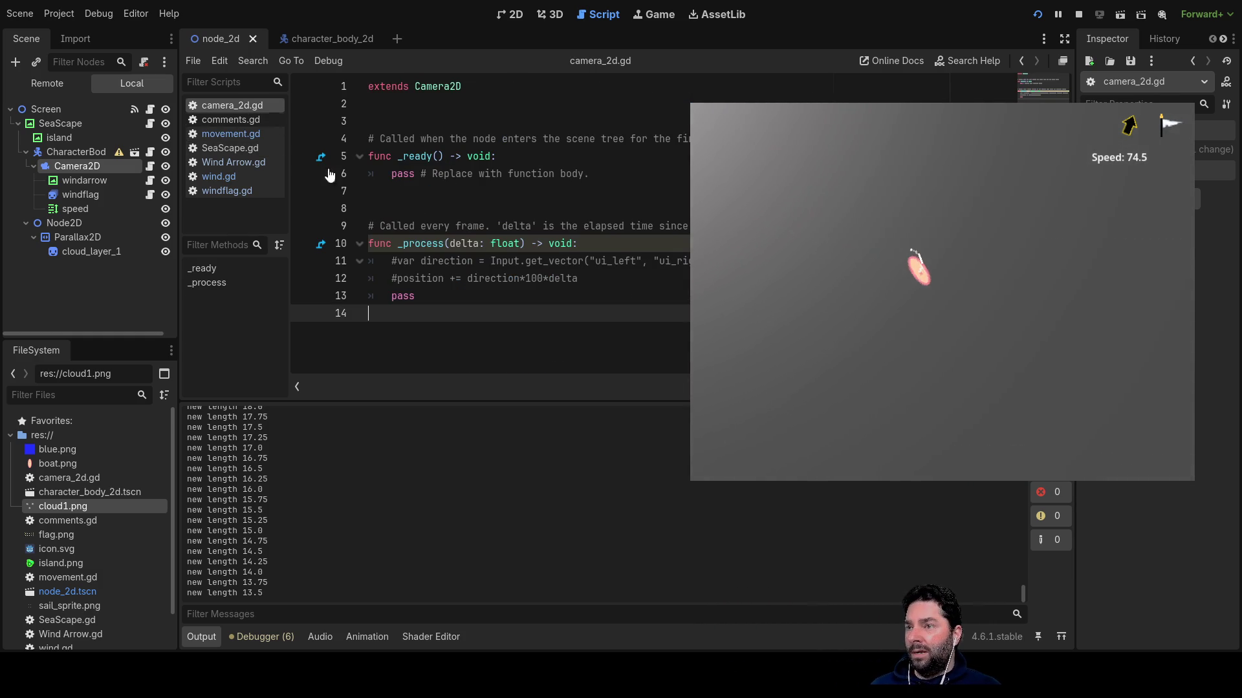
Look through comments.gd and SeaScape.gd, then return to movement.gd.
left_click(225, 122)
left_click(227, 136)
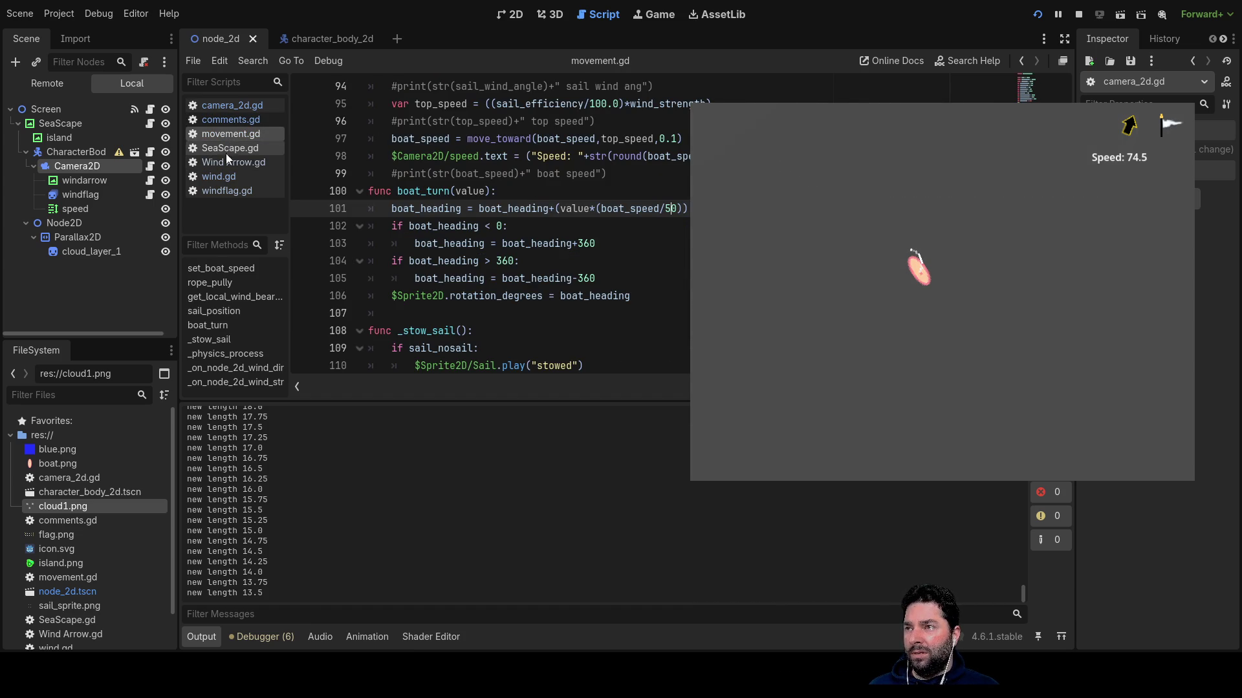
left_click(236, 147)
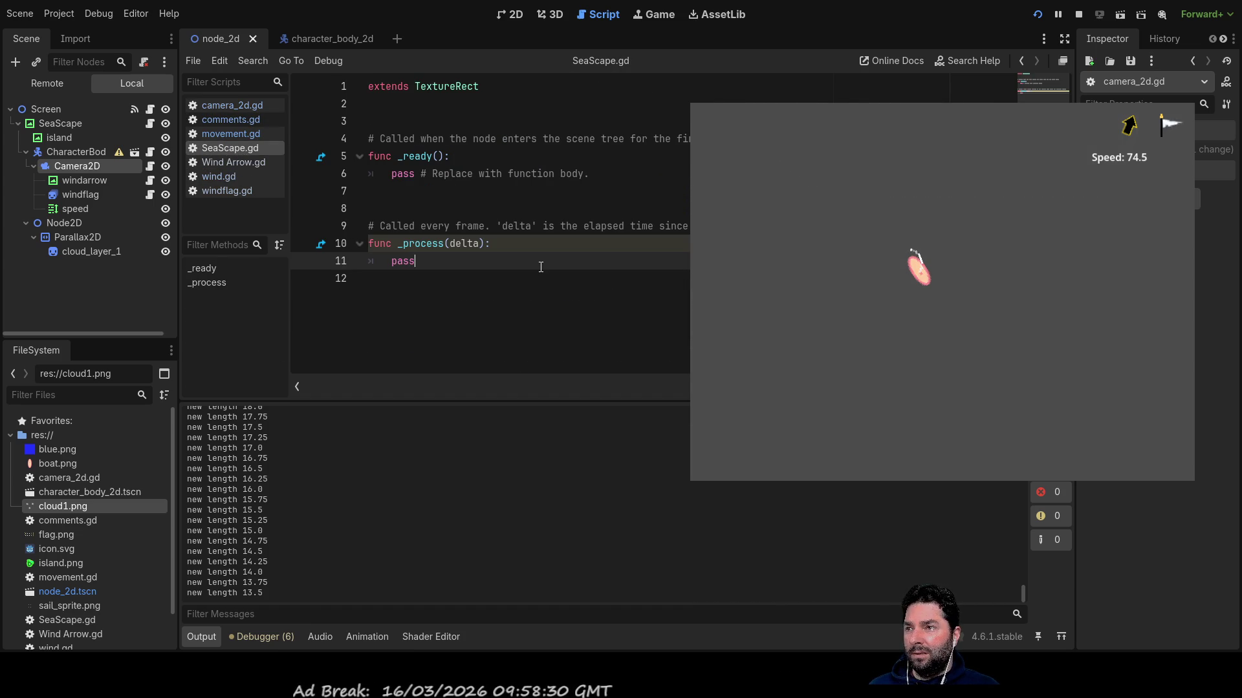
left_click(218, 137)
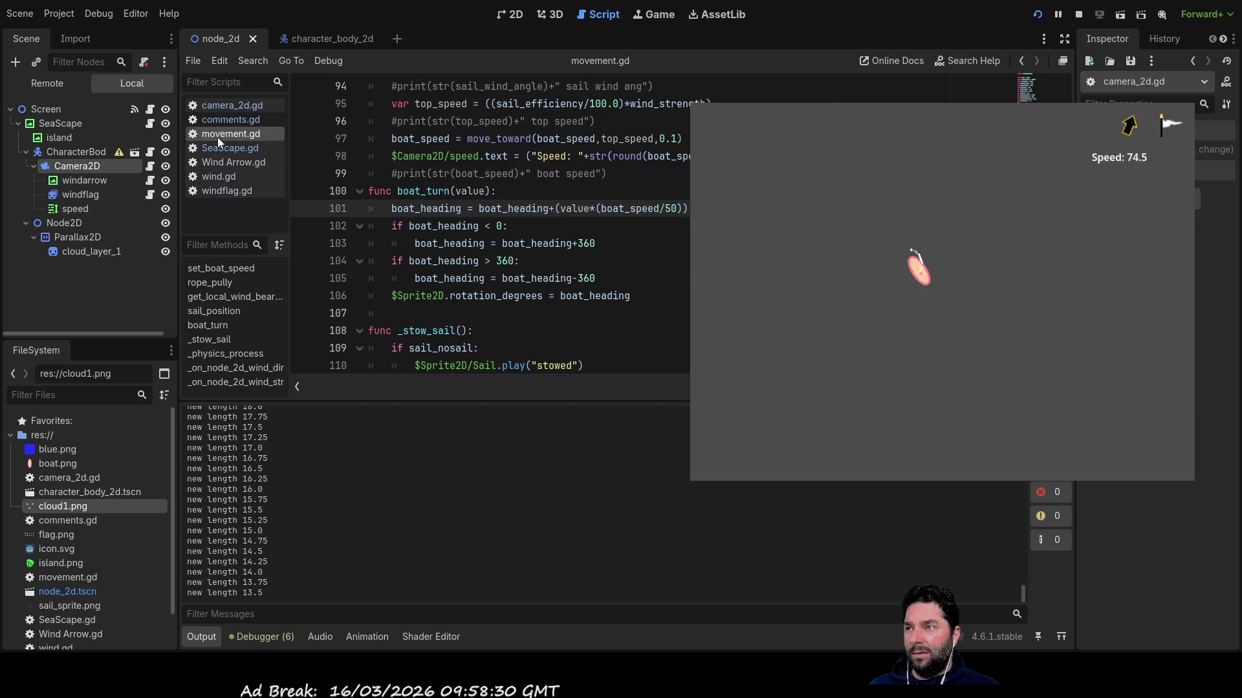
Edit the velocity.y line 135 in movement.gd and relaunch the game.
scroll(566, 272, "down", 10)
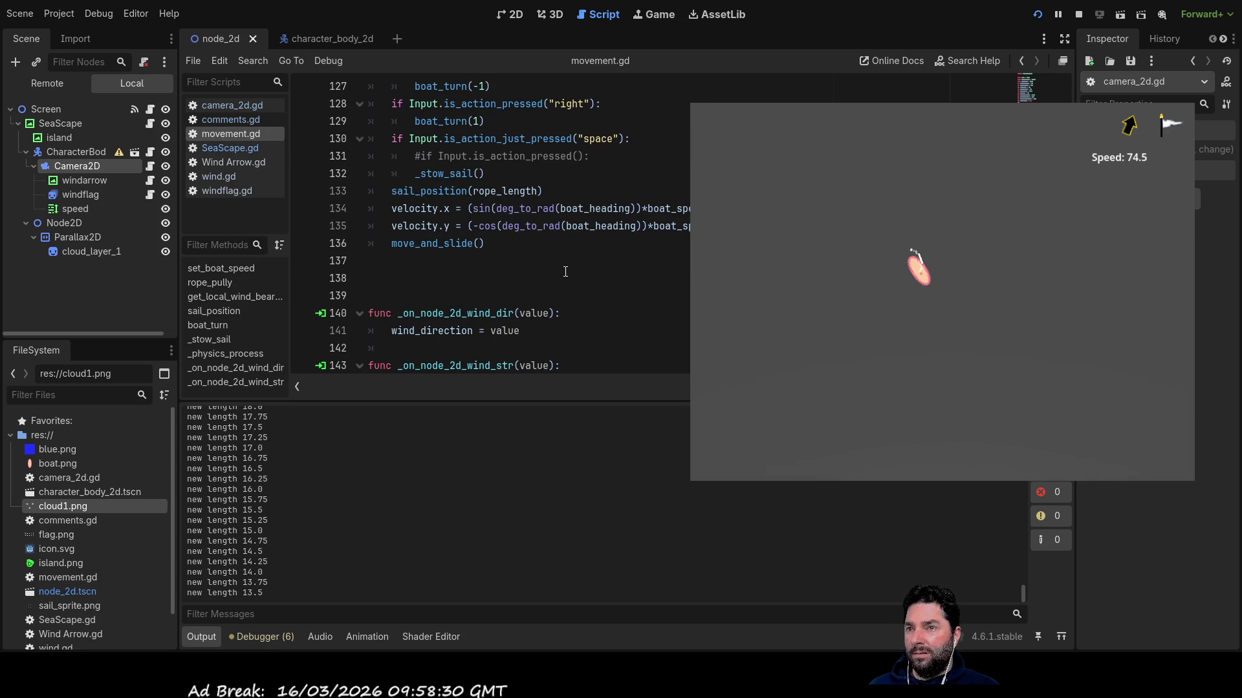
left_click(453, 208)
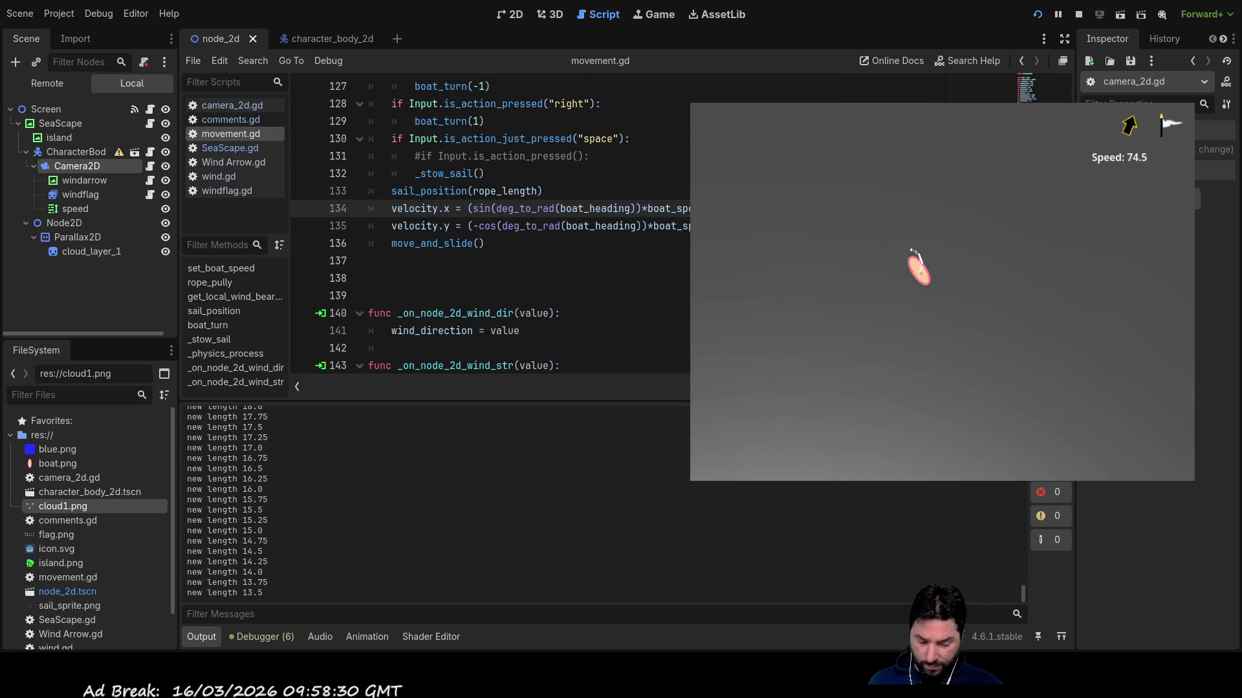
left_click(453, 225)
key("BackSpace")
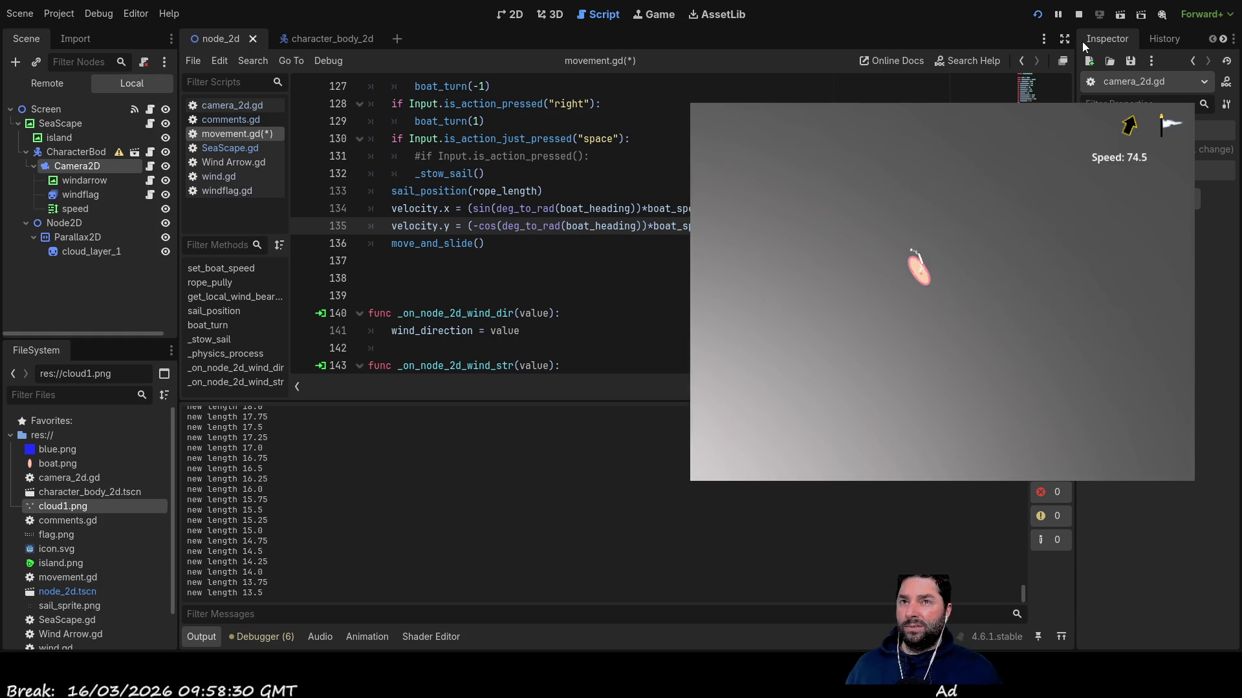
left_click(1037, 14)
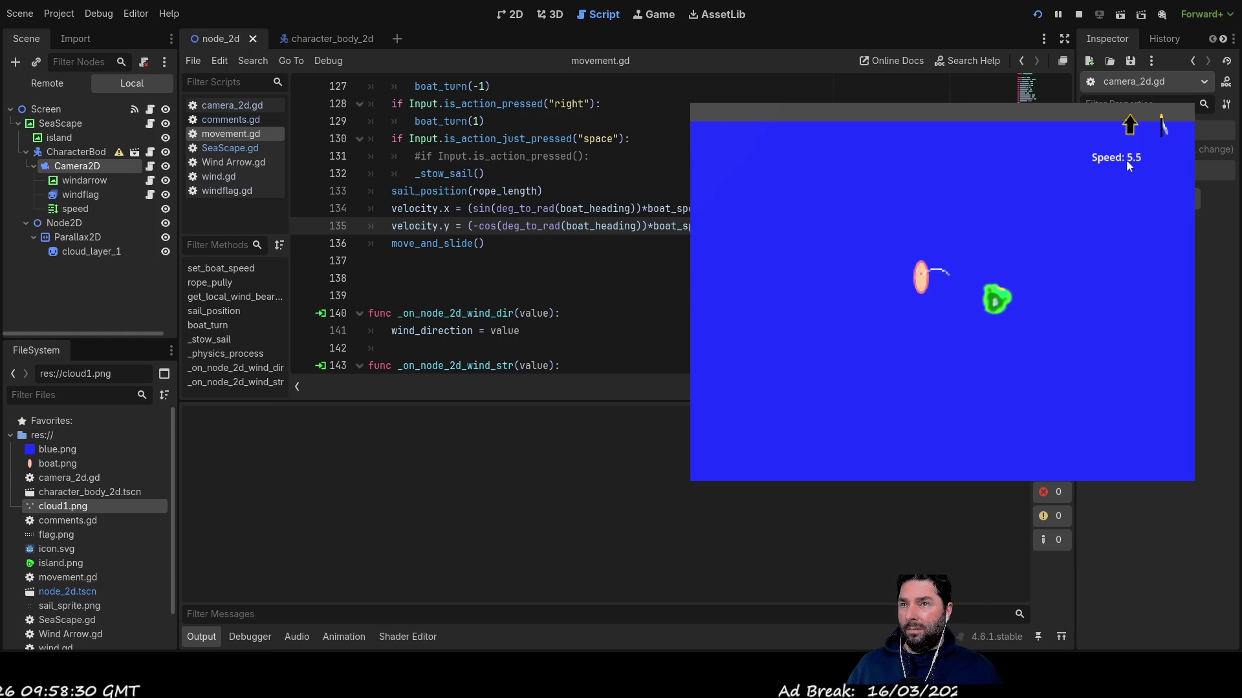
Trim the sail rope and steer left near the island as speed drops to -12.5.
key("Down")
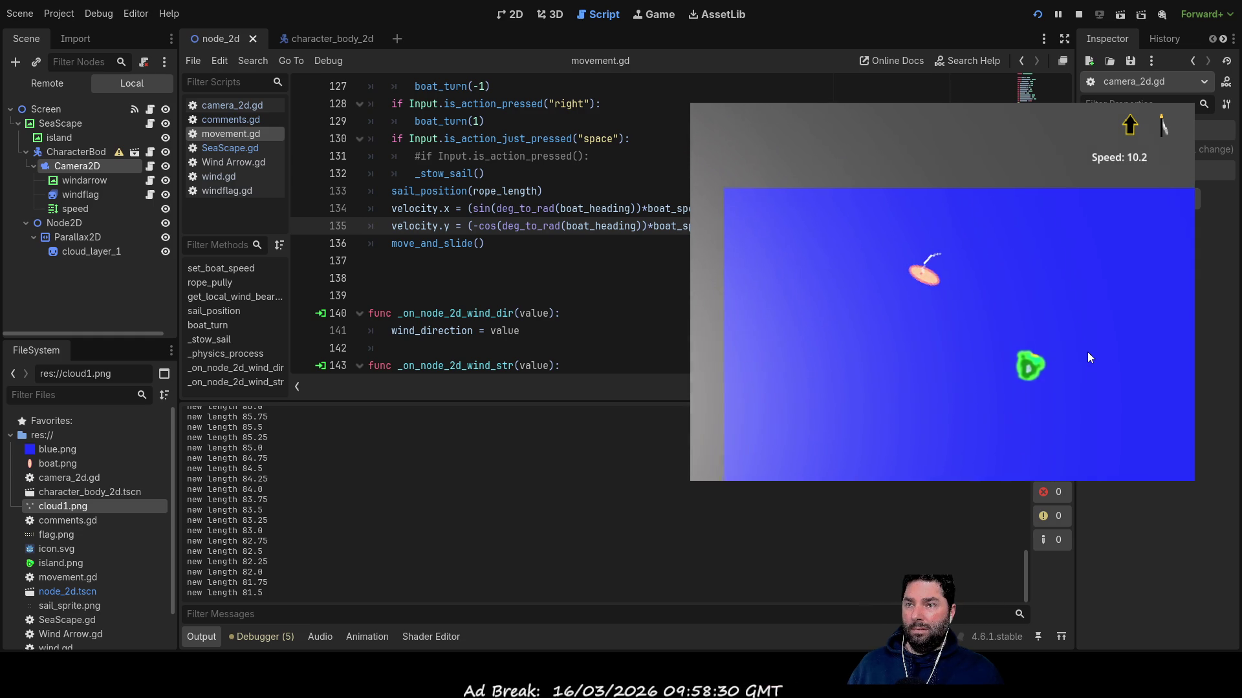
key("Left")
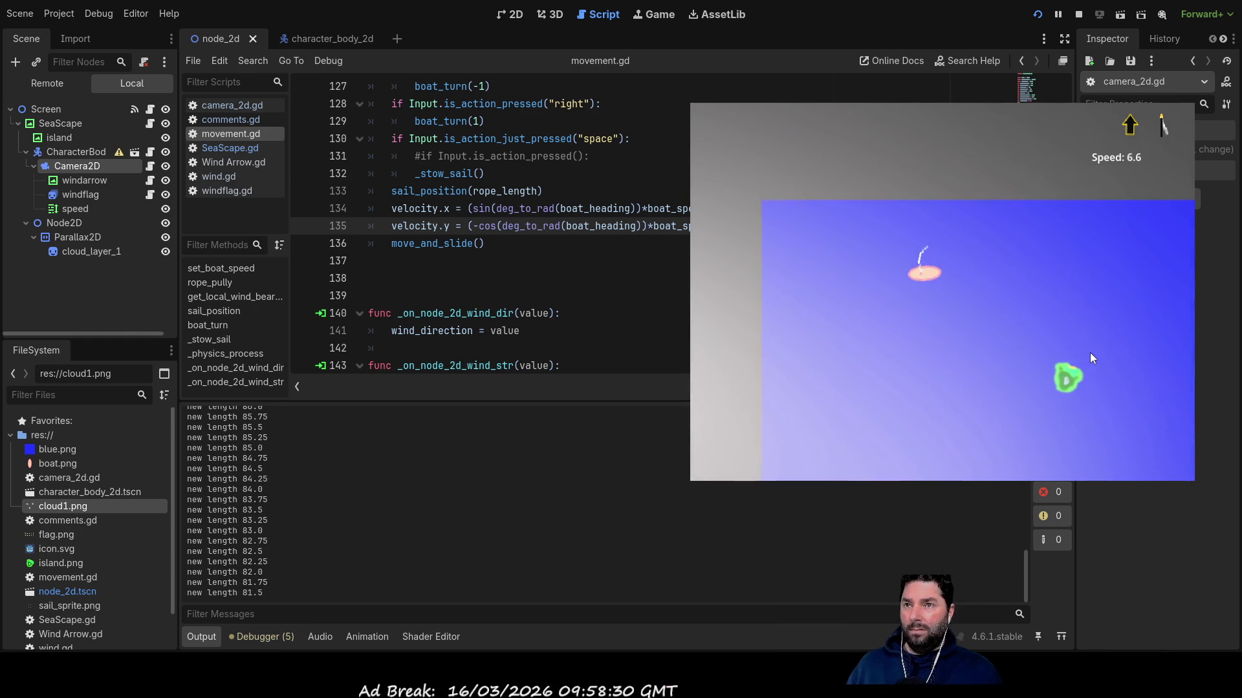
key("Up")
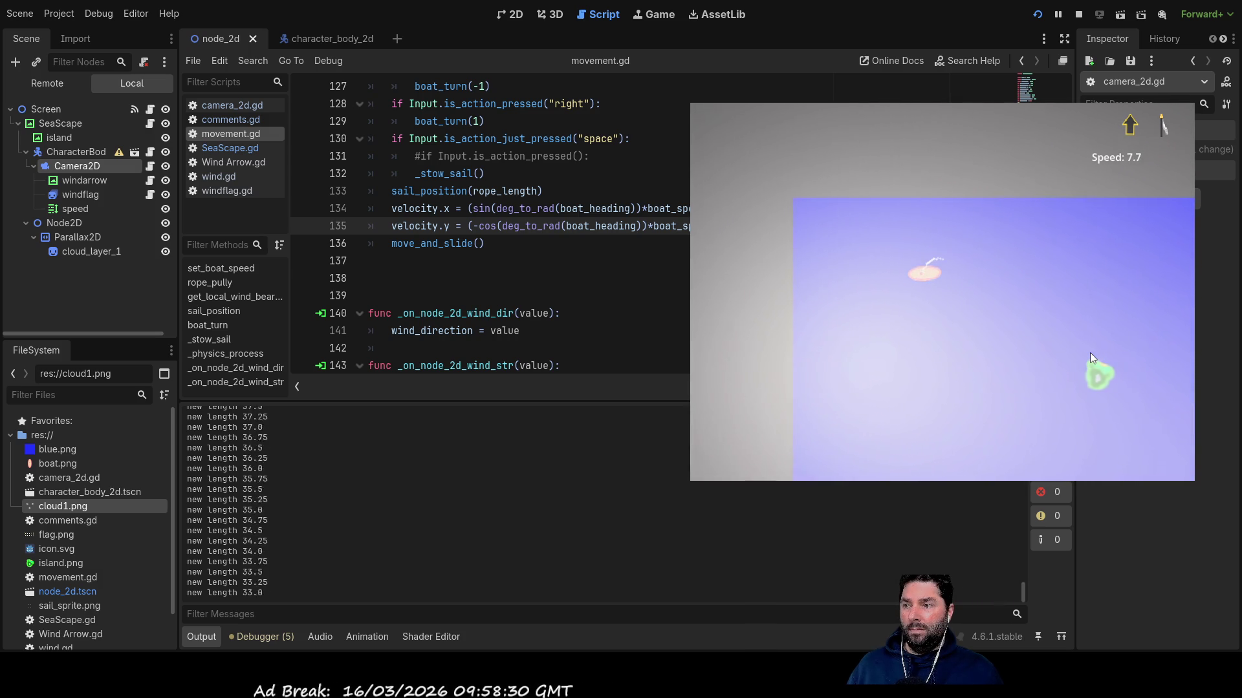
key("Down")
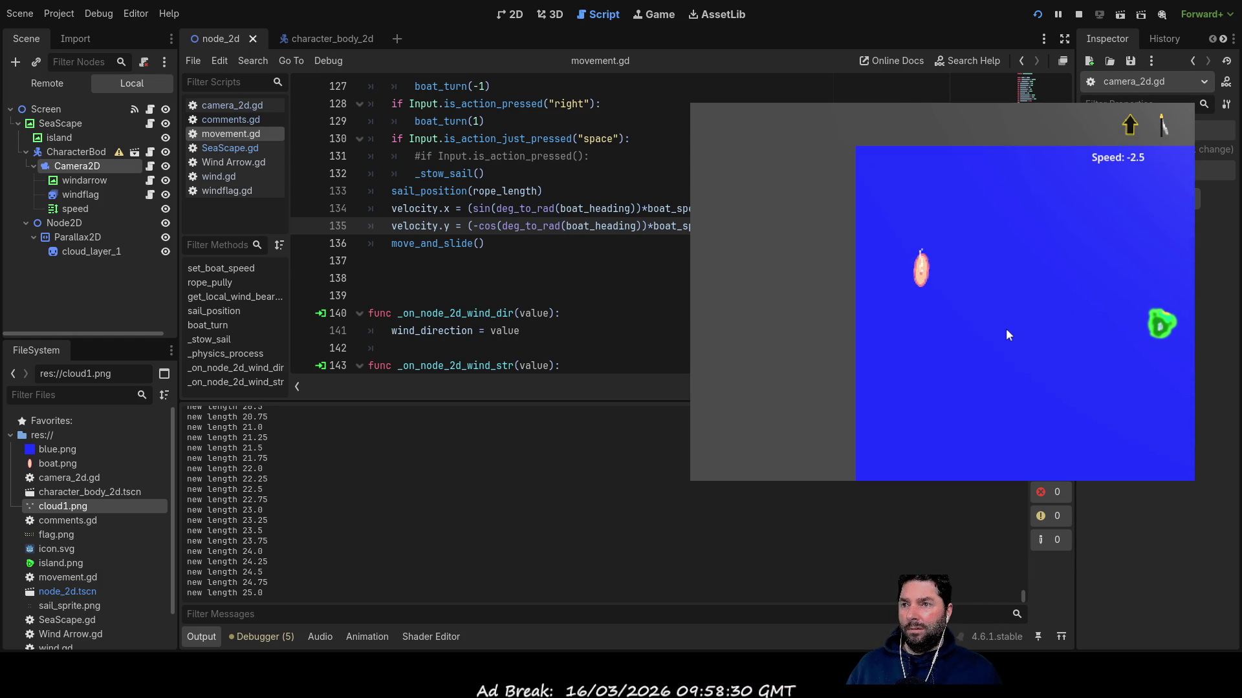
key("Left")
key("Left")
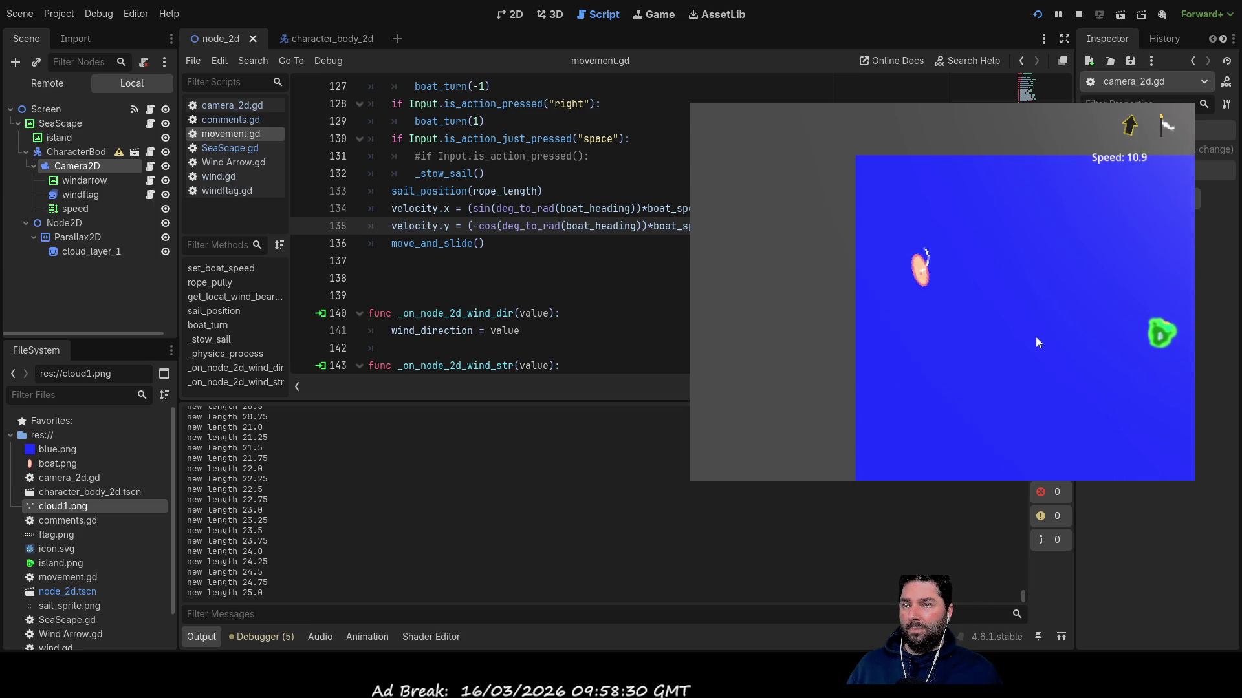
key("Left")
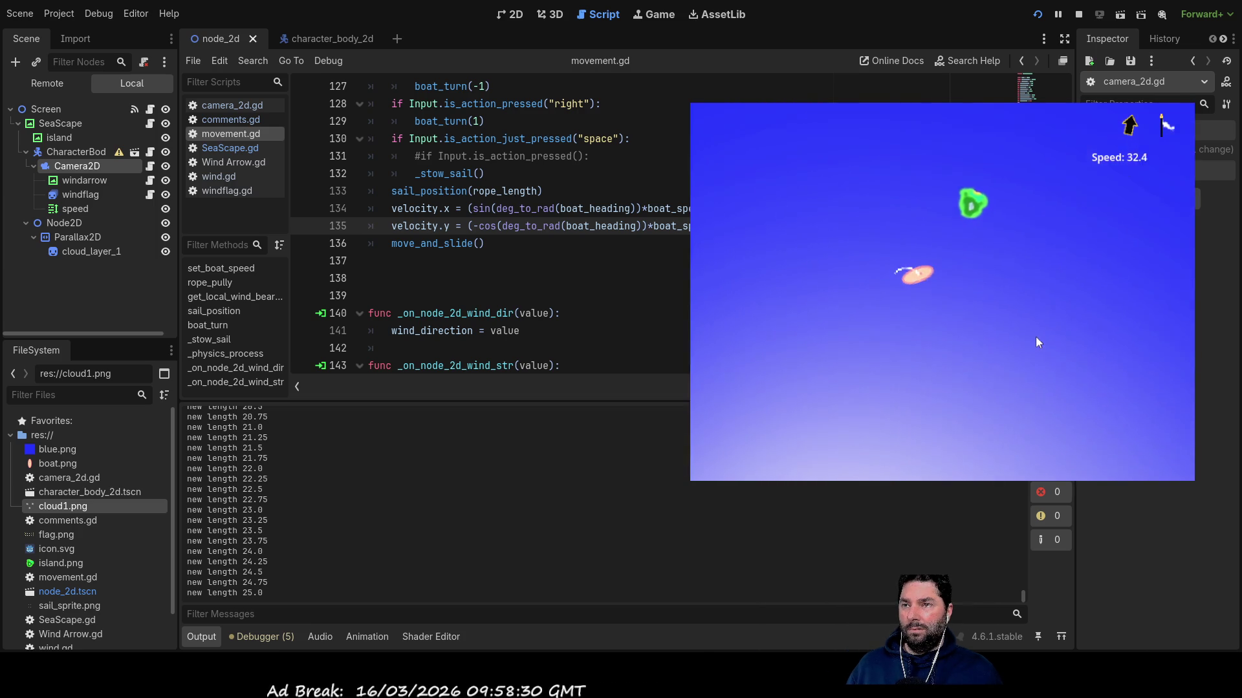
key("Left")
key("Left")
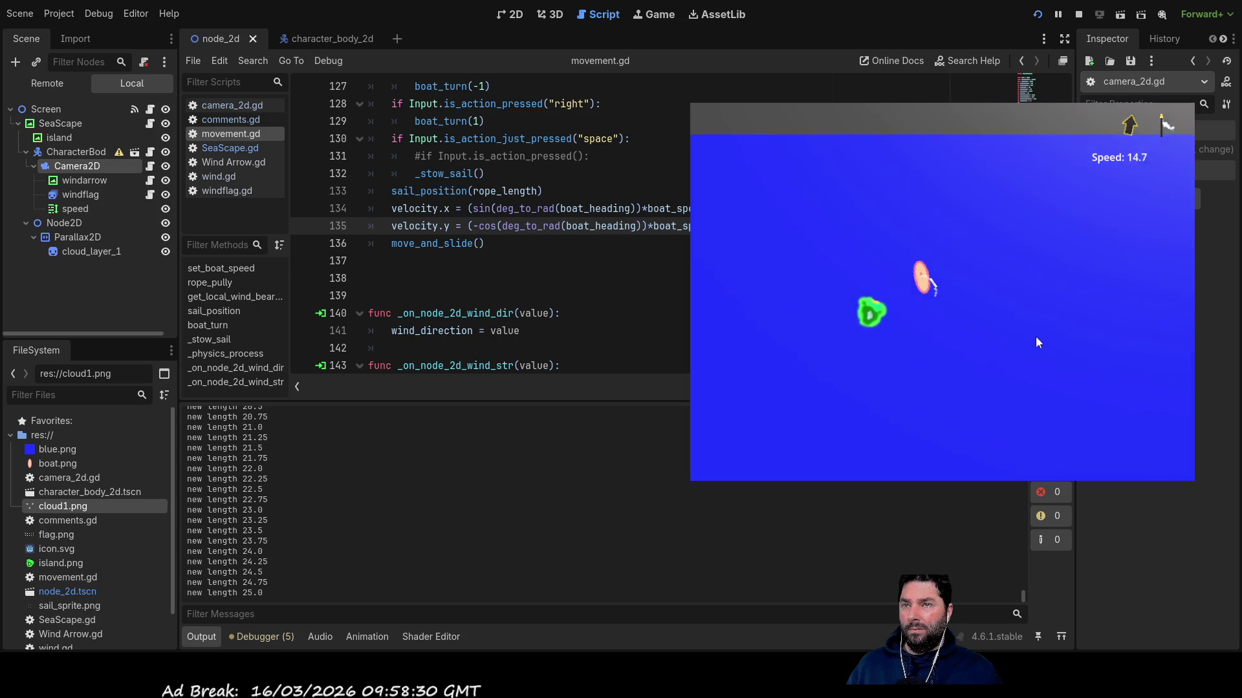
key("Right")
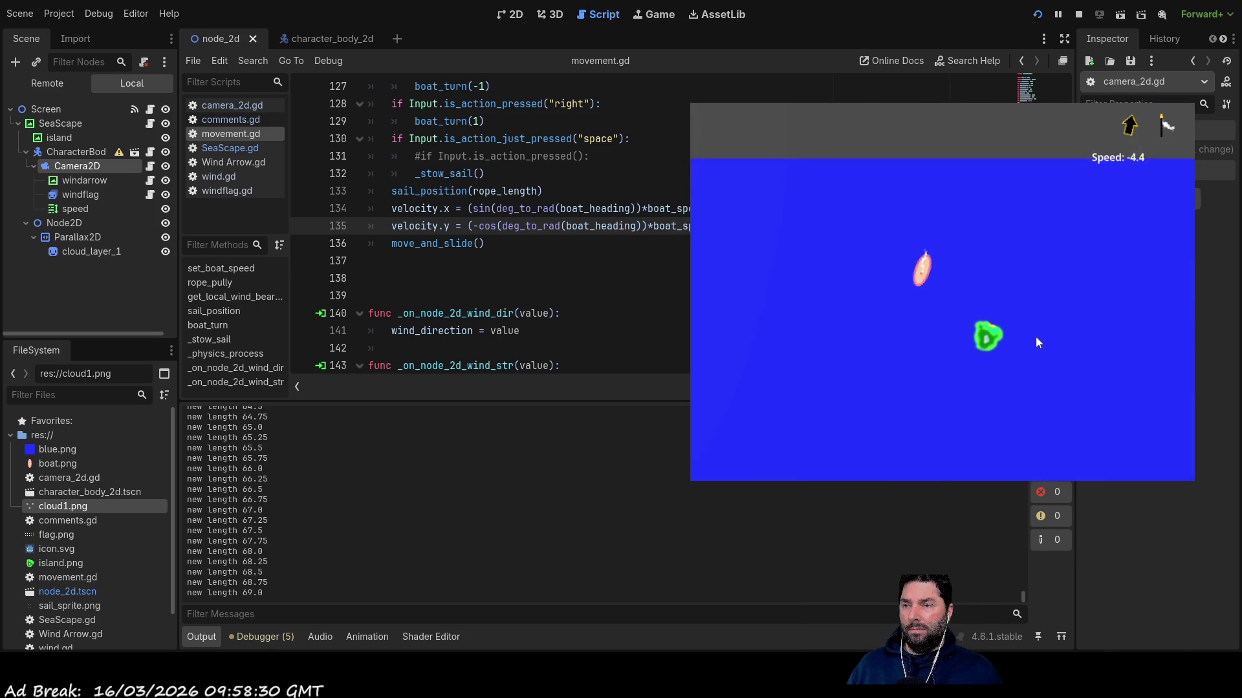
key("Left")
key("Down")
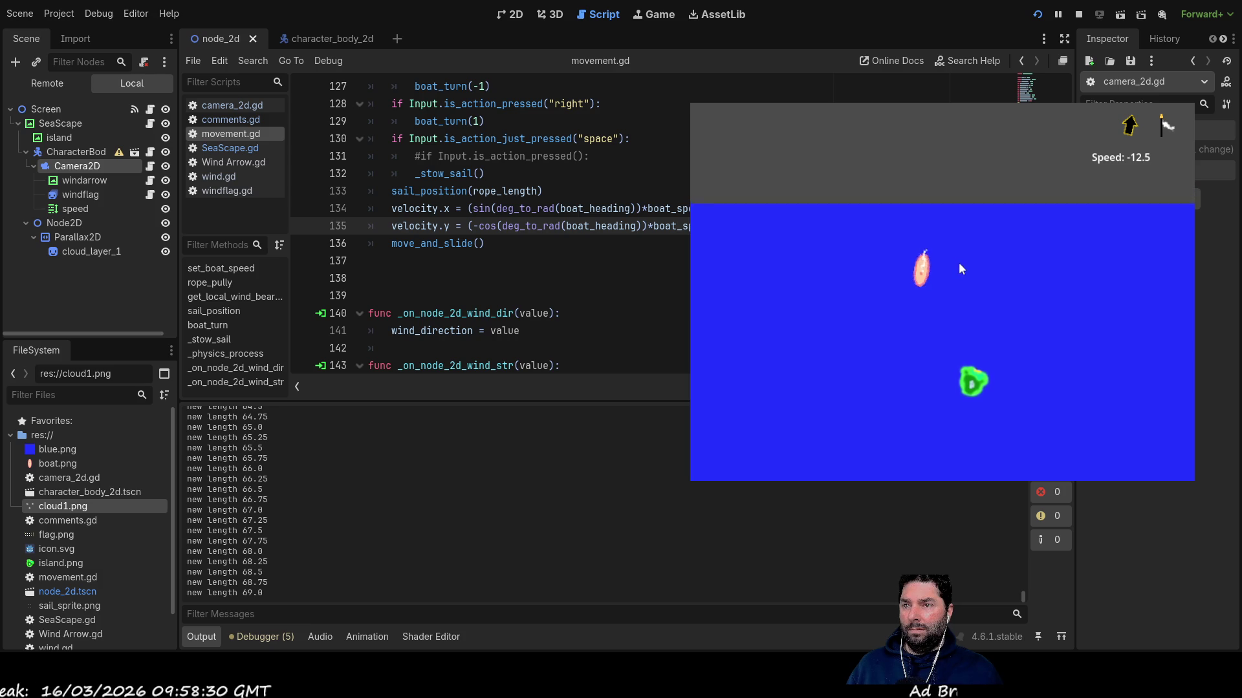
Alternate the boat between up, up-right and right headings while hauling and easing the sail rope.
key("Right")
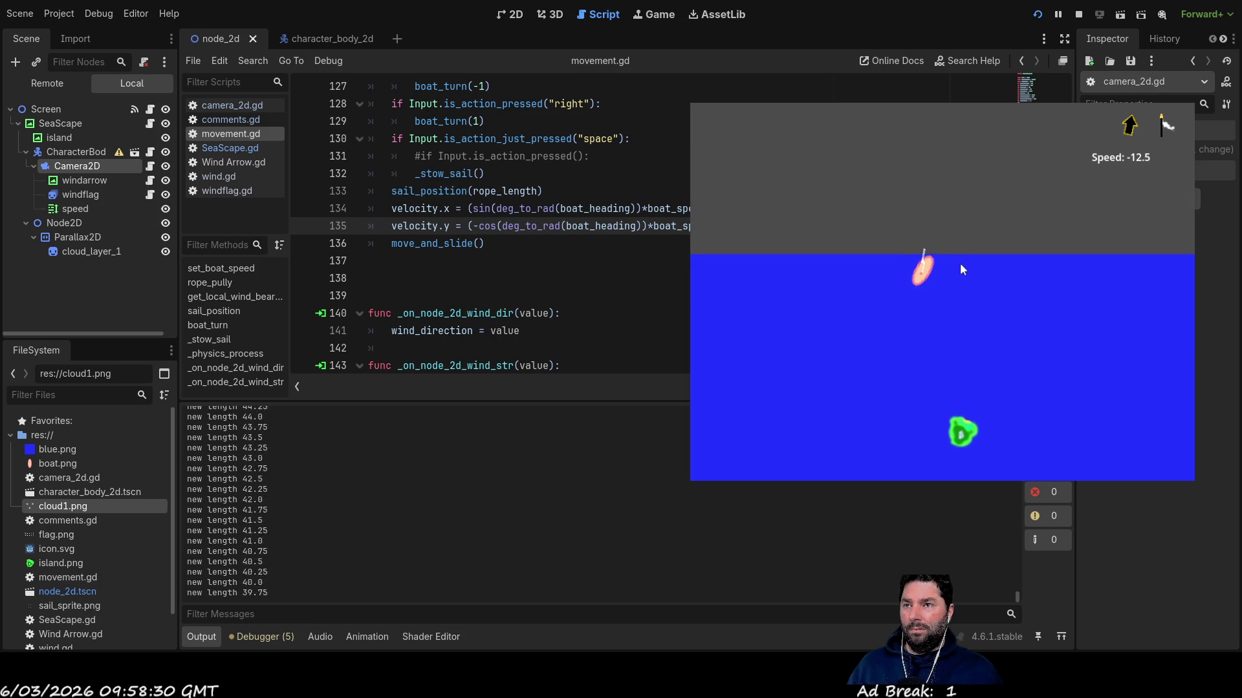
key("Left")
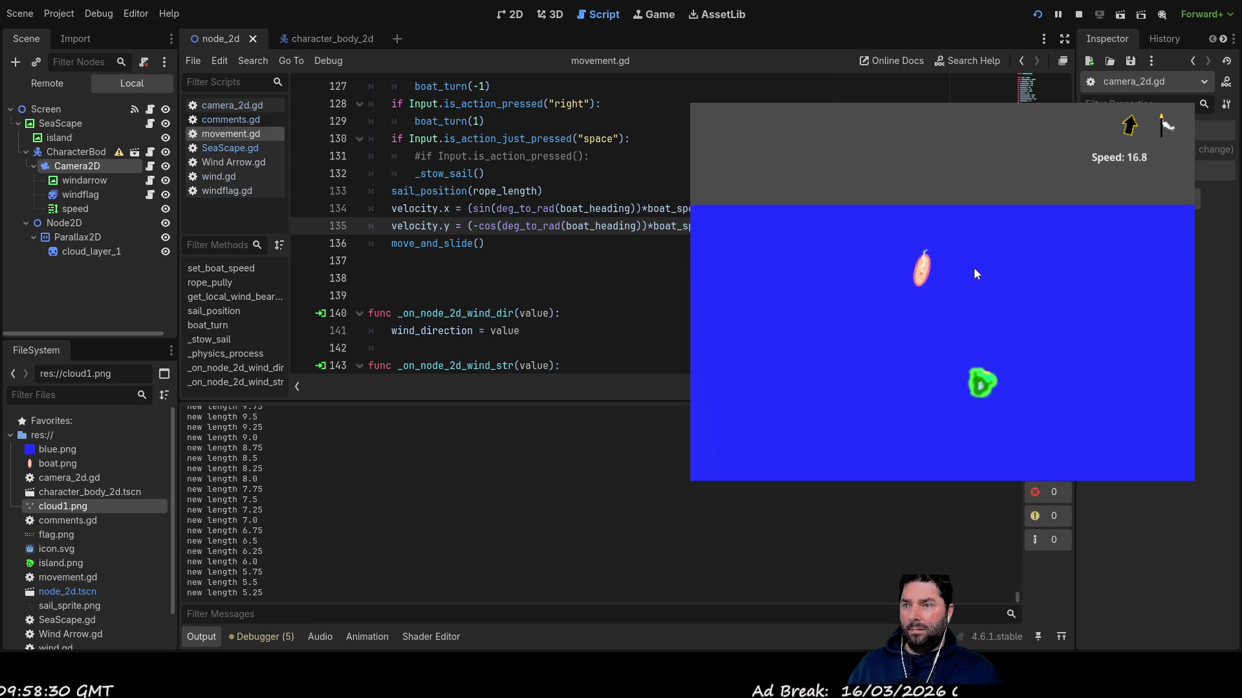
key("Right")
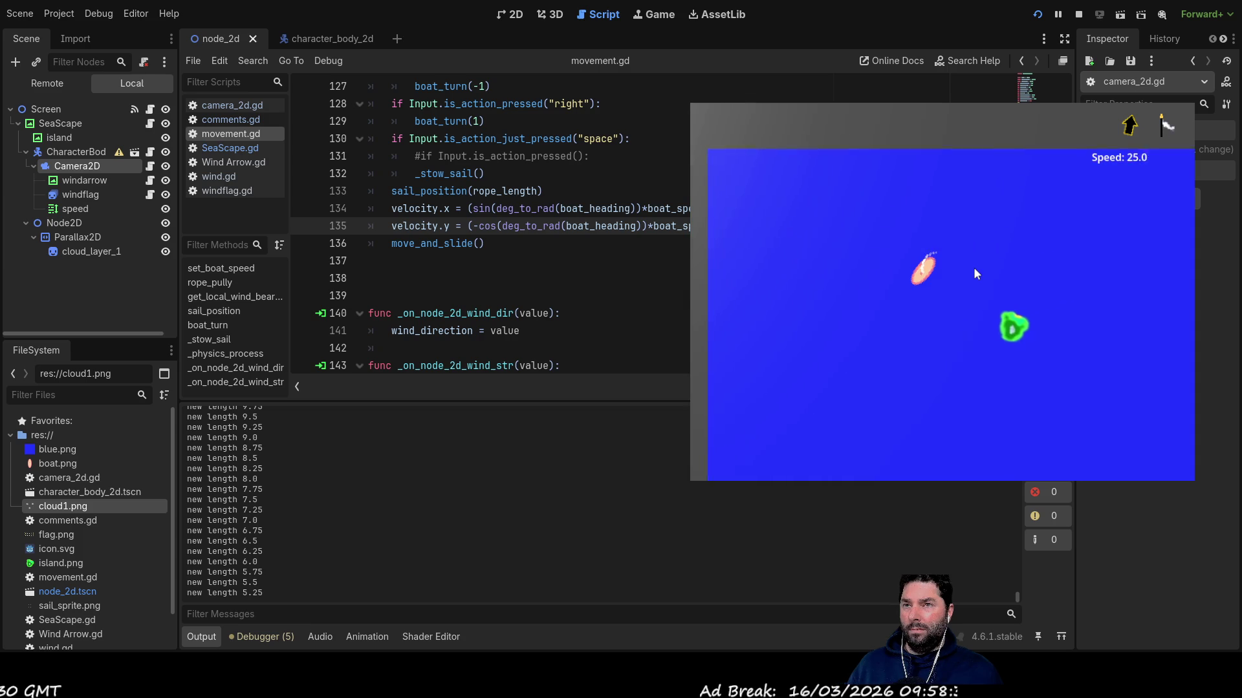
key("Left")
key("Left")
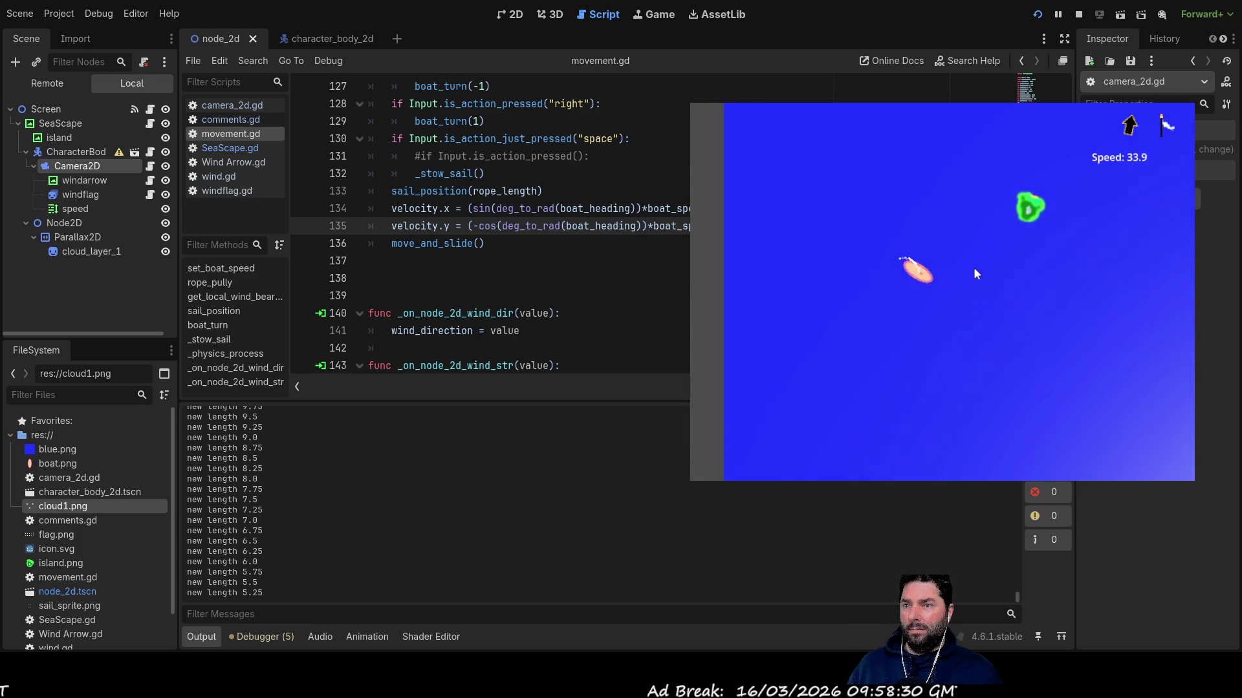
key("Right")
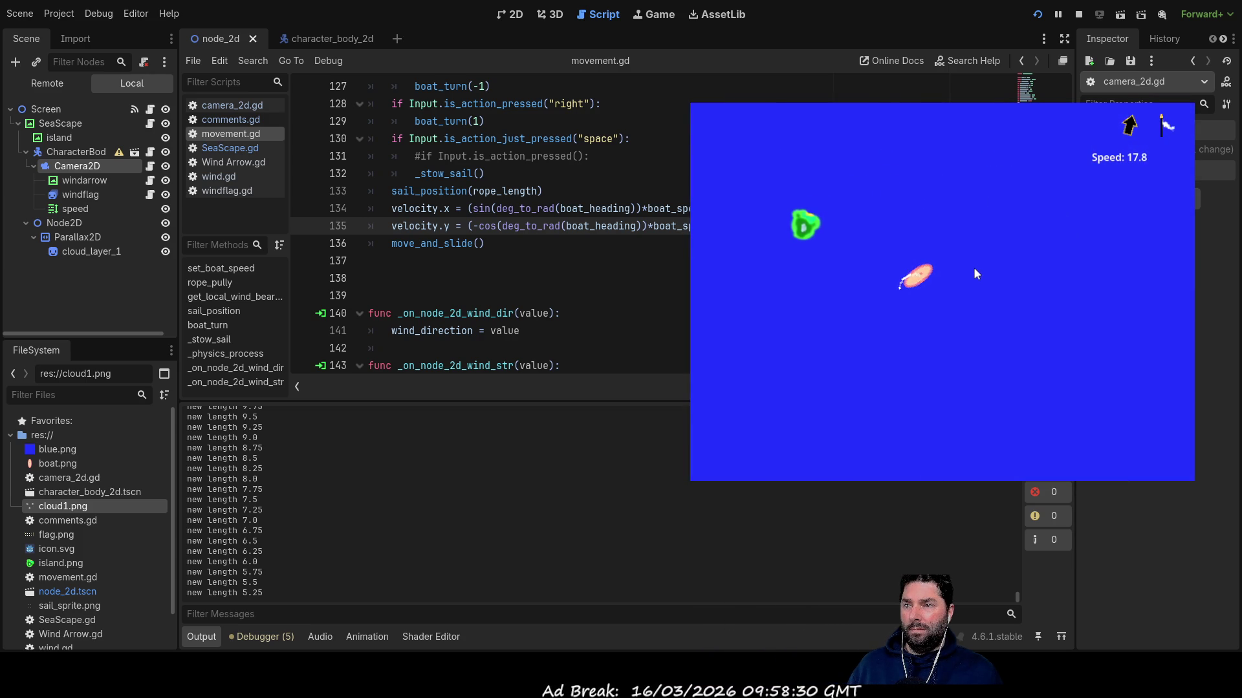
key("Right")
key("Down")
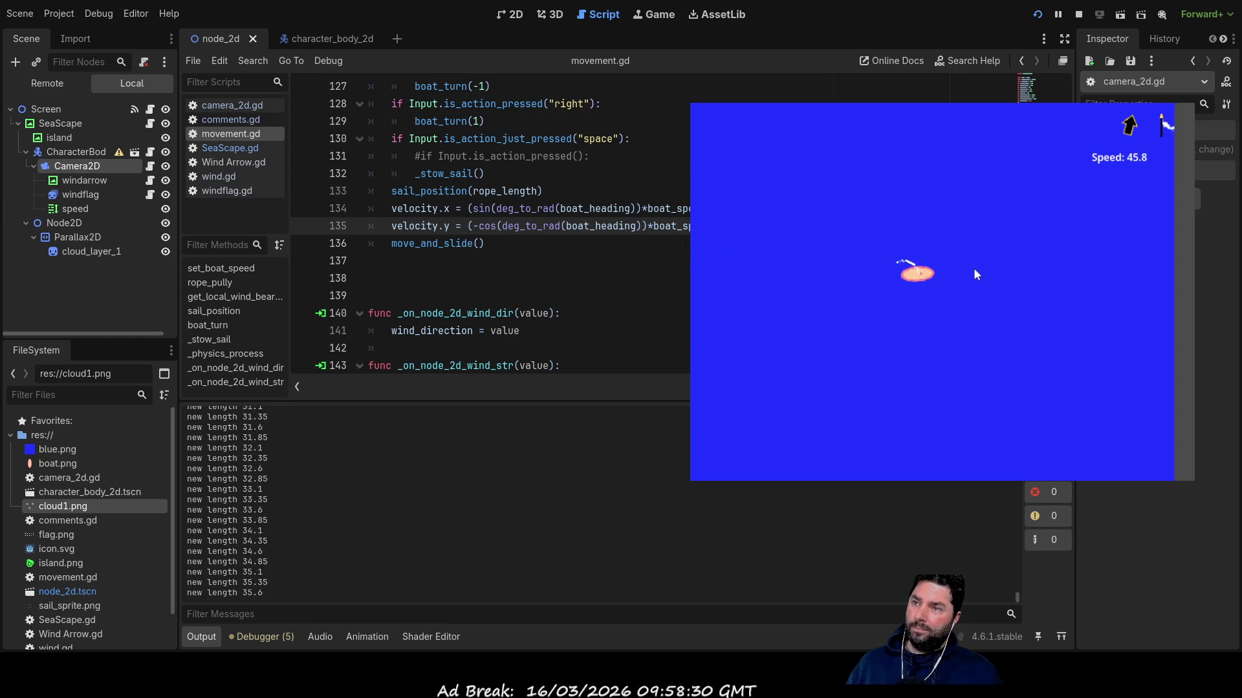
key("Left")
key("Left")
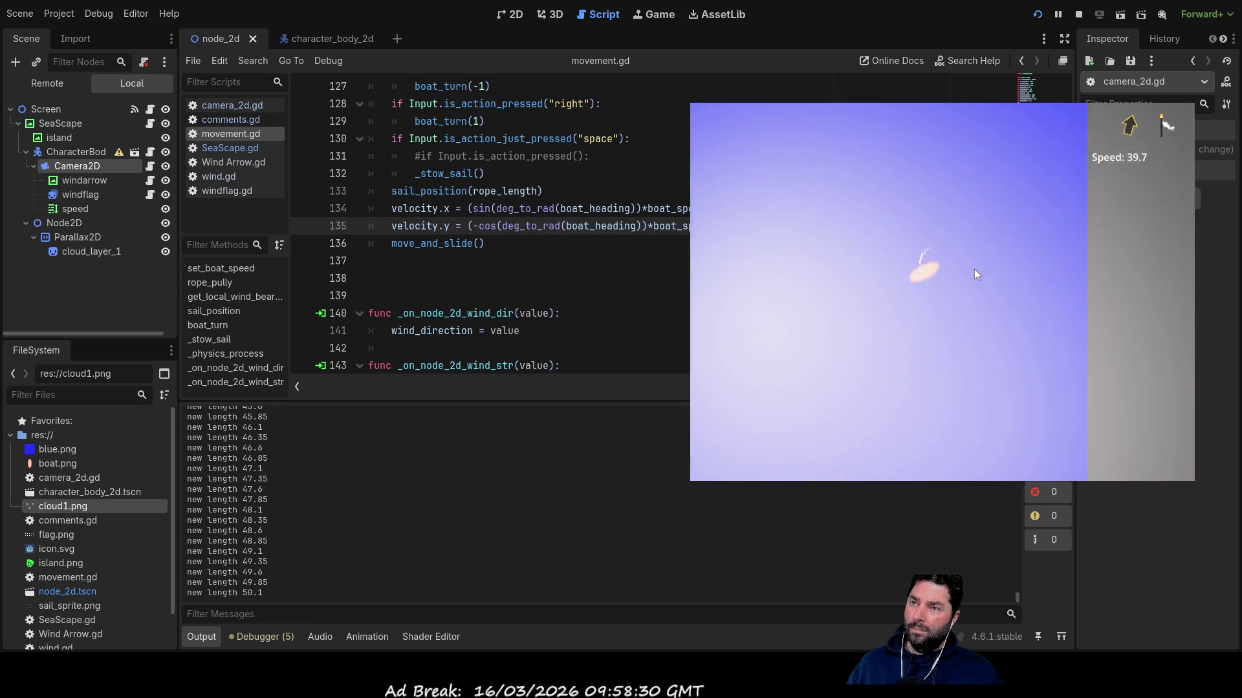
key("Up")
key("Left")
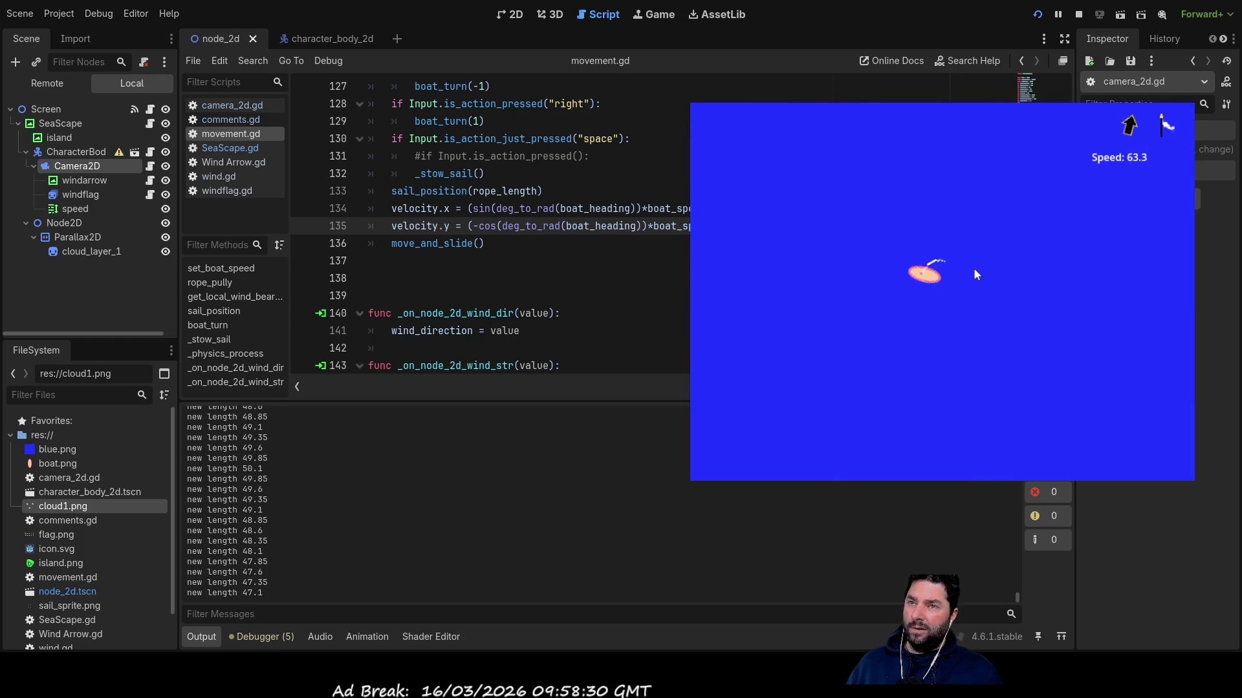
key("Right")
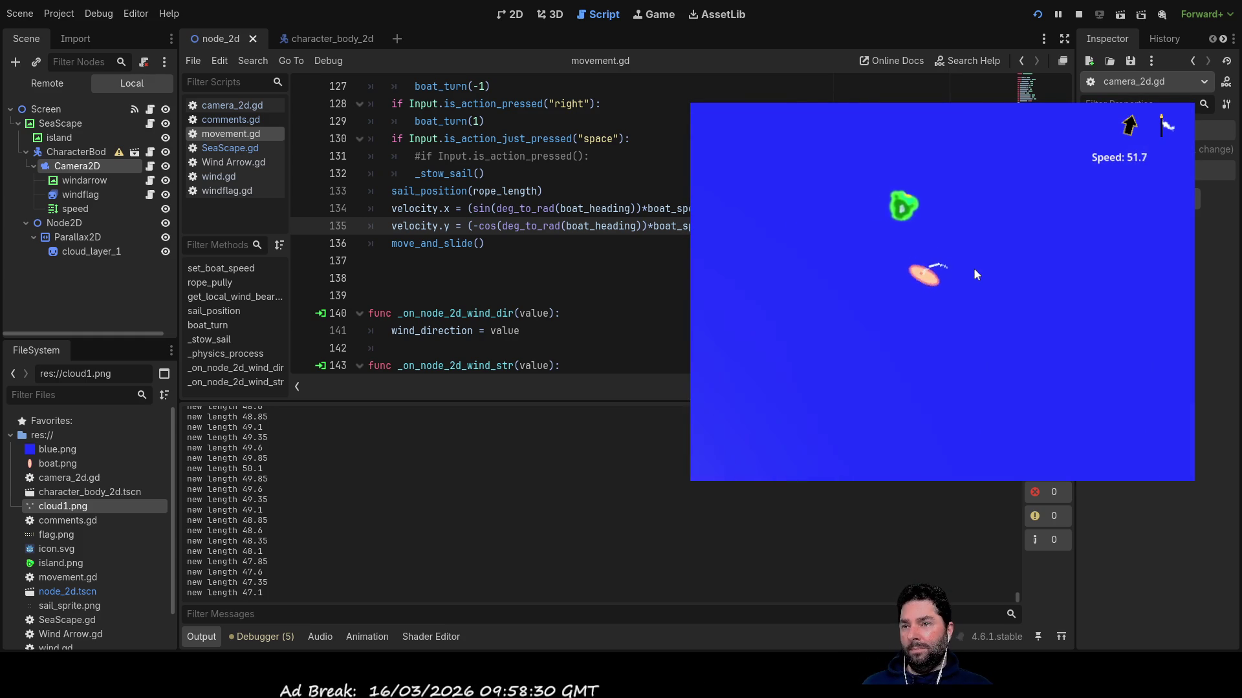
key("Right")
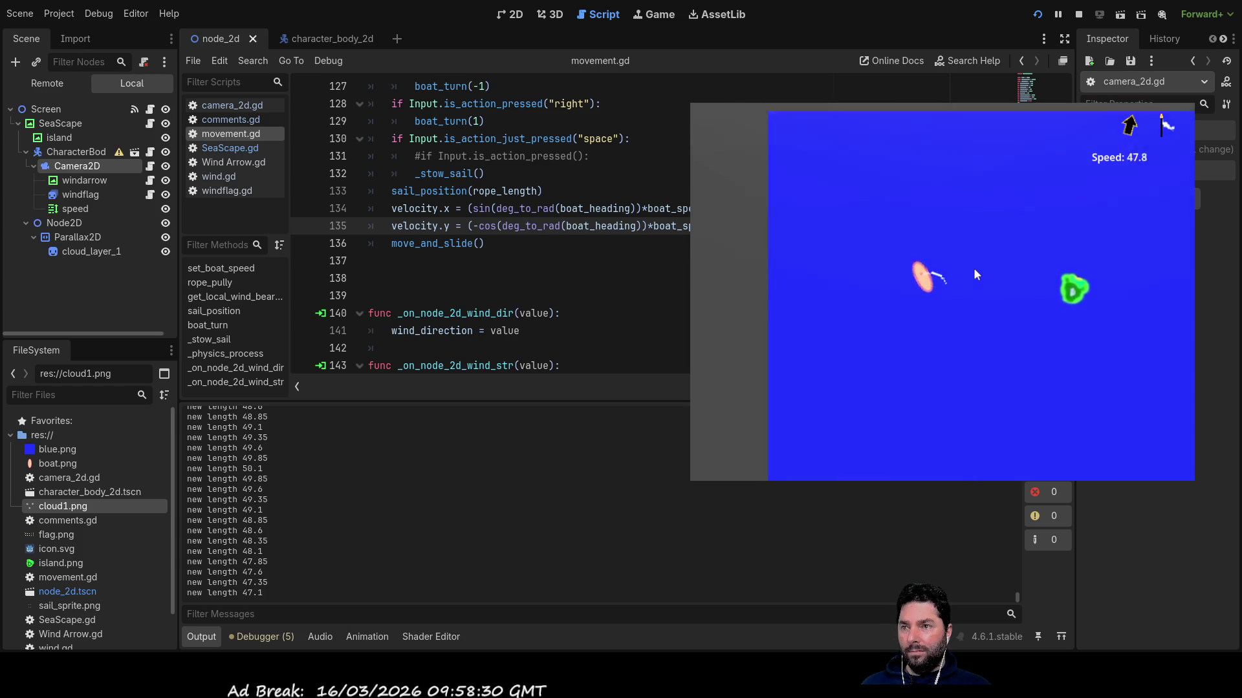
key("Up")
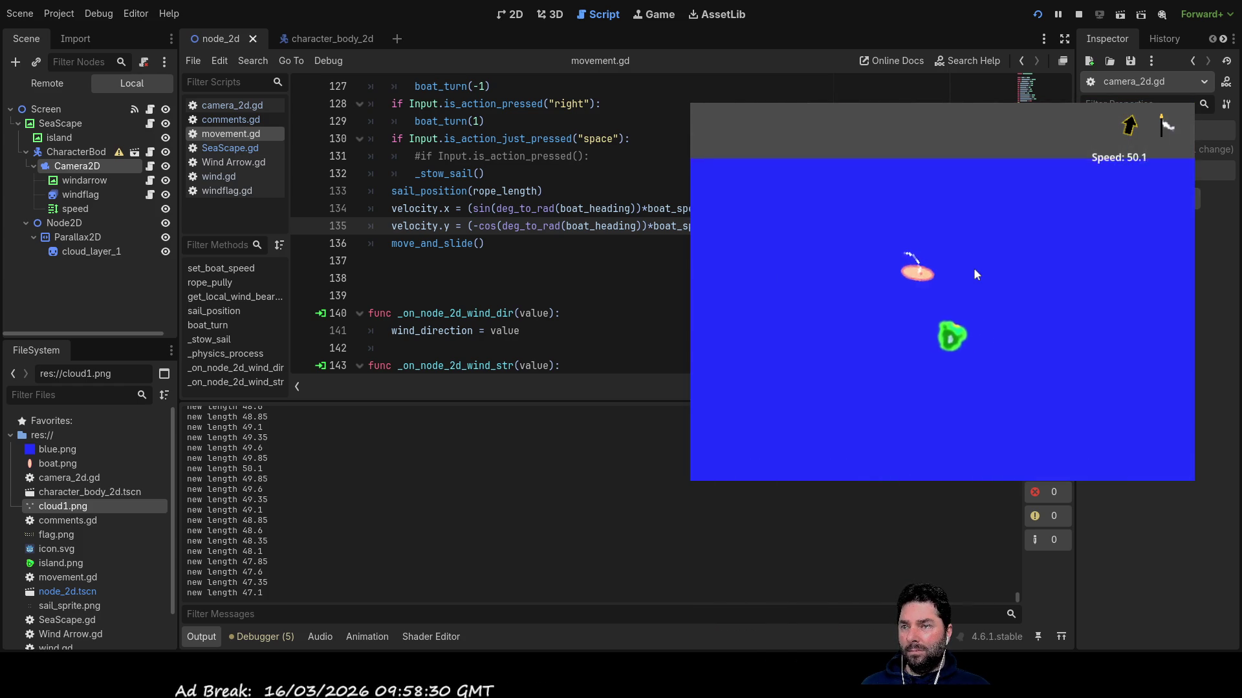
key("Right")
key("Down")
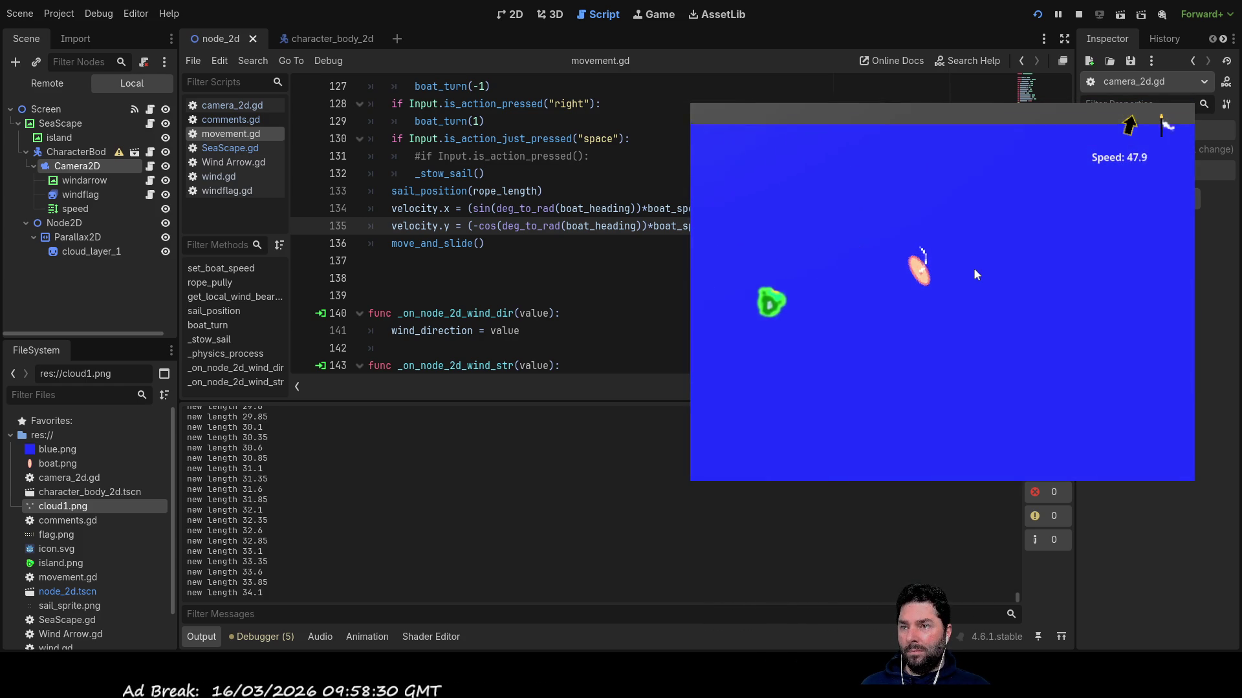
key("Right")
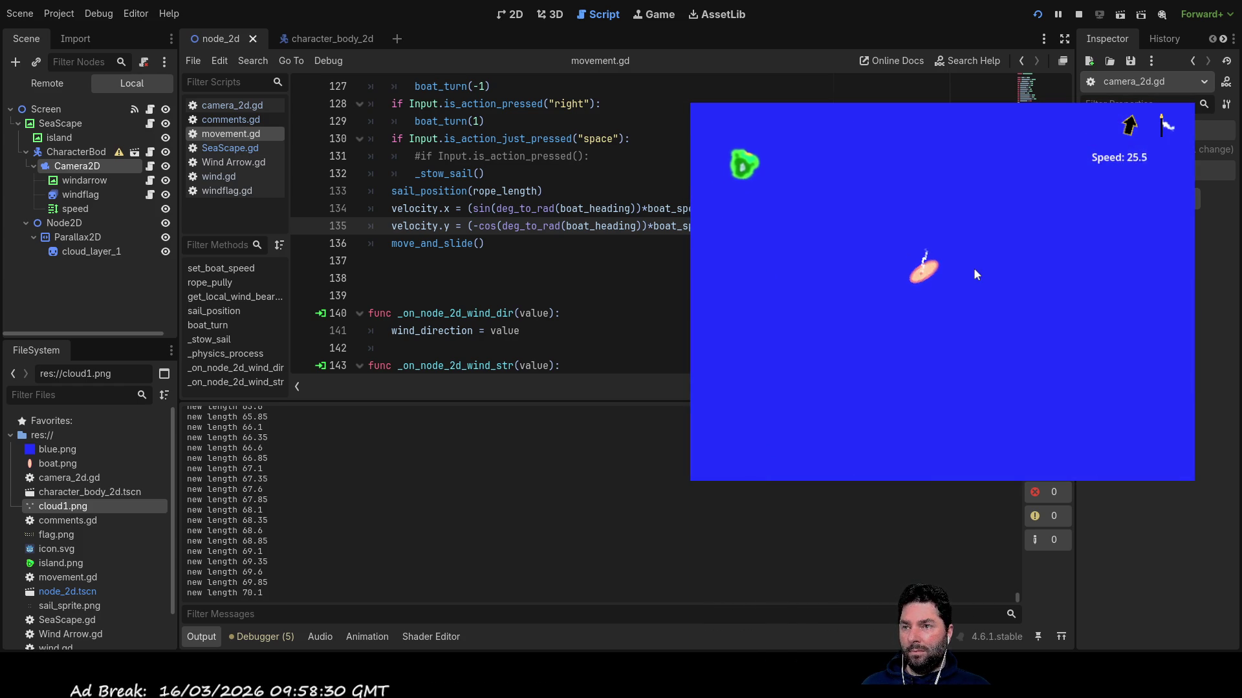
key("Up")
key("Right")
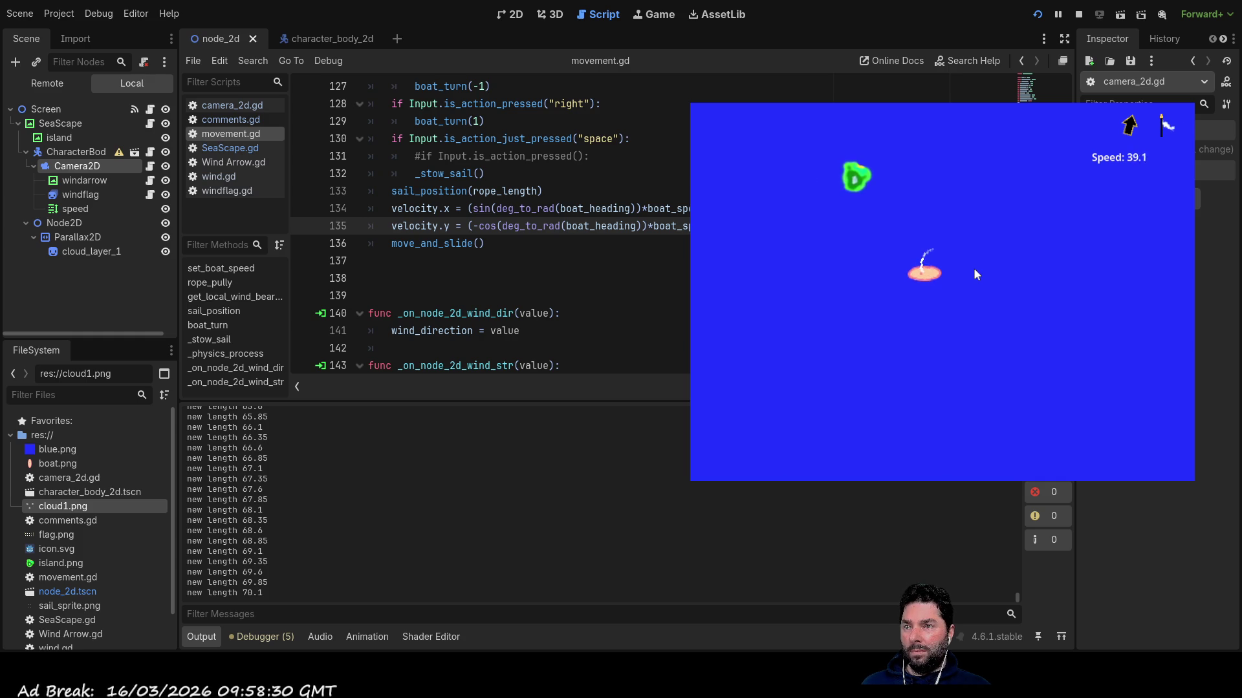
key("Up")
key("Left")
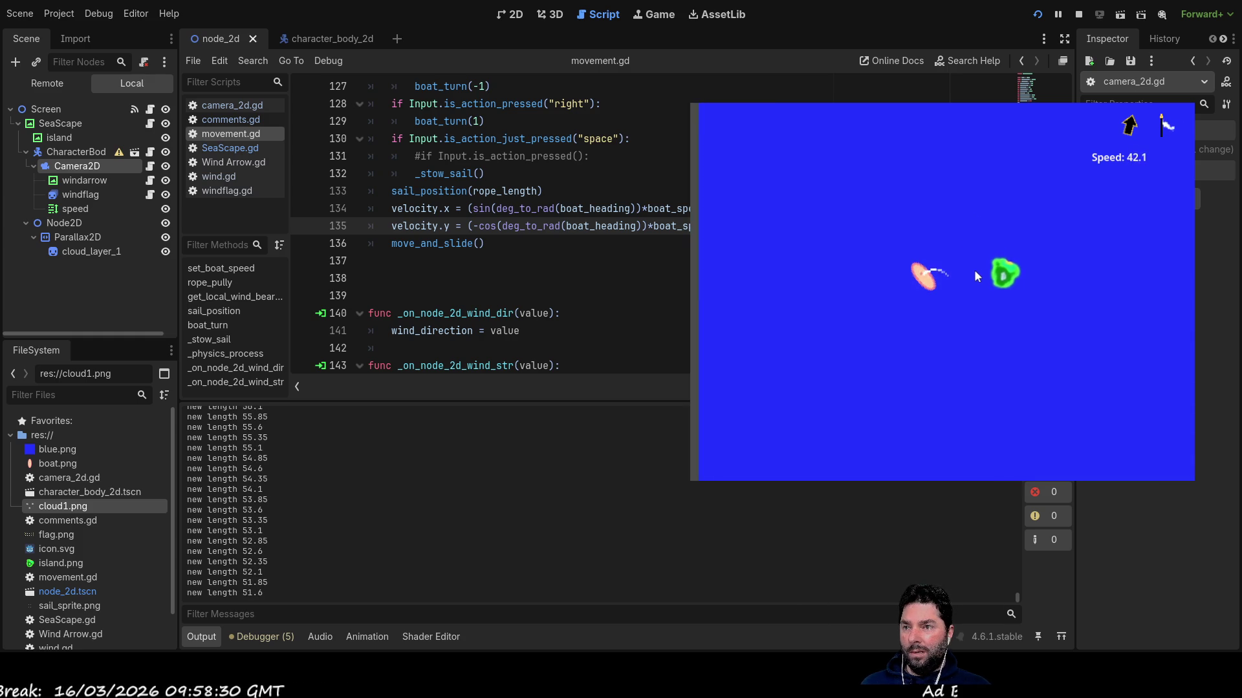
key("Right")
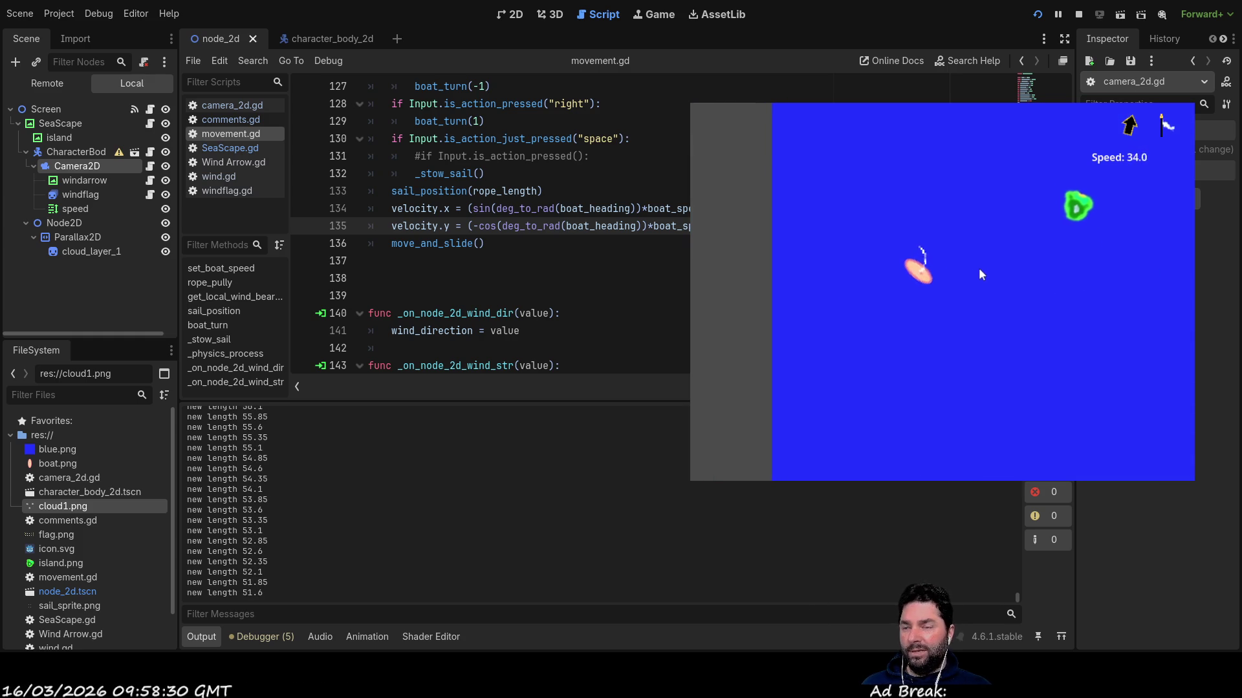
key("Right")
key("Right")
key("Right")
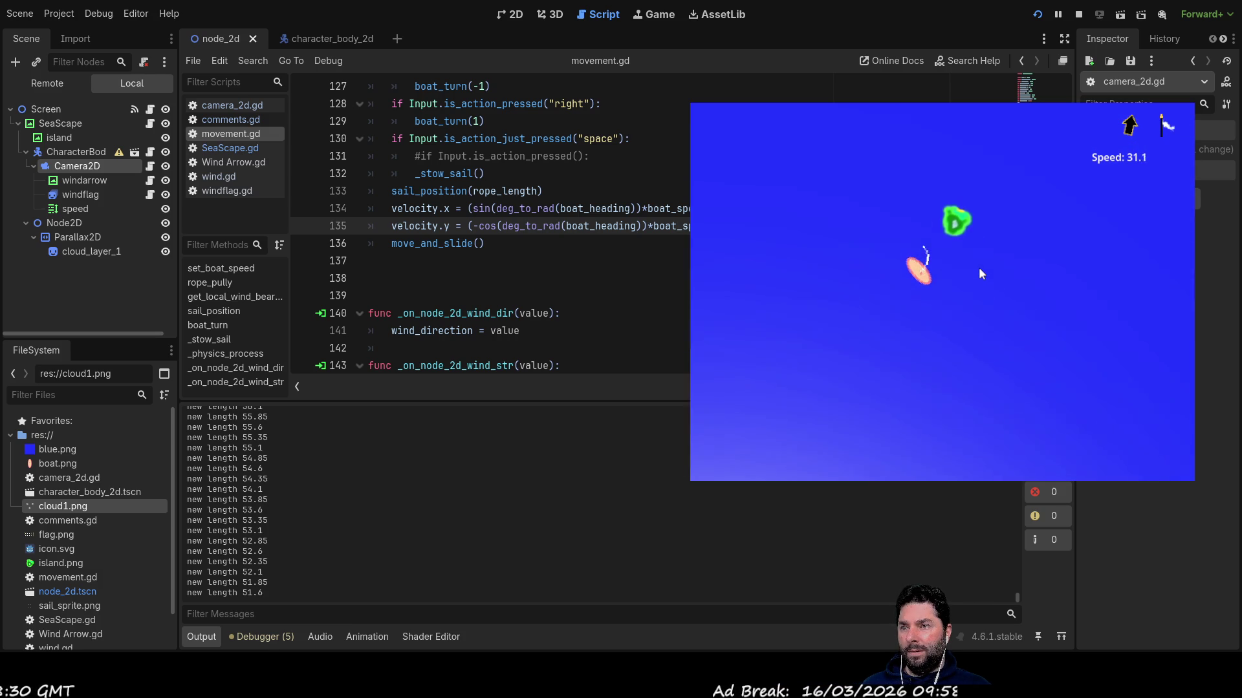
key("Right")
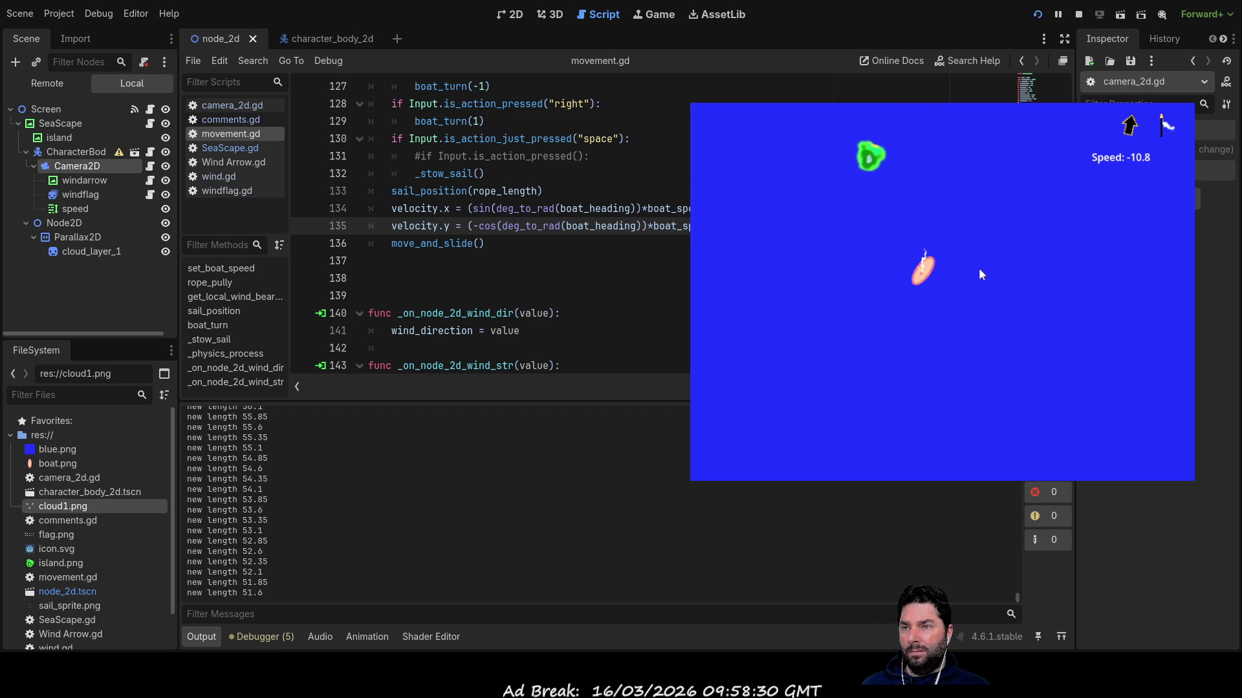
Tilt the boat between upright and horizontal headings, pulling the sail in, to compare speed.
key("Left")
key("Left")
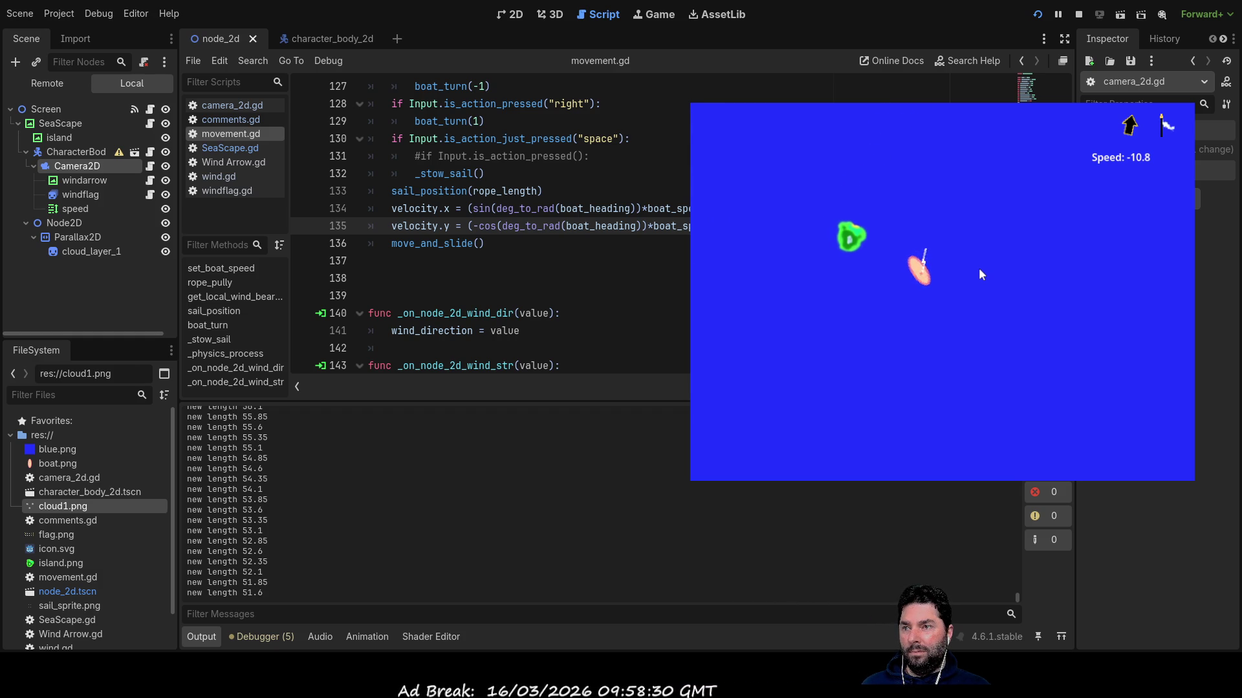
key("Right")
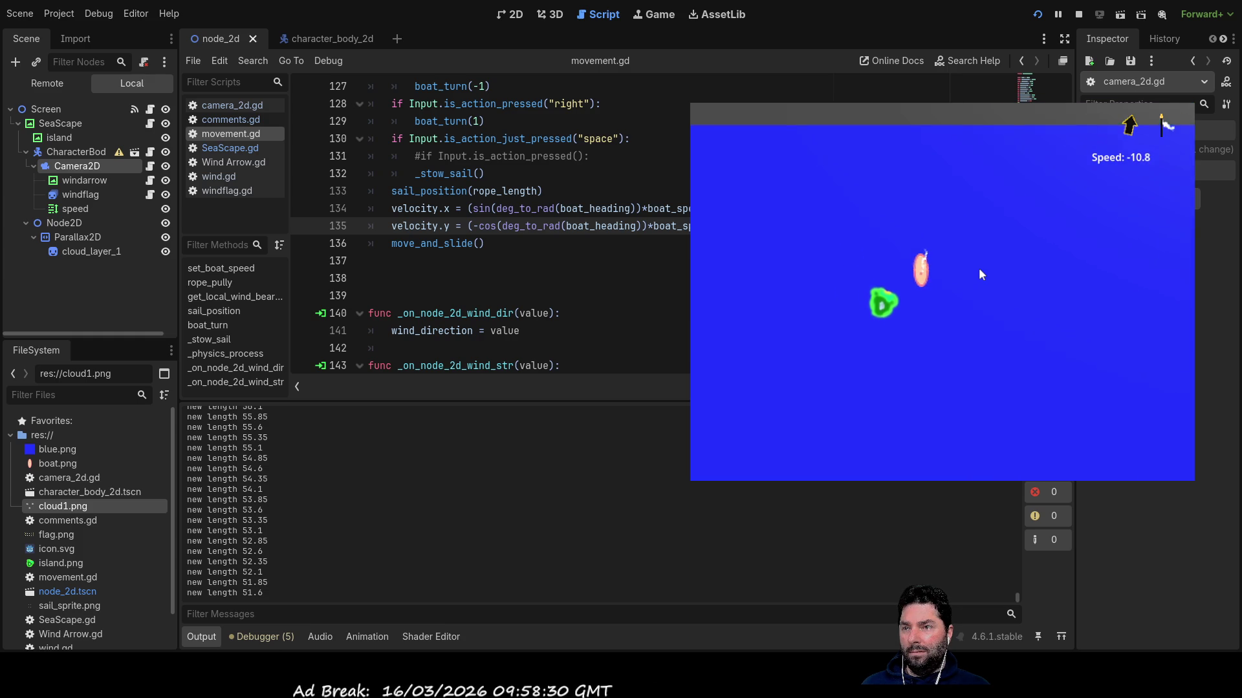
key("Right")
key("Right")
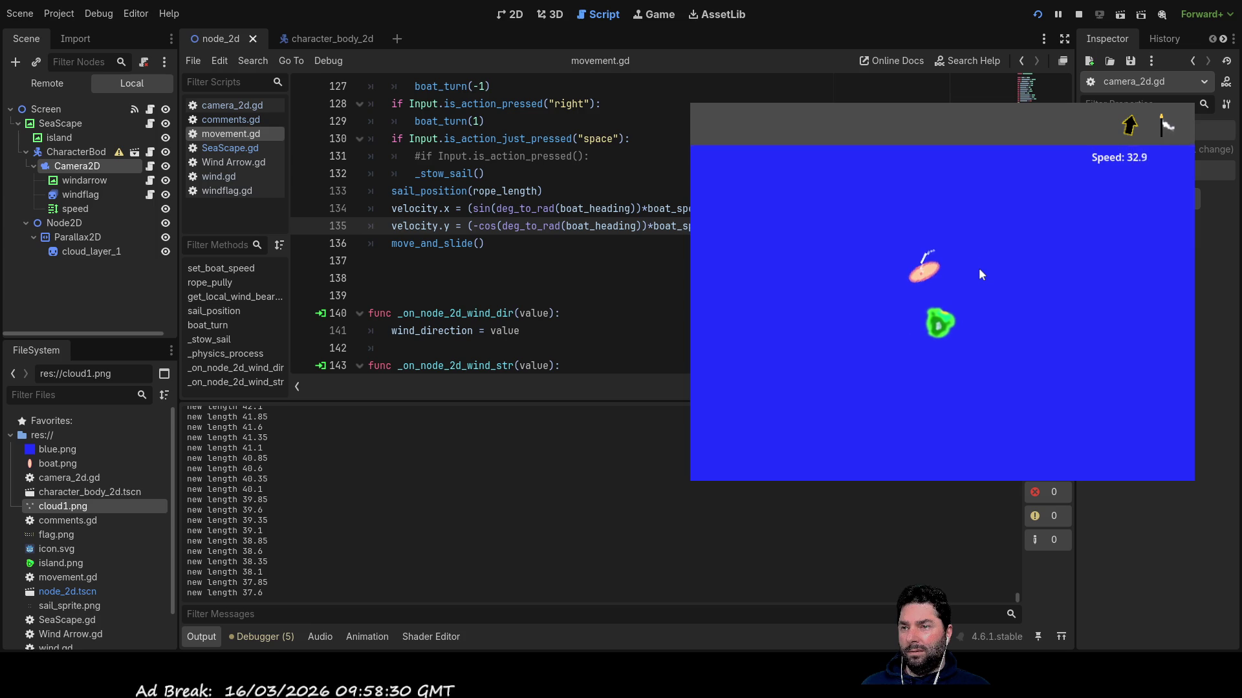
key("Left")
key("Right")
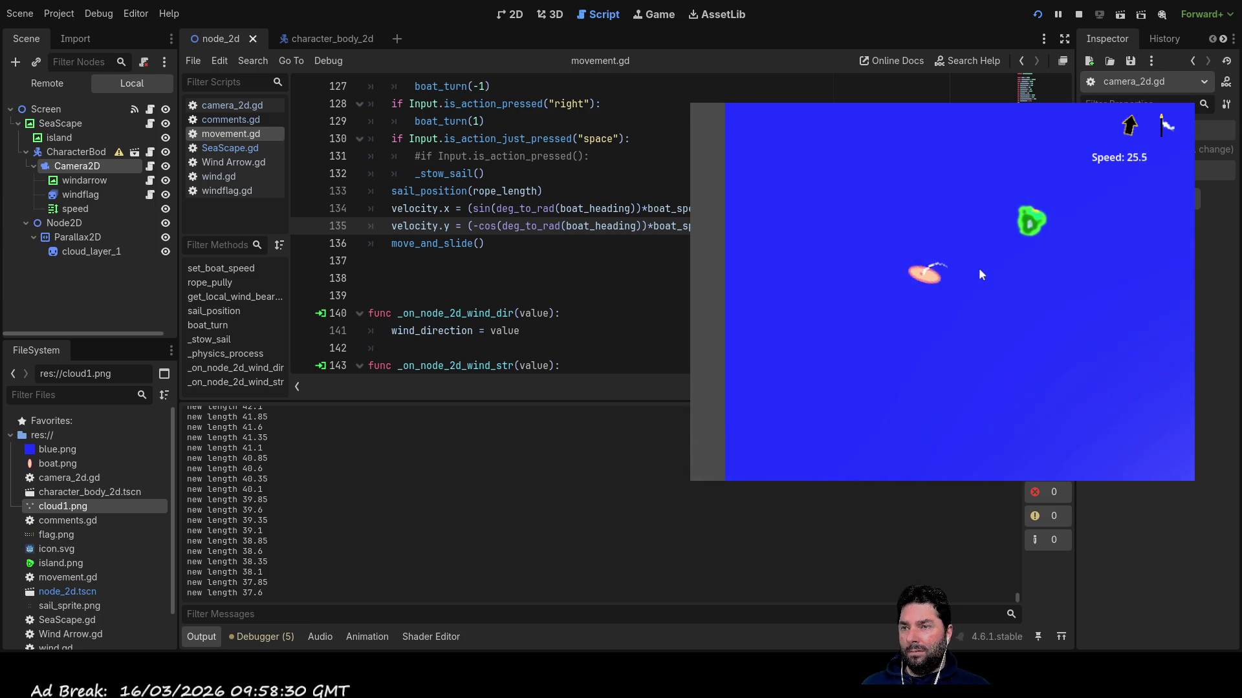
key("Left")
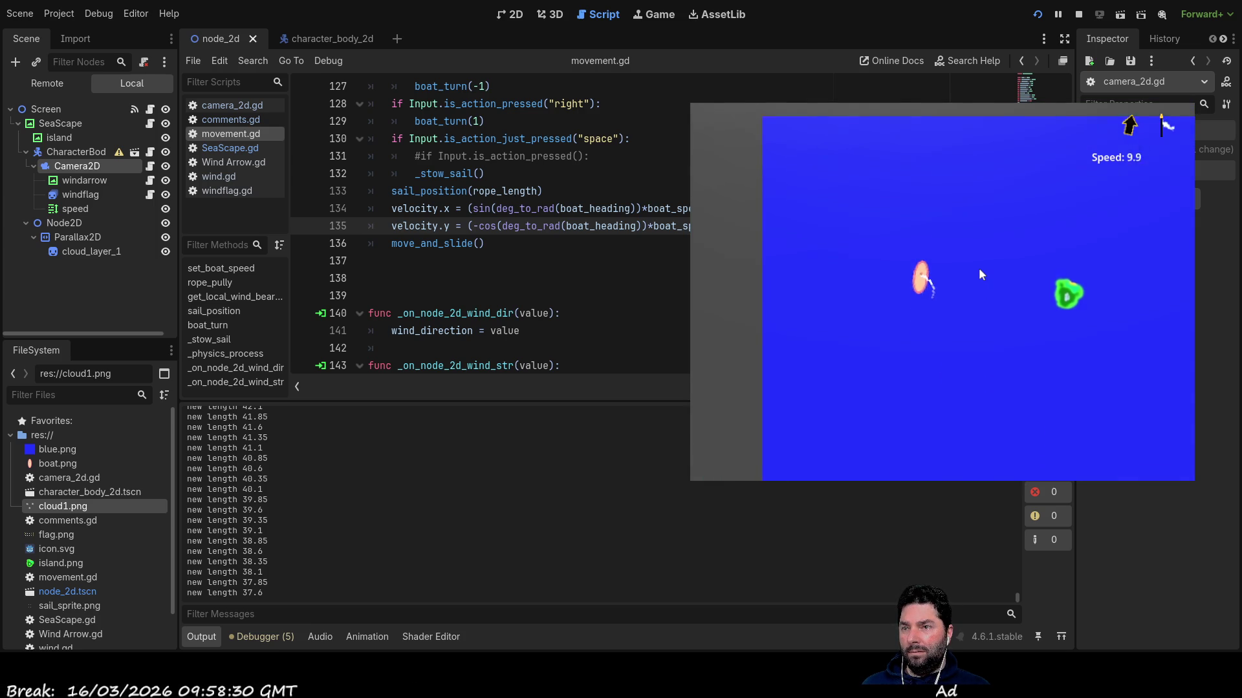
key("Right")
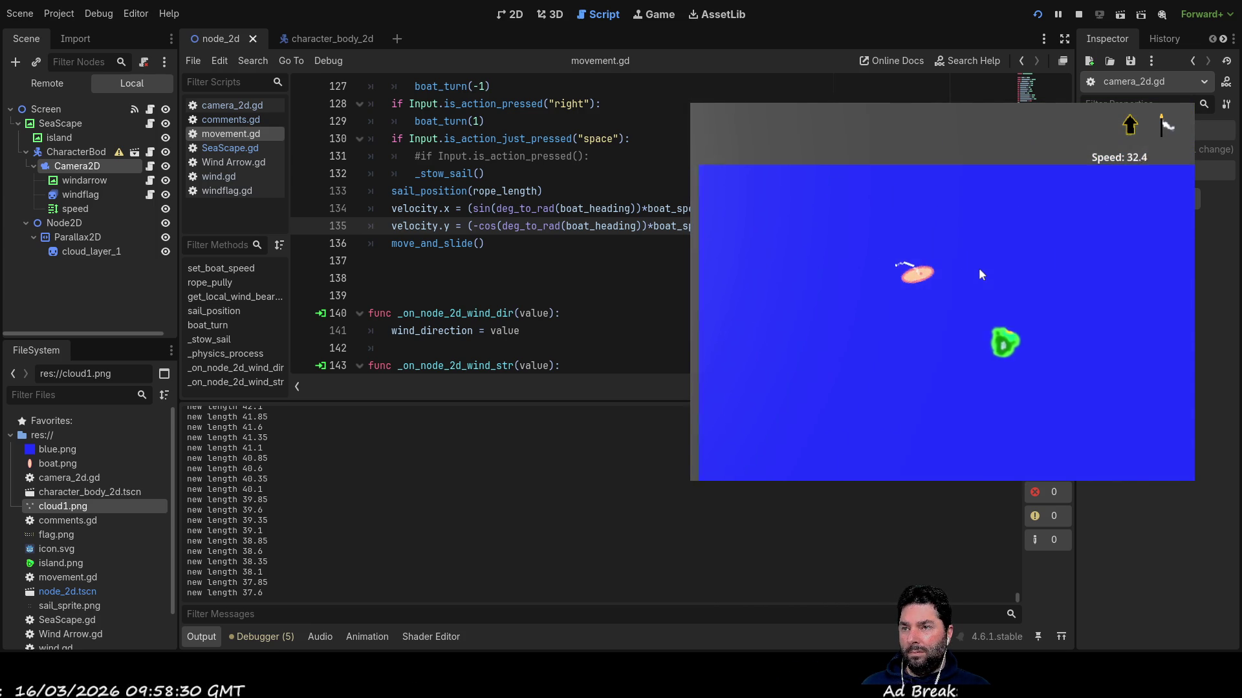
key("Right")
key("Left")
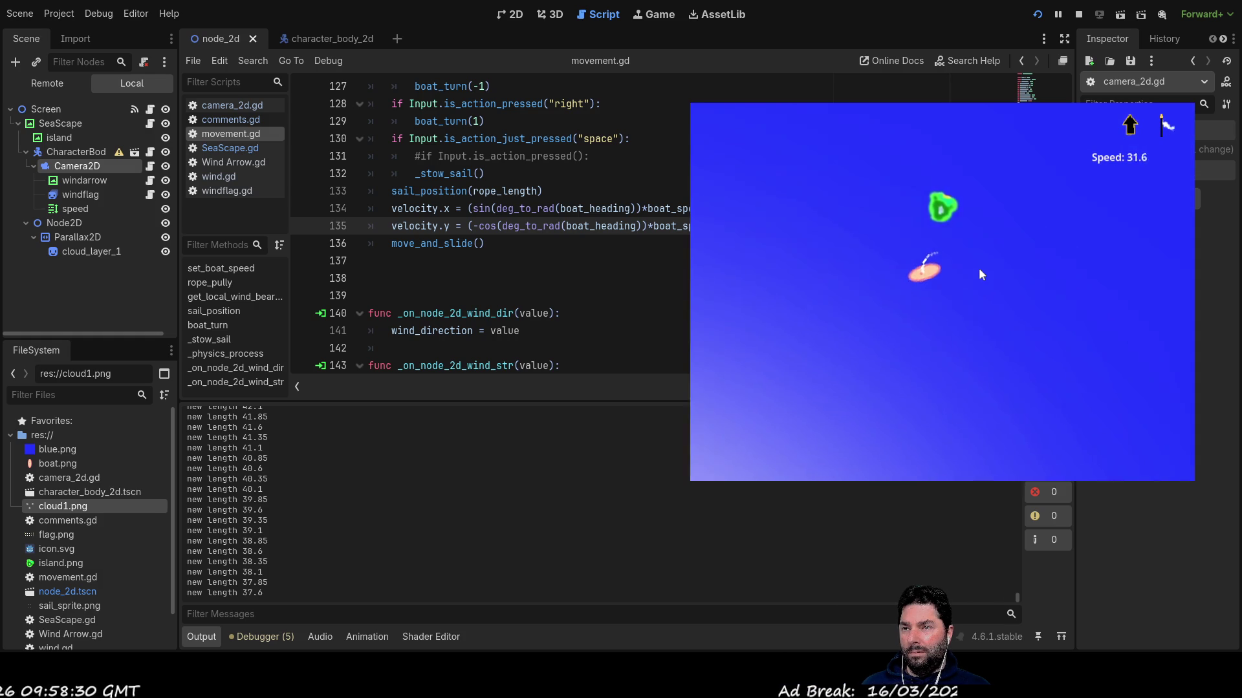
key("Left")
key("Right")
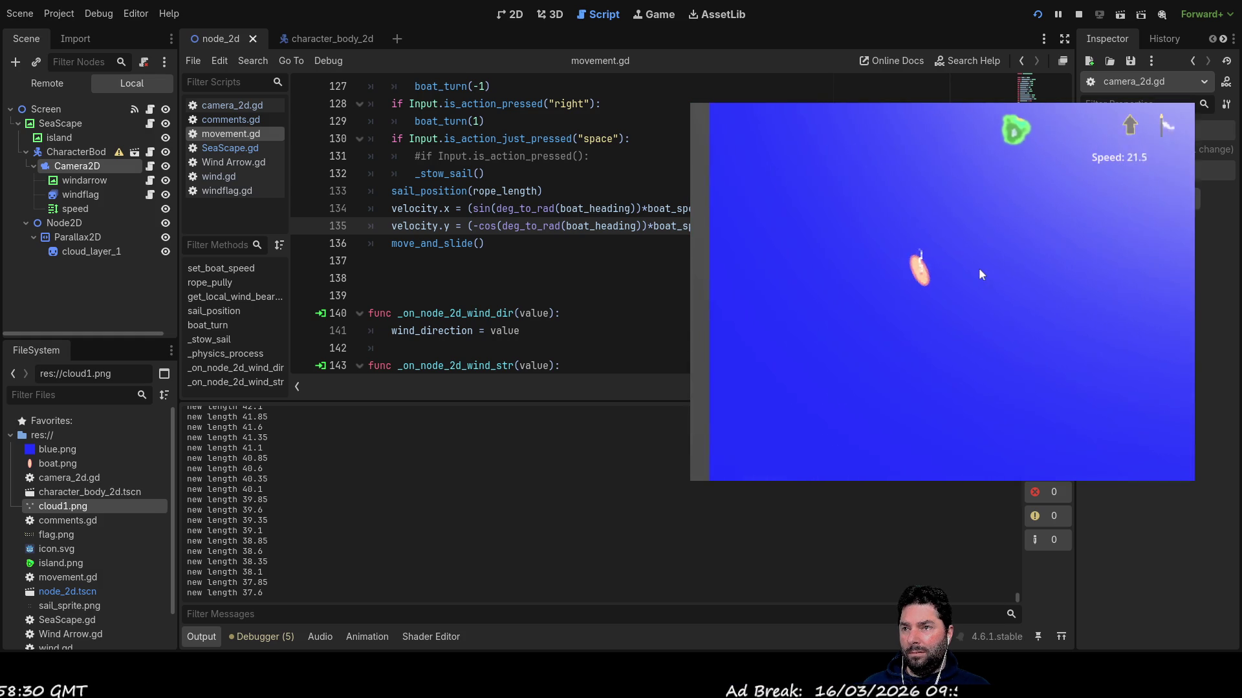
key("Left")
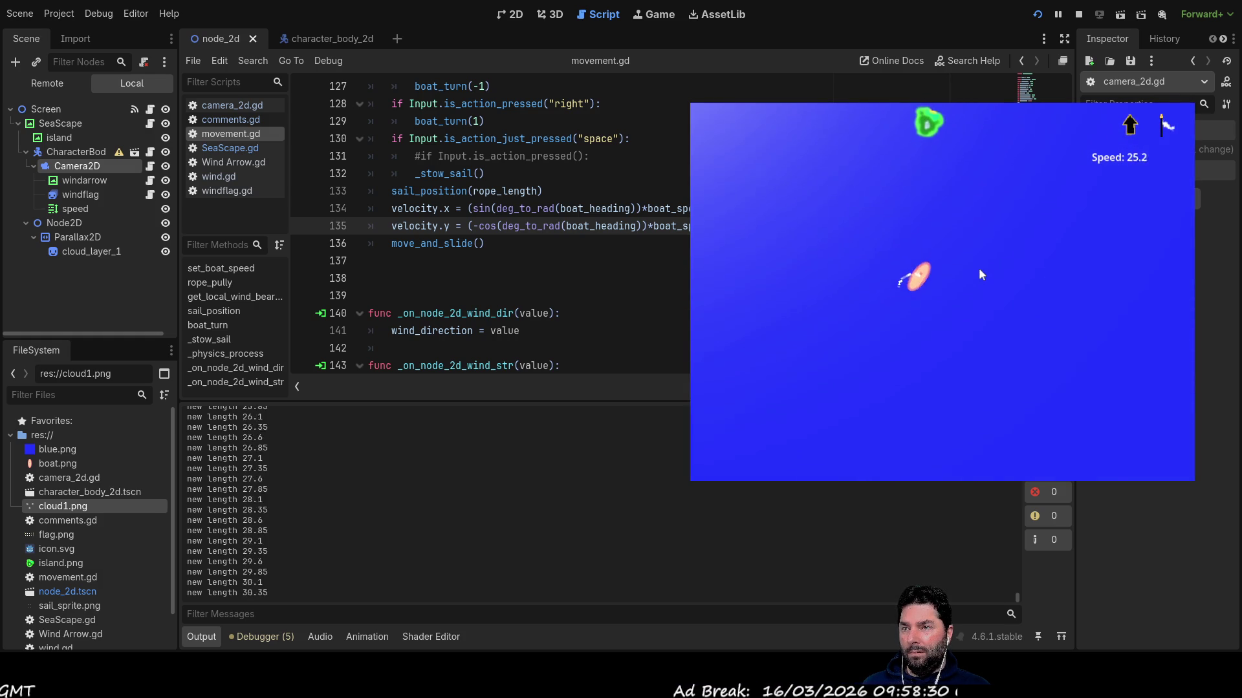
key("Left")
key("Right")
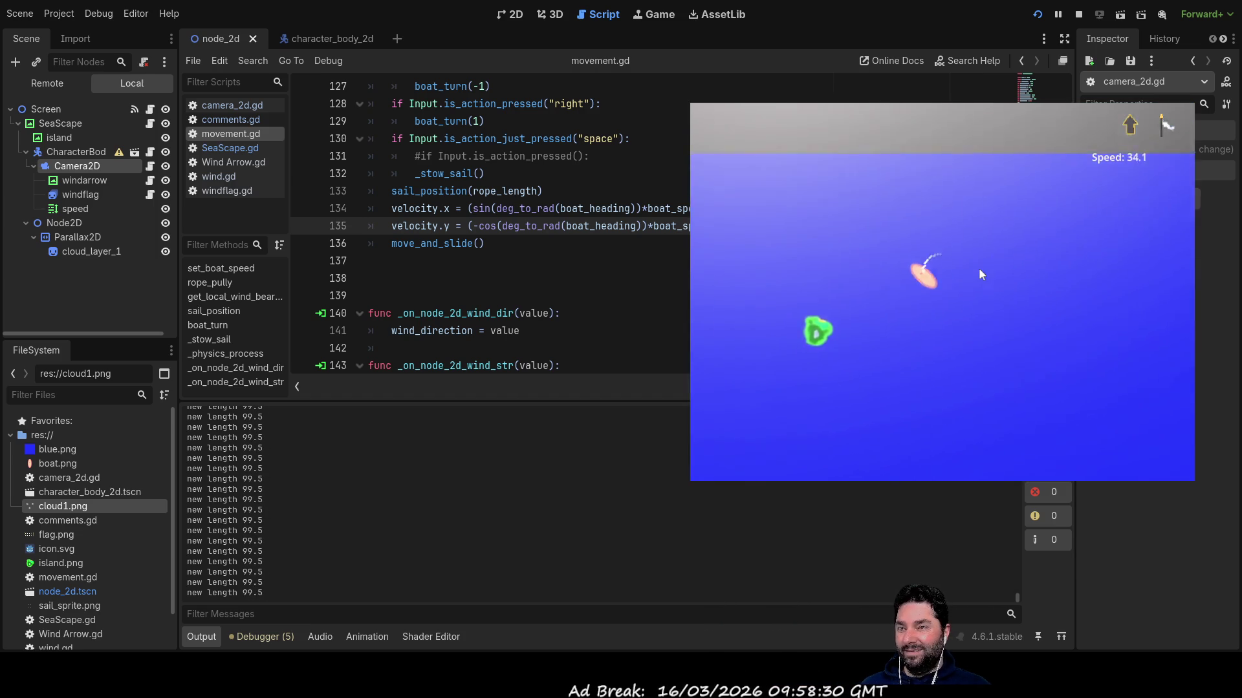
key("Left")
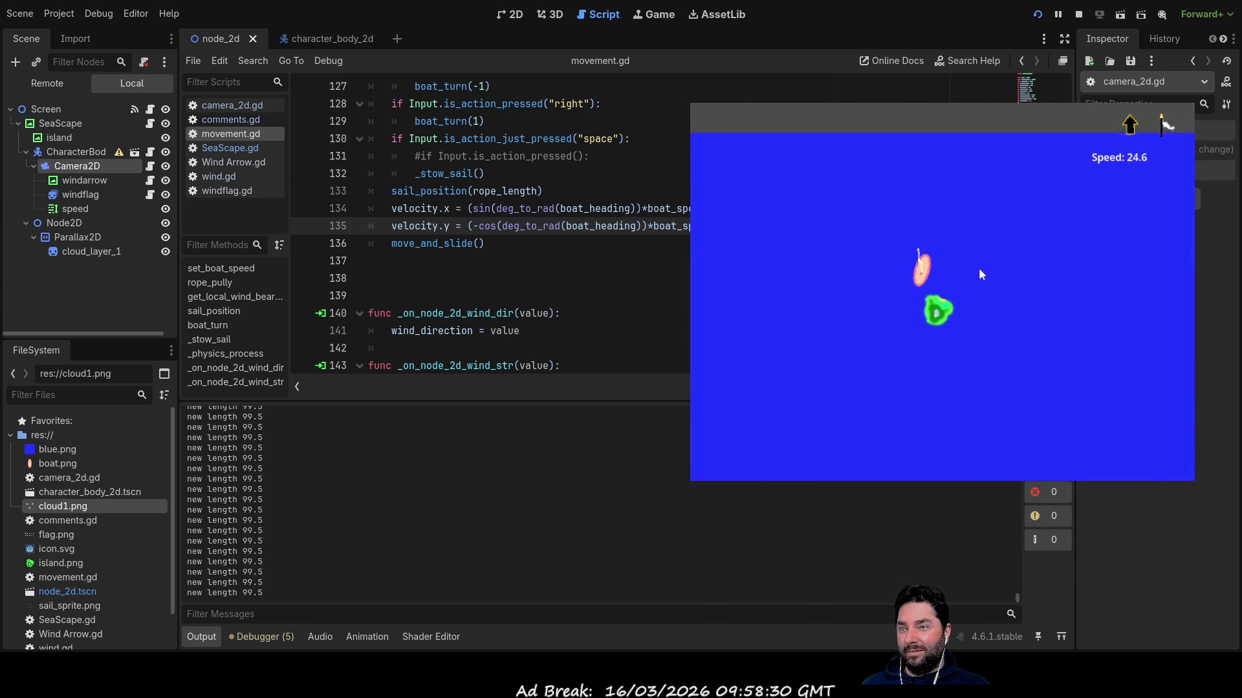
key("Left")
key("Left")
key("Right")
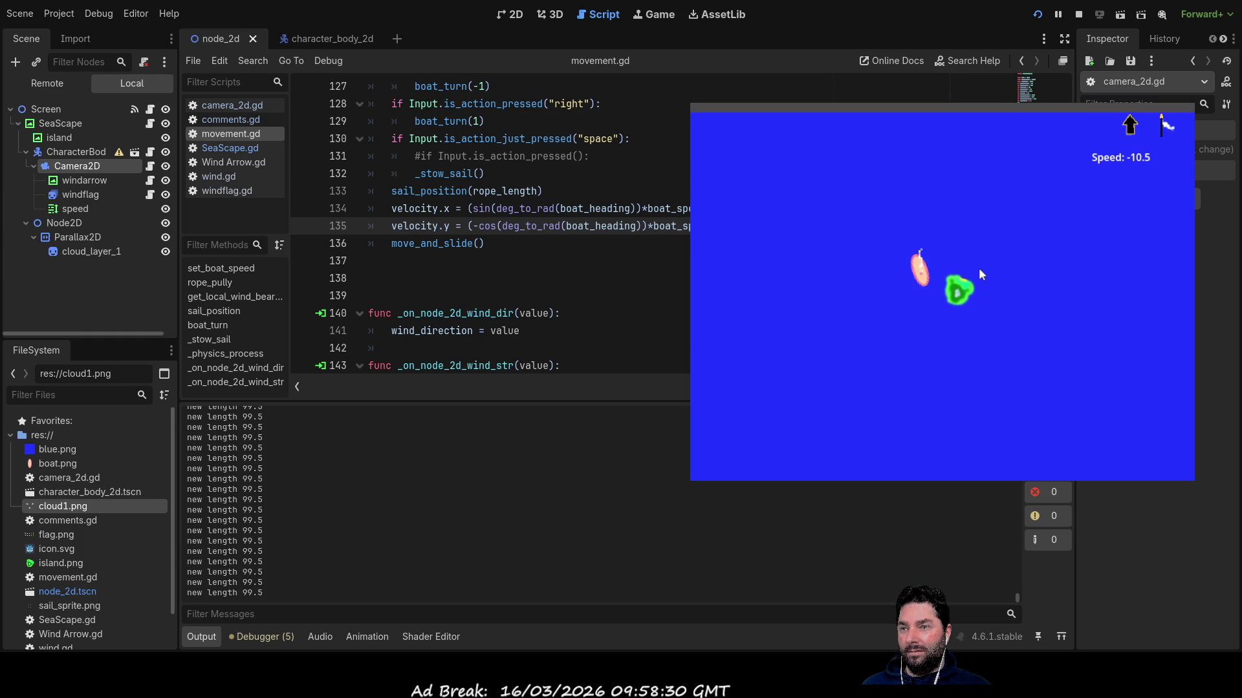
key("Right")
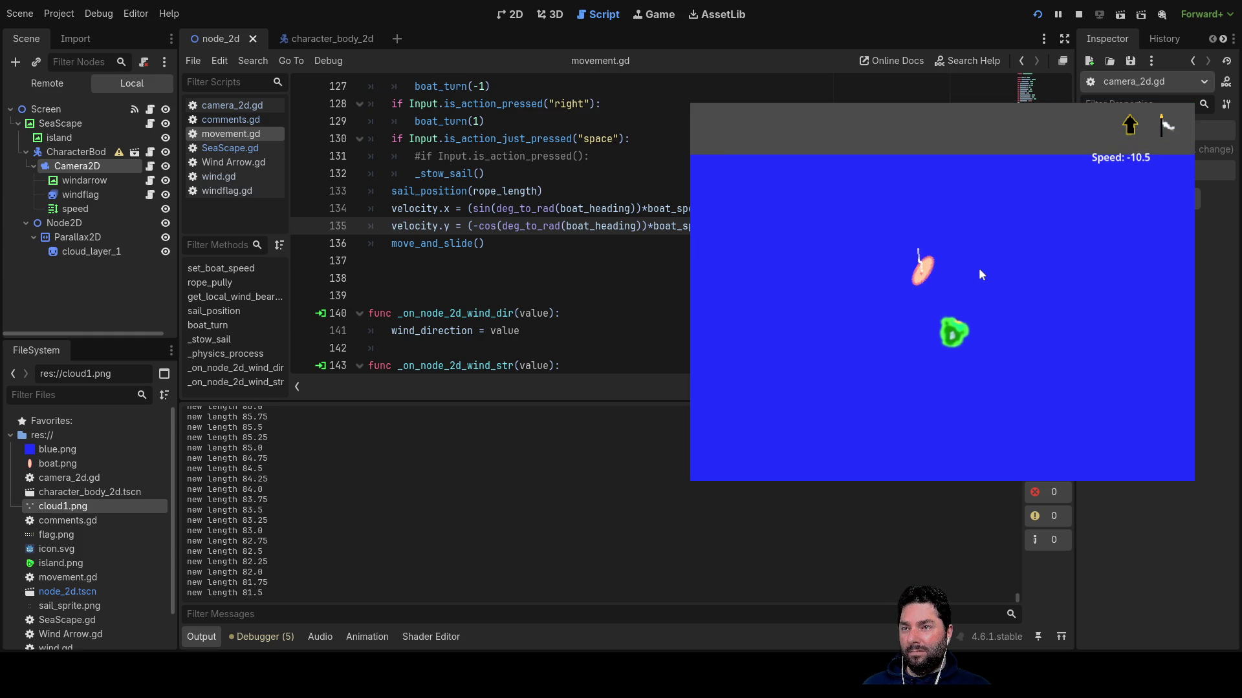
key("Down")
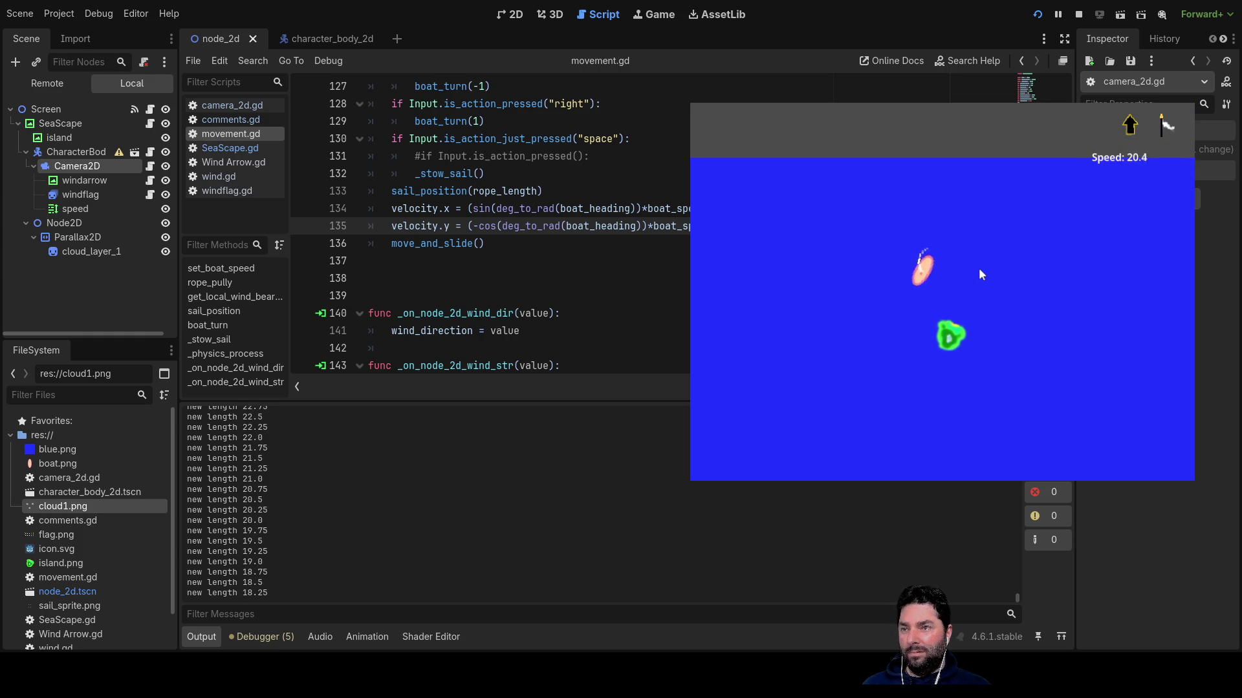
Steer through diagonal and horizontal headings, letting the sail out to rope length 99.5.
key("Left")
key("Left")
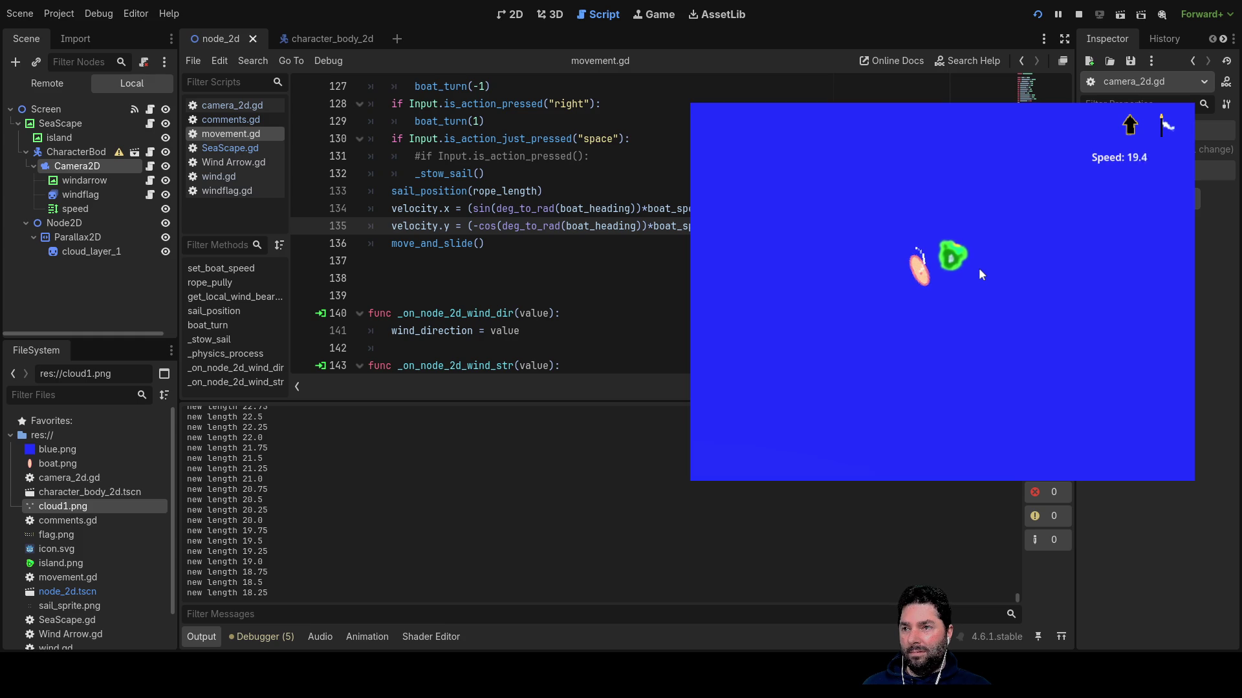
key("Right")
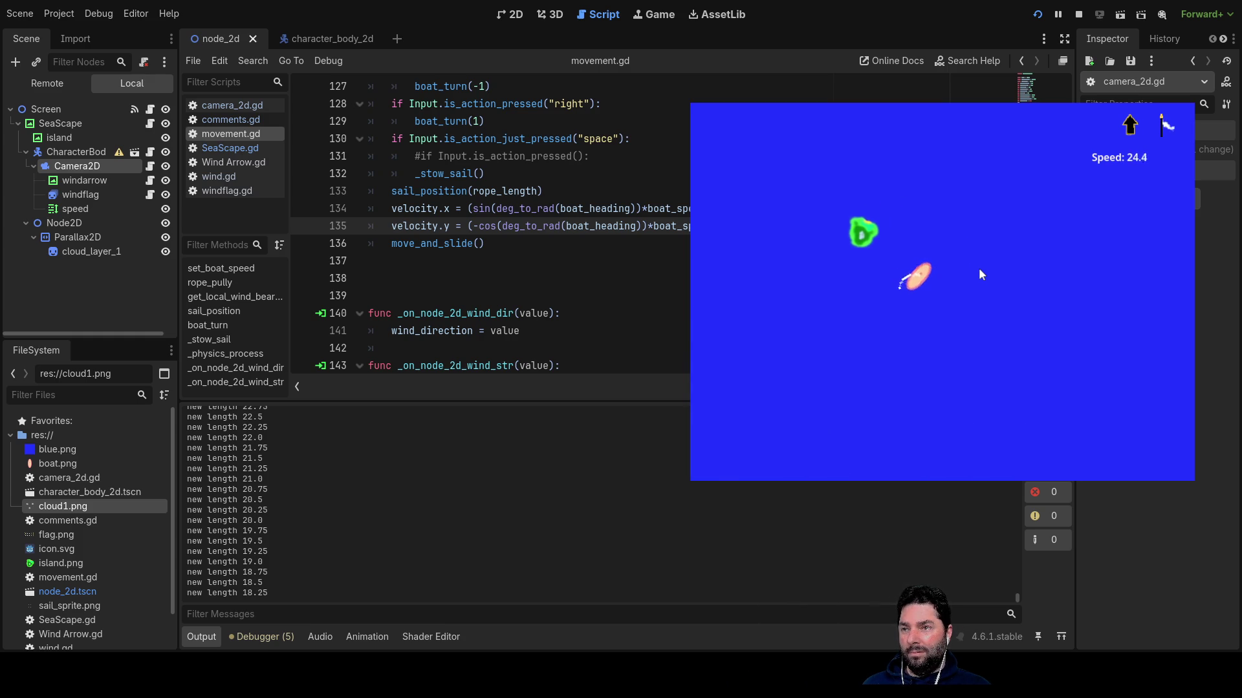
key("Left")
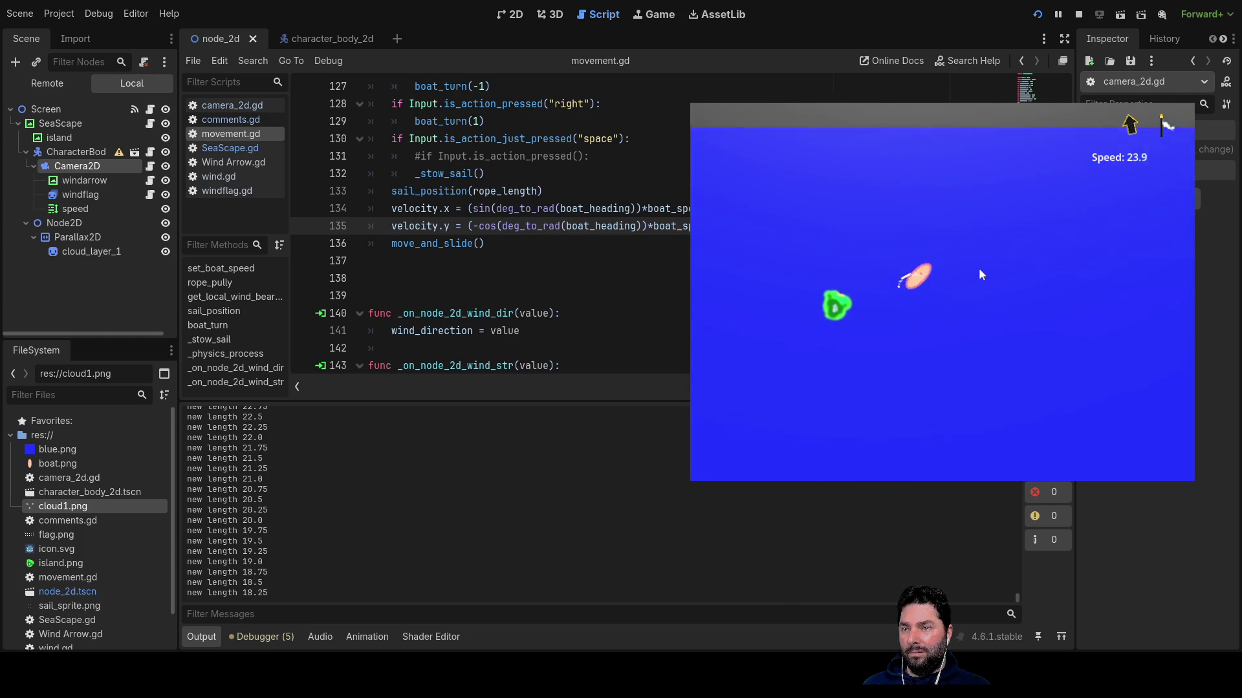
key("Left")
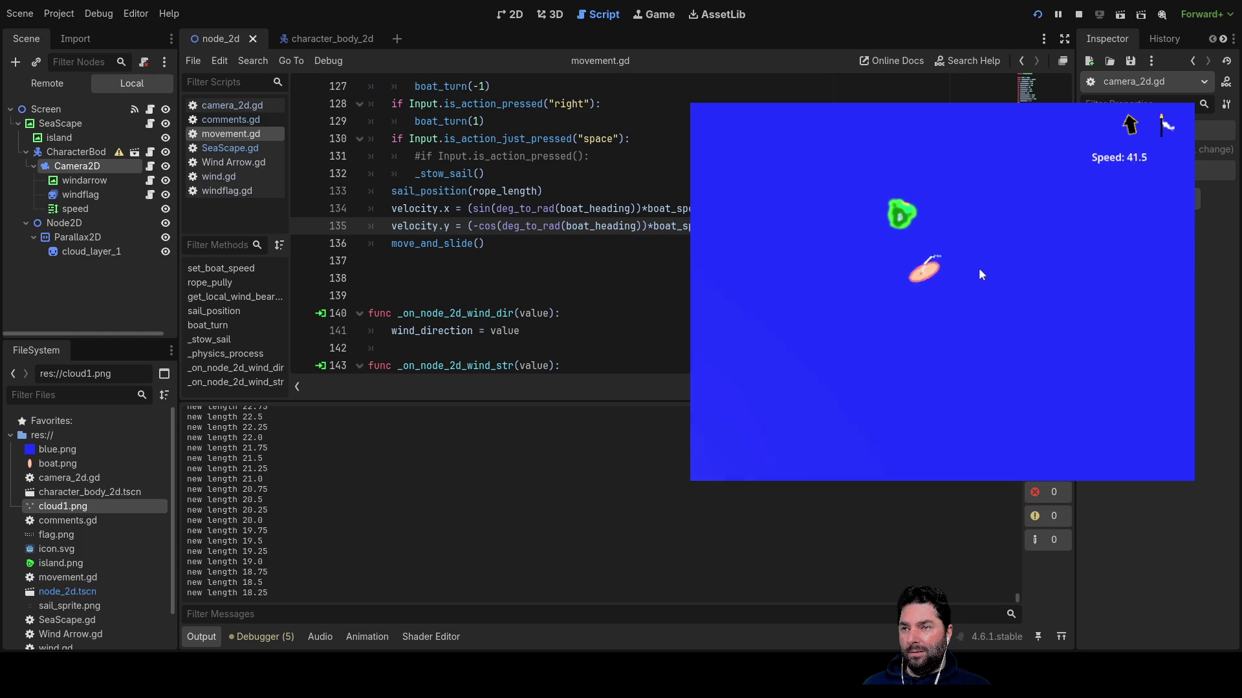
key("Right")
key("Left")
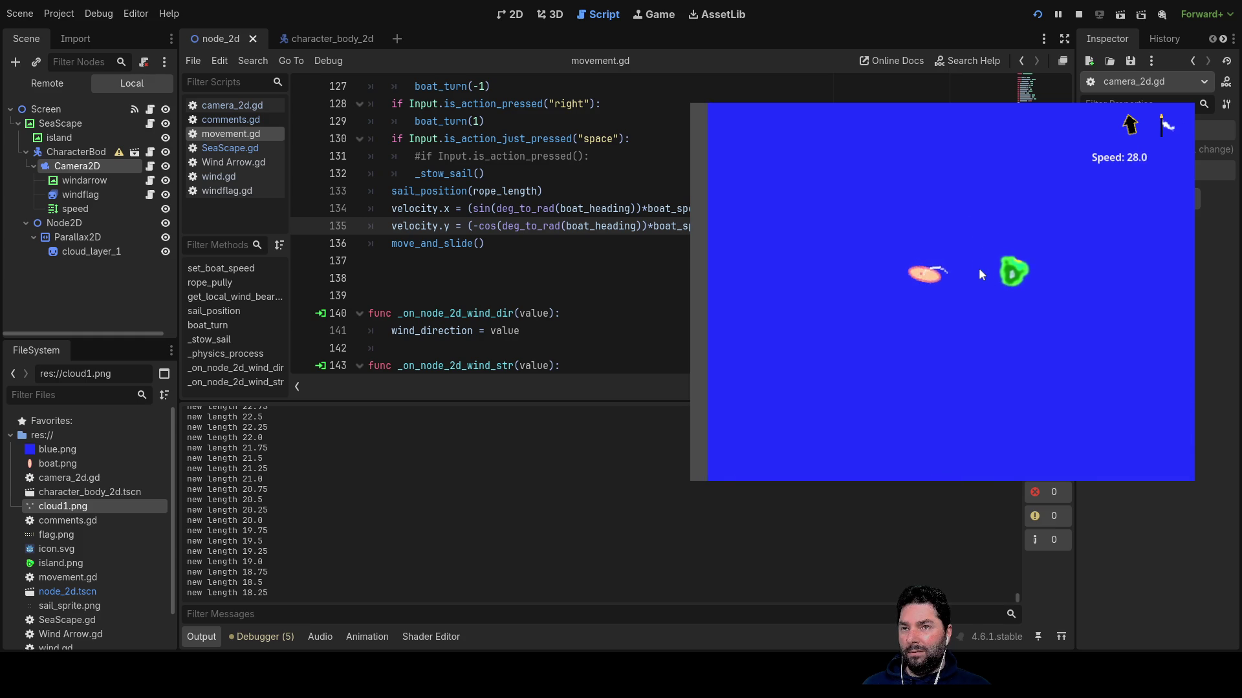
key("Right")
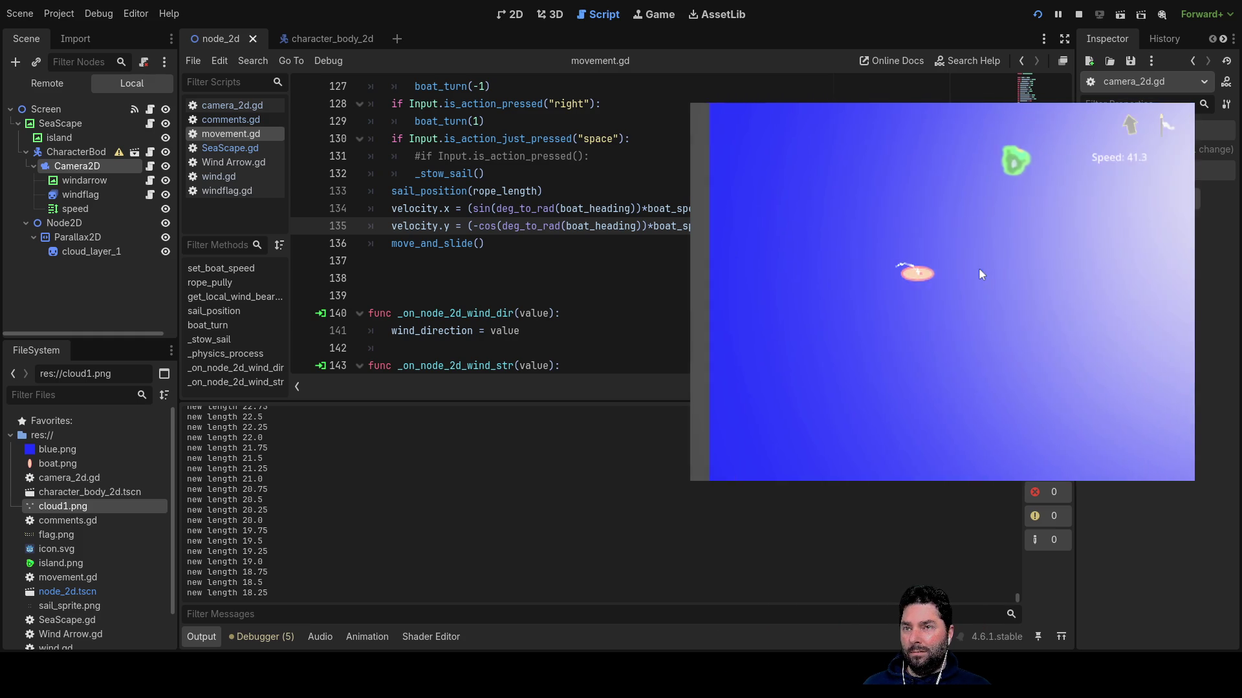
key("Left")
key("Up")
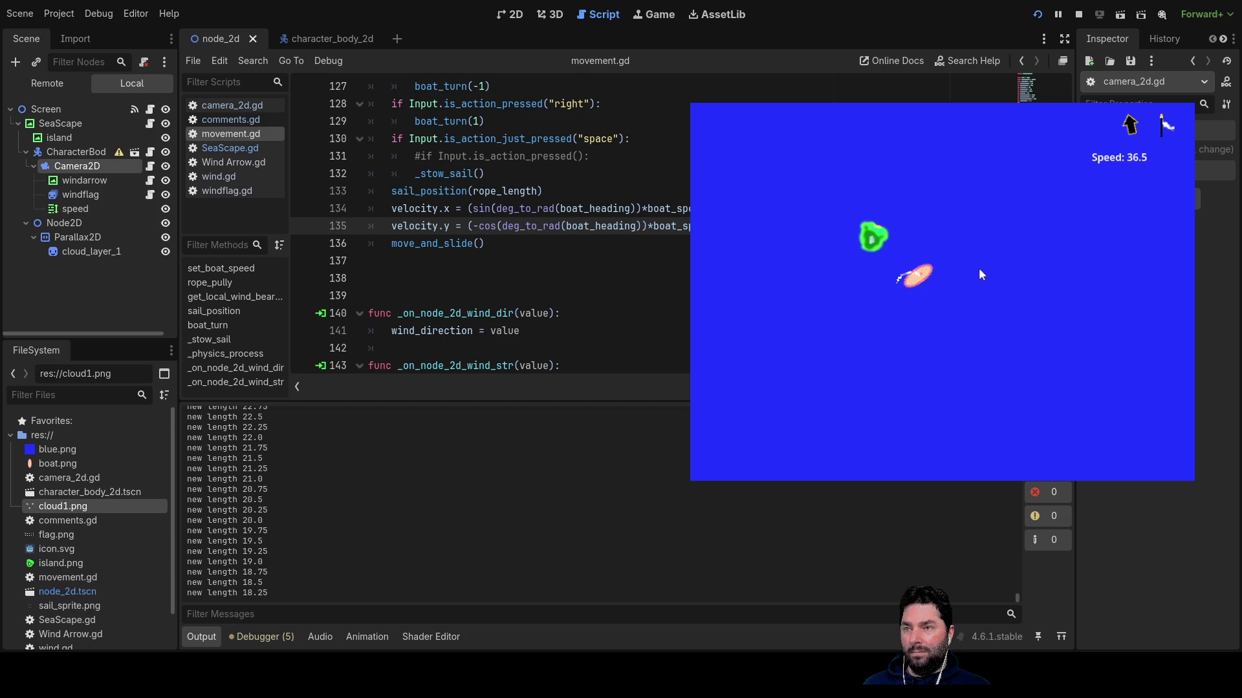
key("Up")
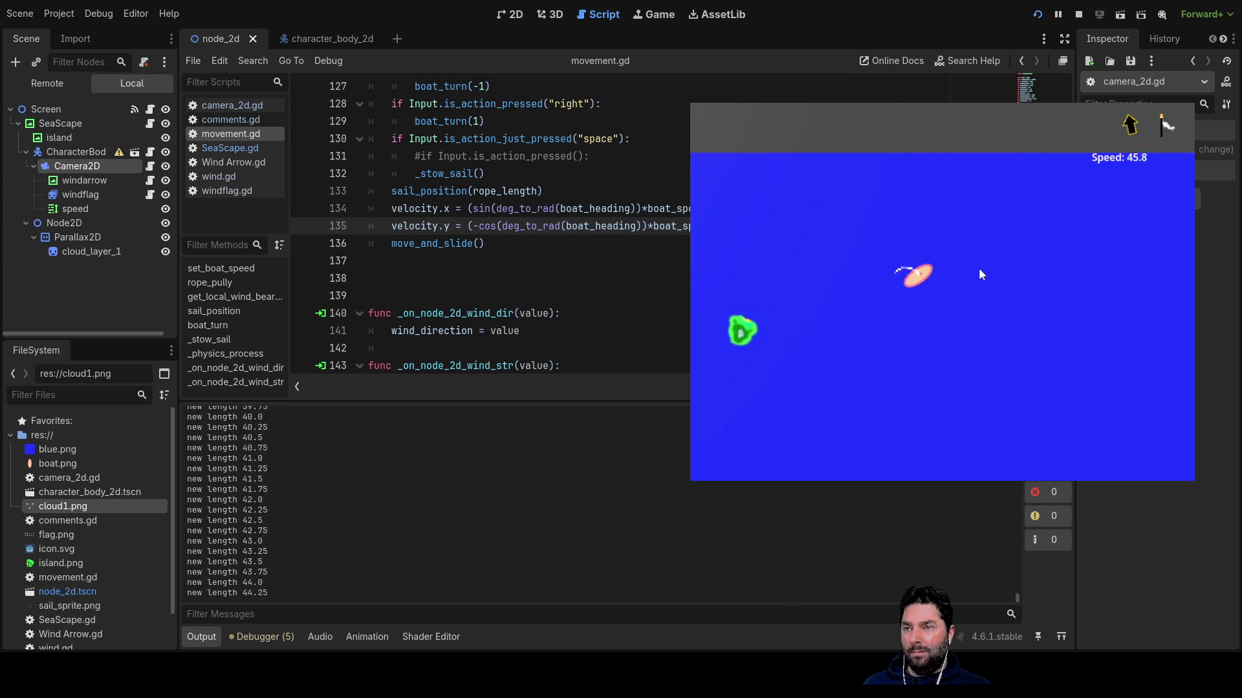
key("Right")
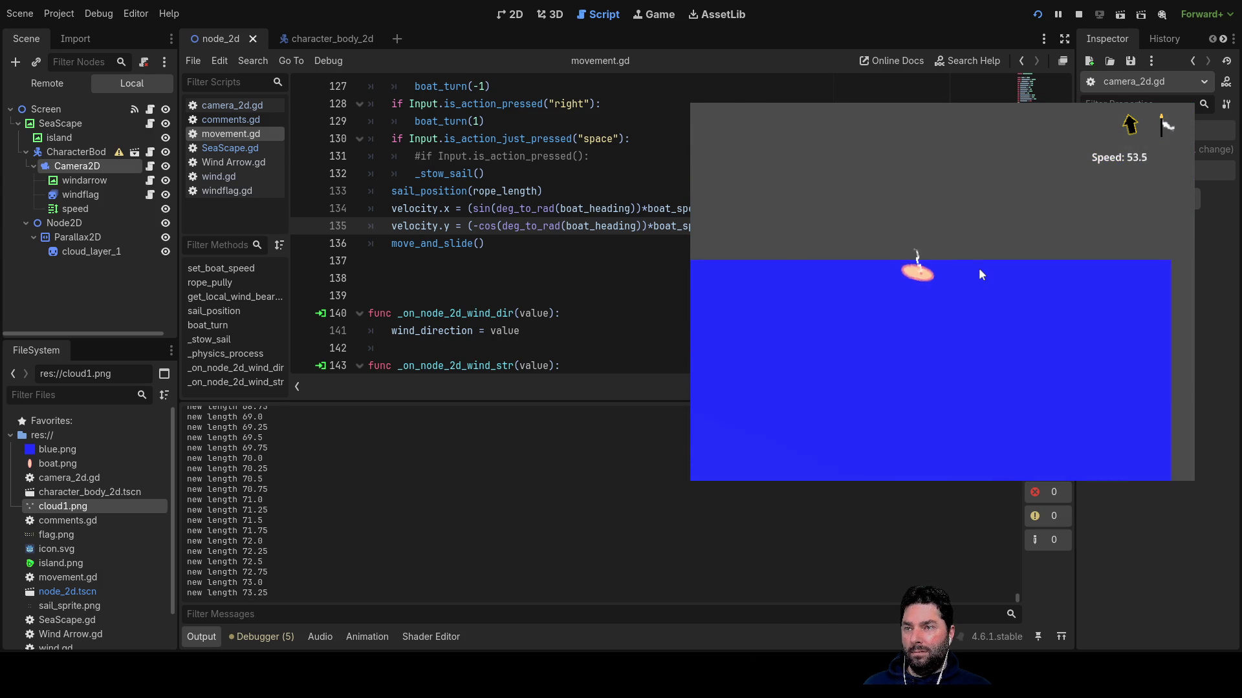
key("Right")
key("Down")
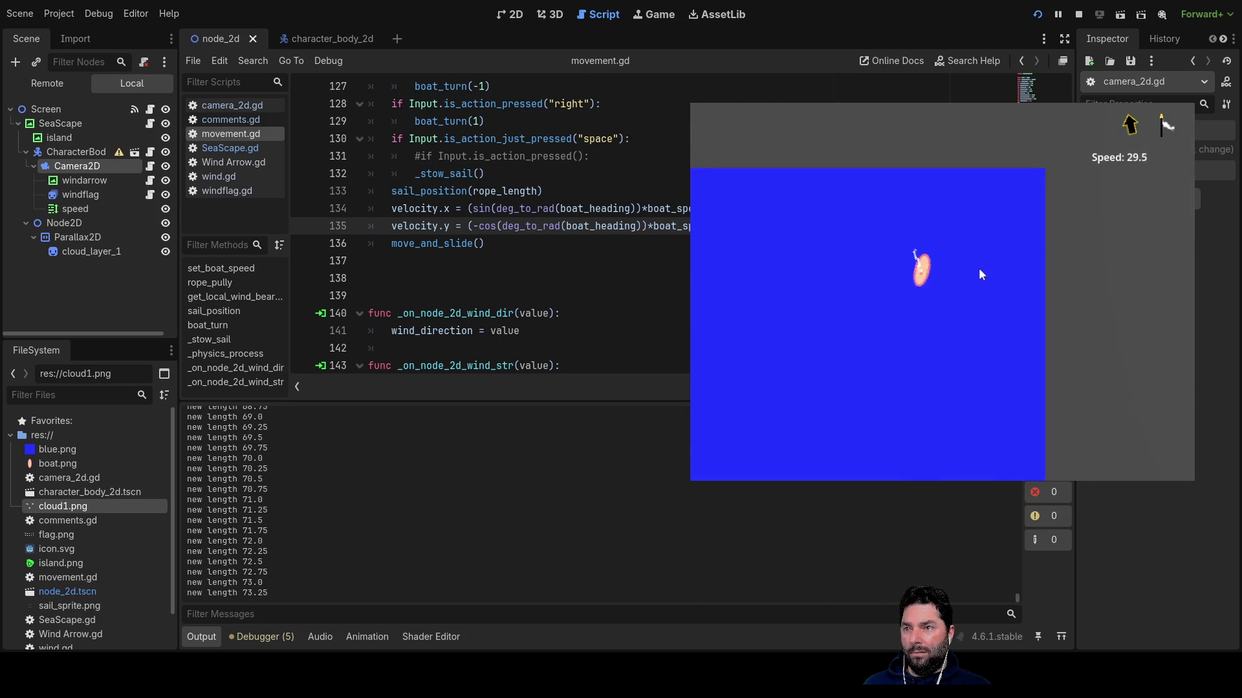
key("Down")
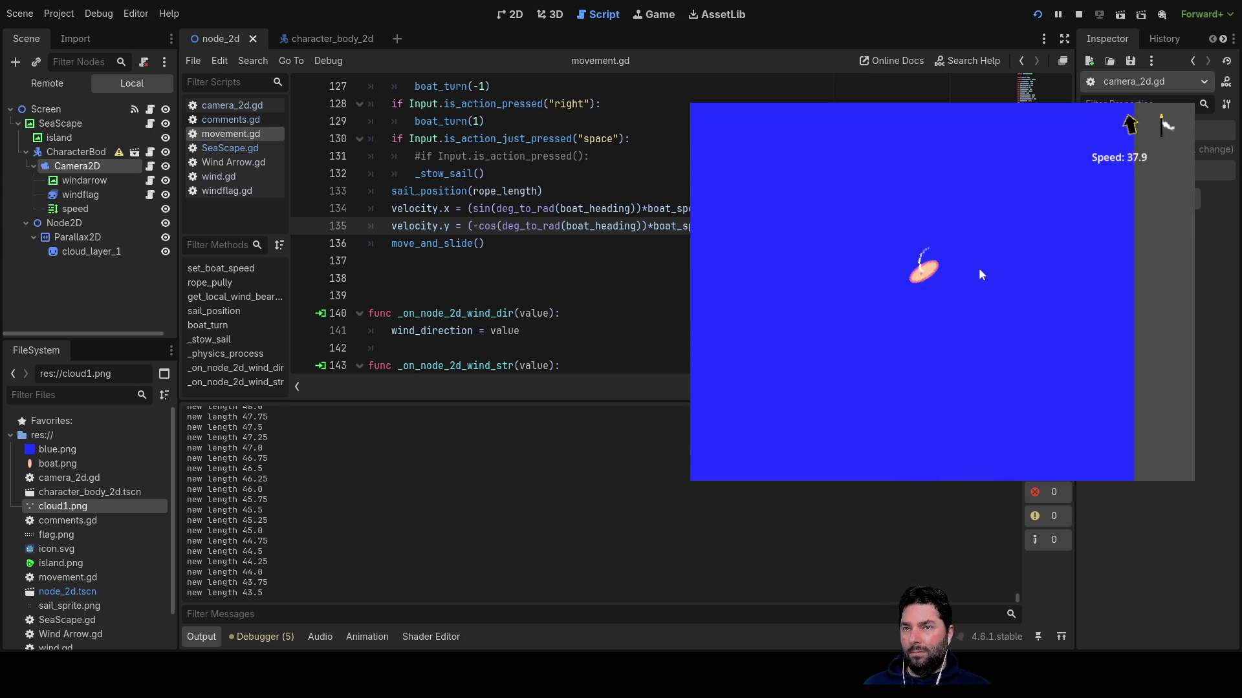
key("Left")
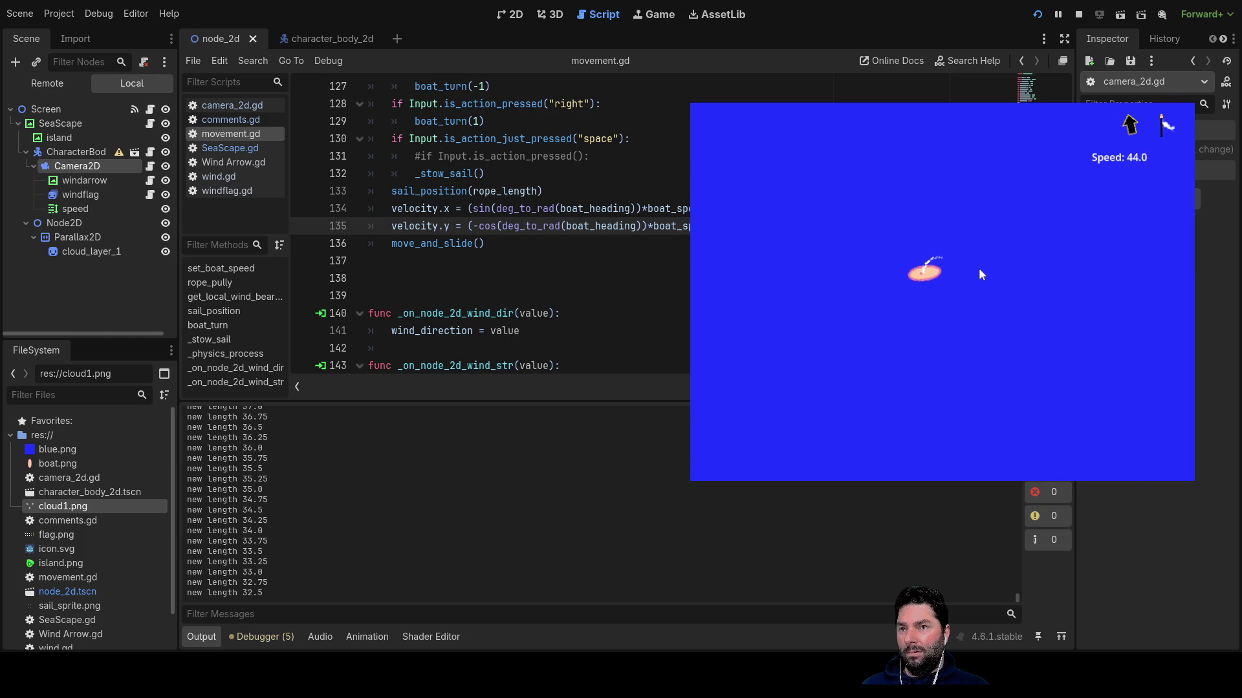
key("Right")
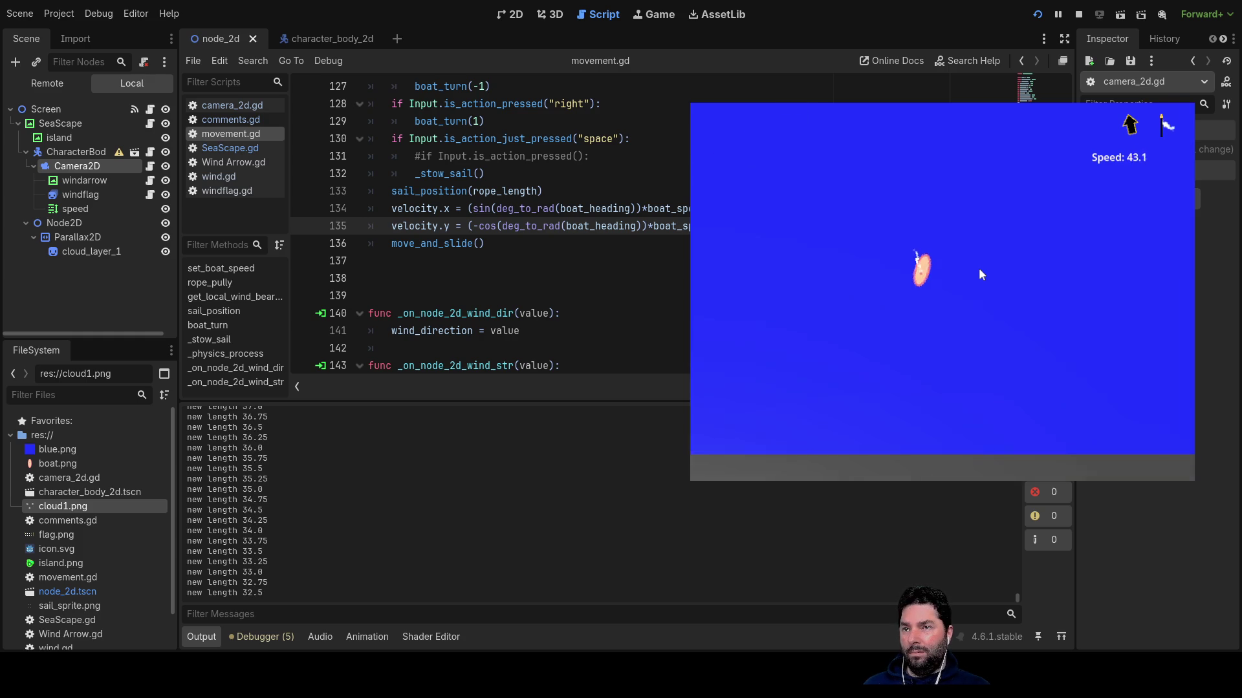
key("Right")
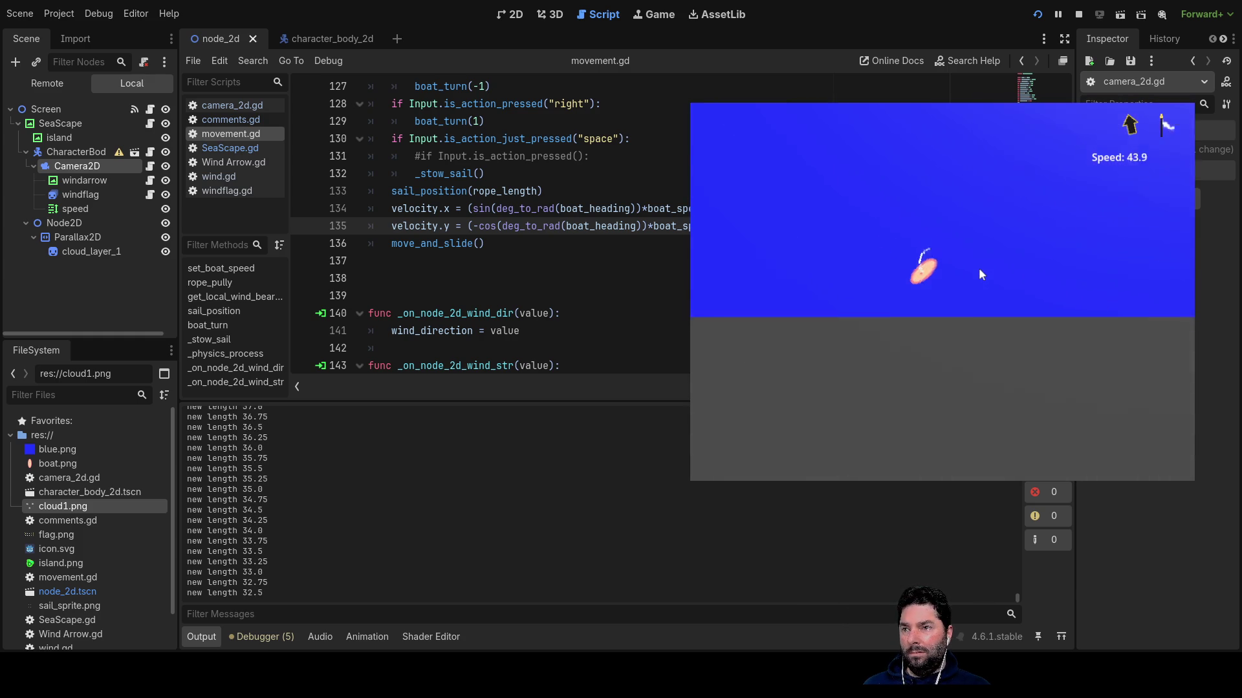
key("Right")
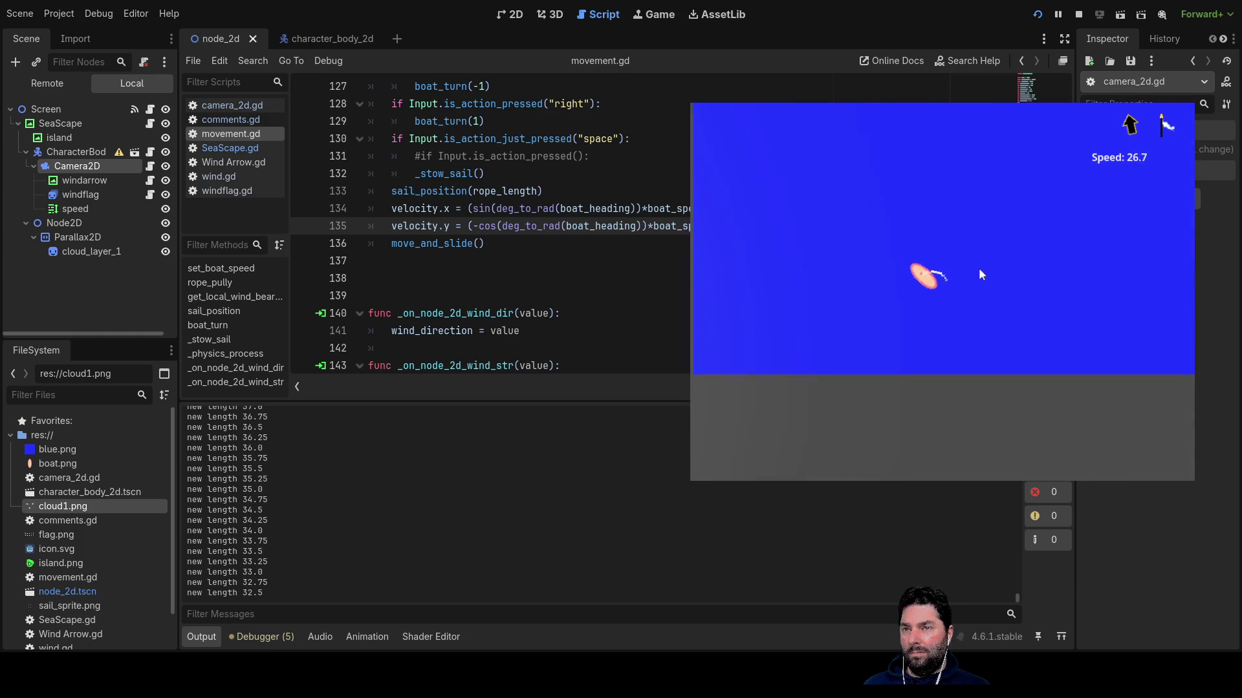
key("Left")
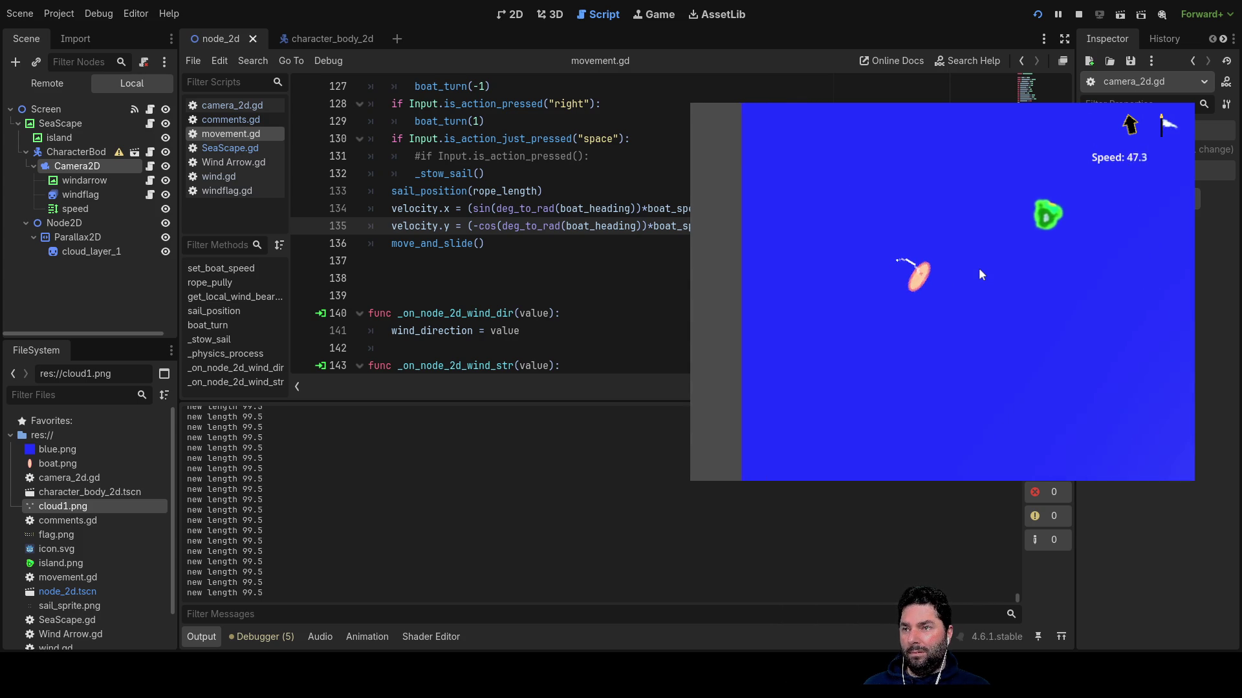
Swing the boat between horizontal, upright and diagonal headings past the water's edge.
key("Right")
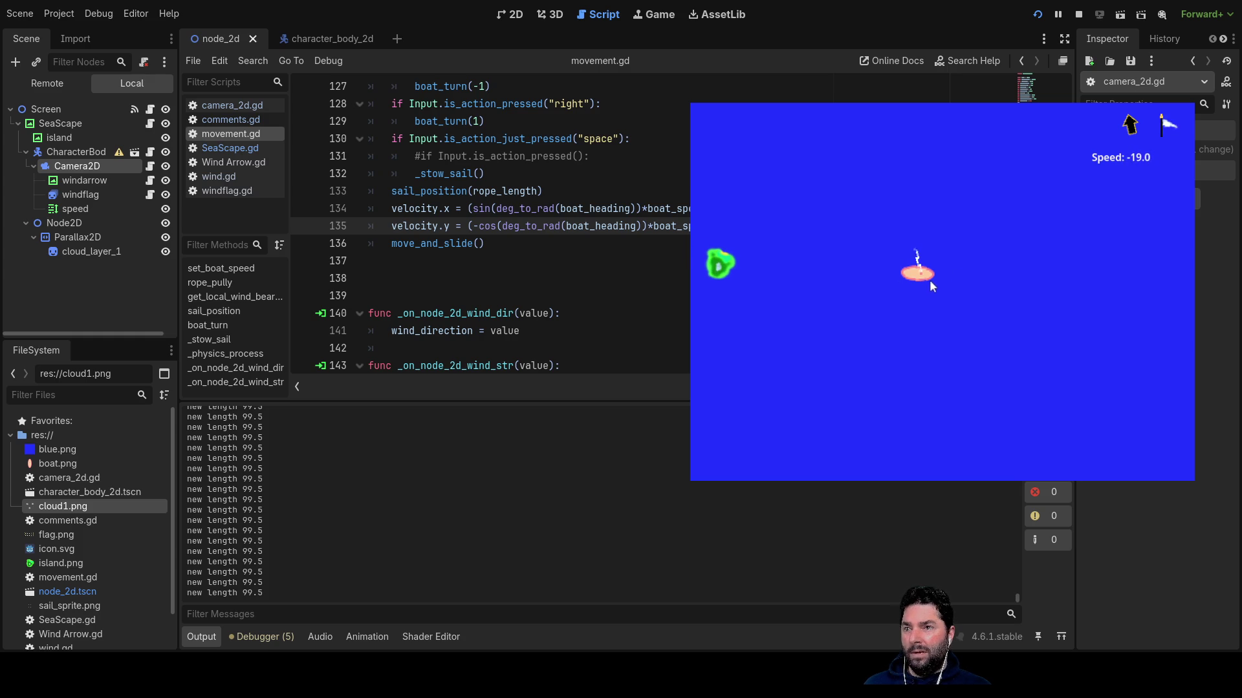
key("Right")
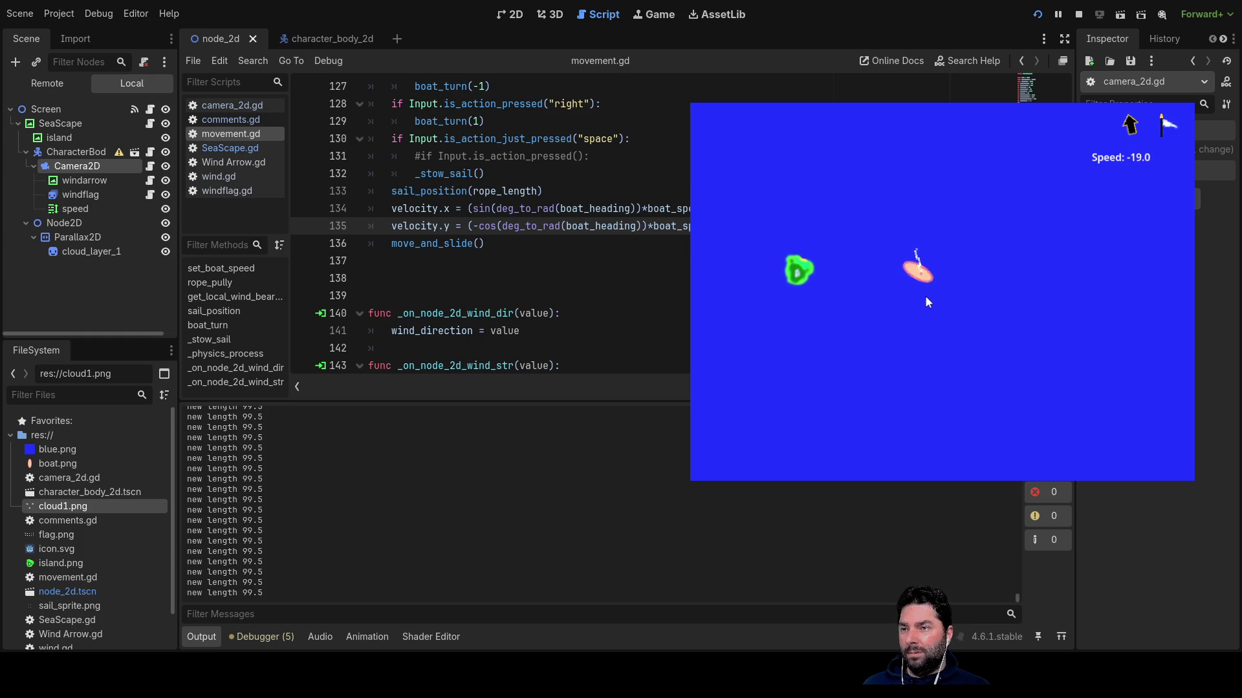
key("Left")
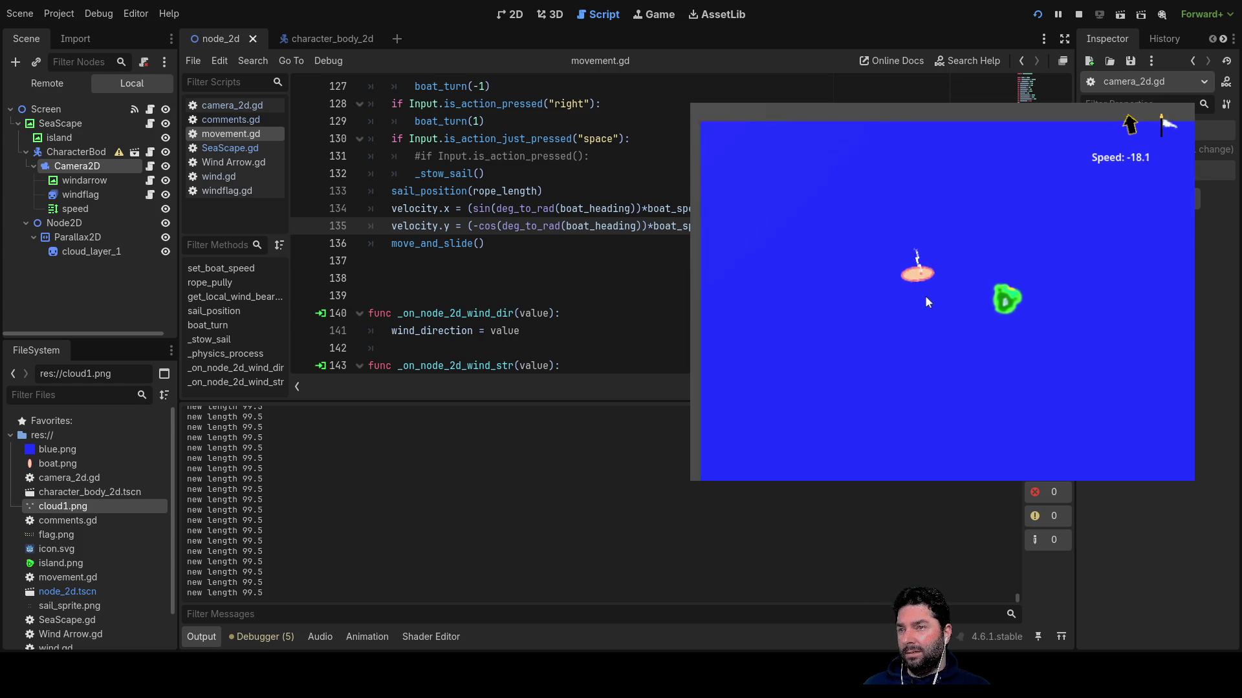
key("Right")
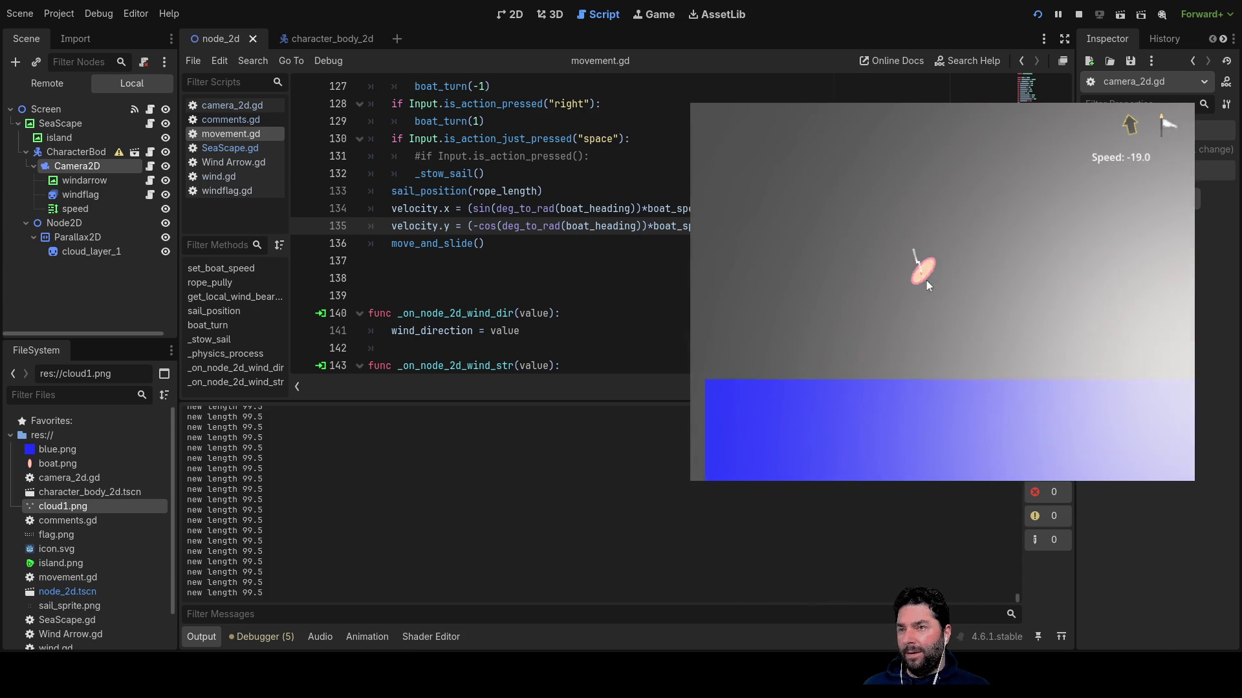
key("Right")
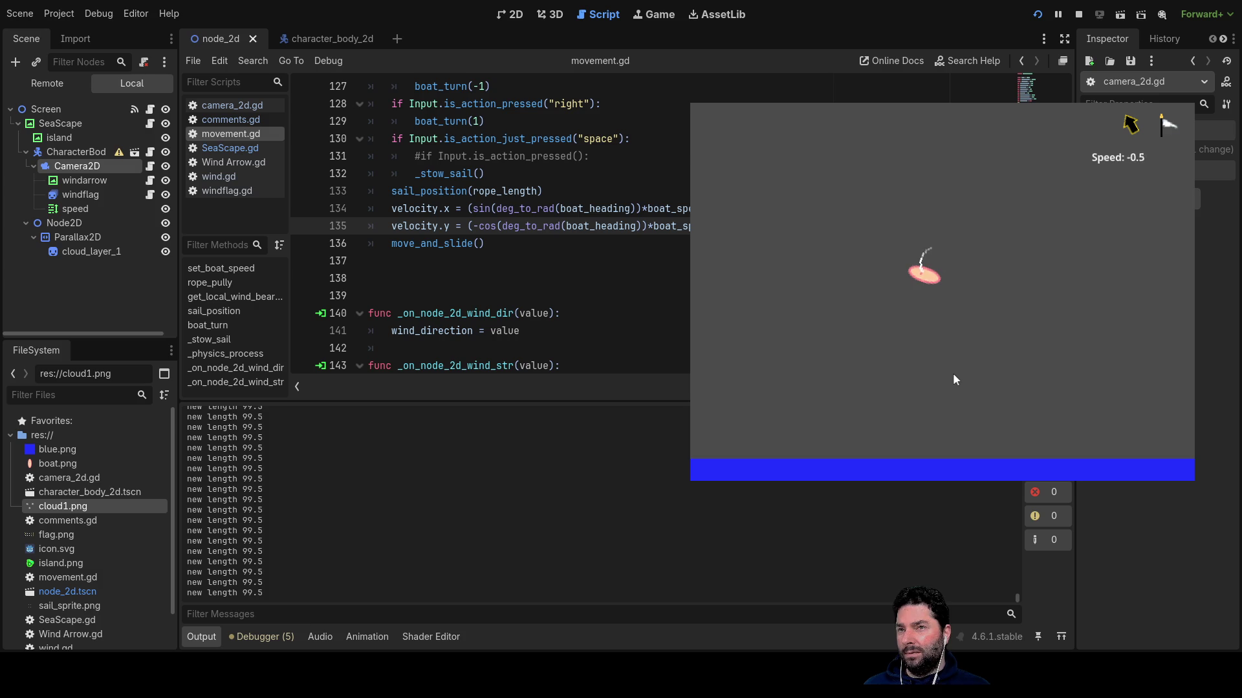
key("Left")
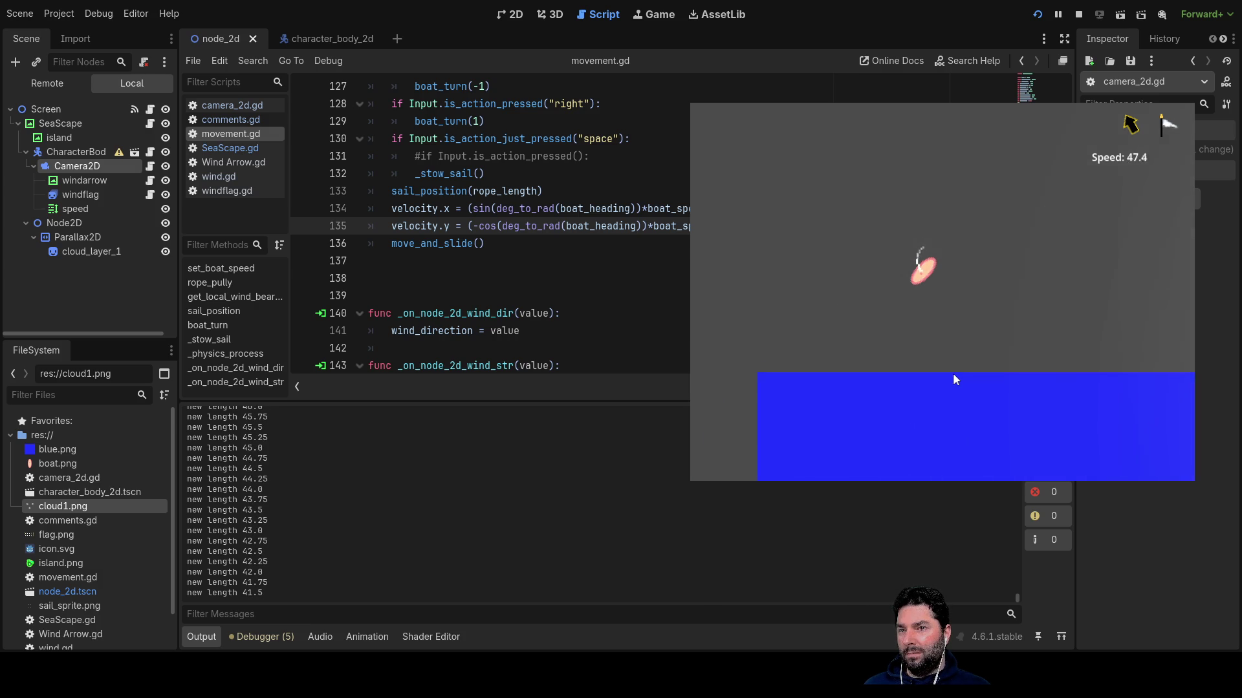
Steer the boat counter-clockwise through vertical, diagonal and horizontal headings while watching the Speed readout.
key("Left")
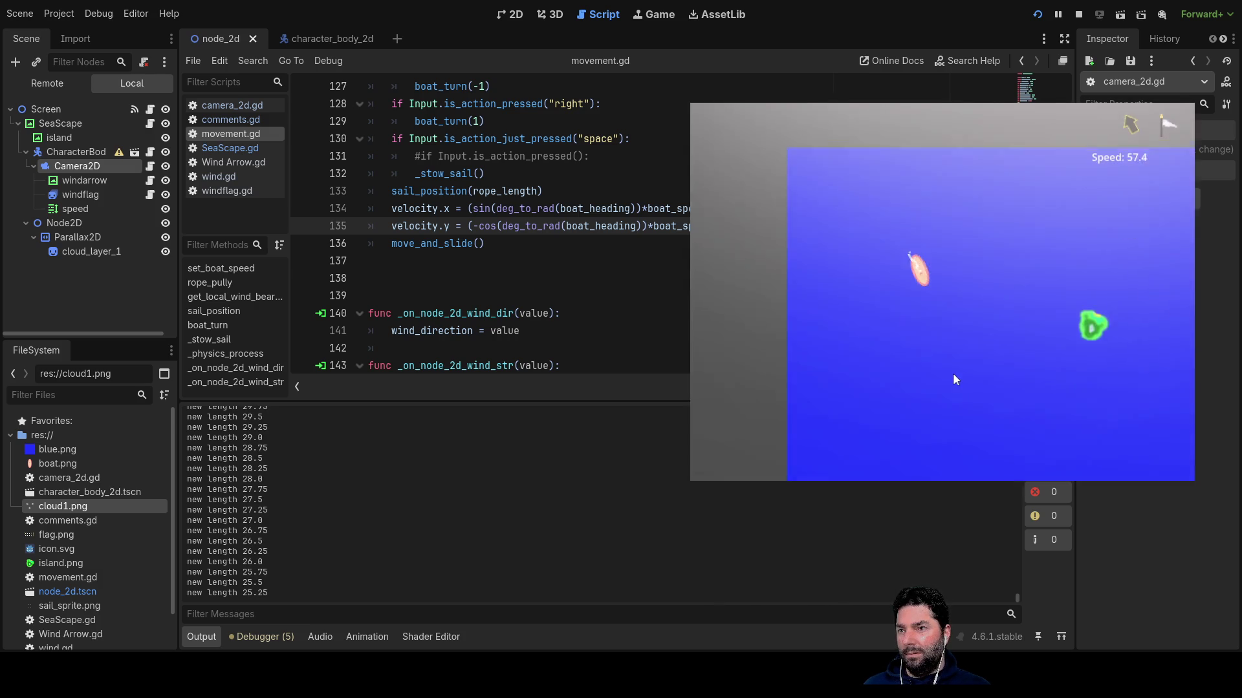
key("Left")
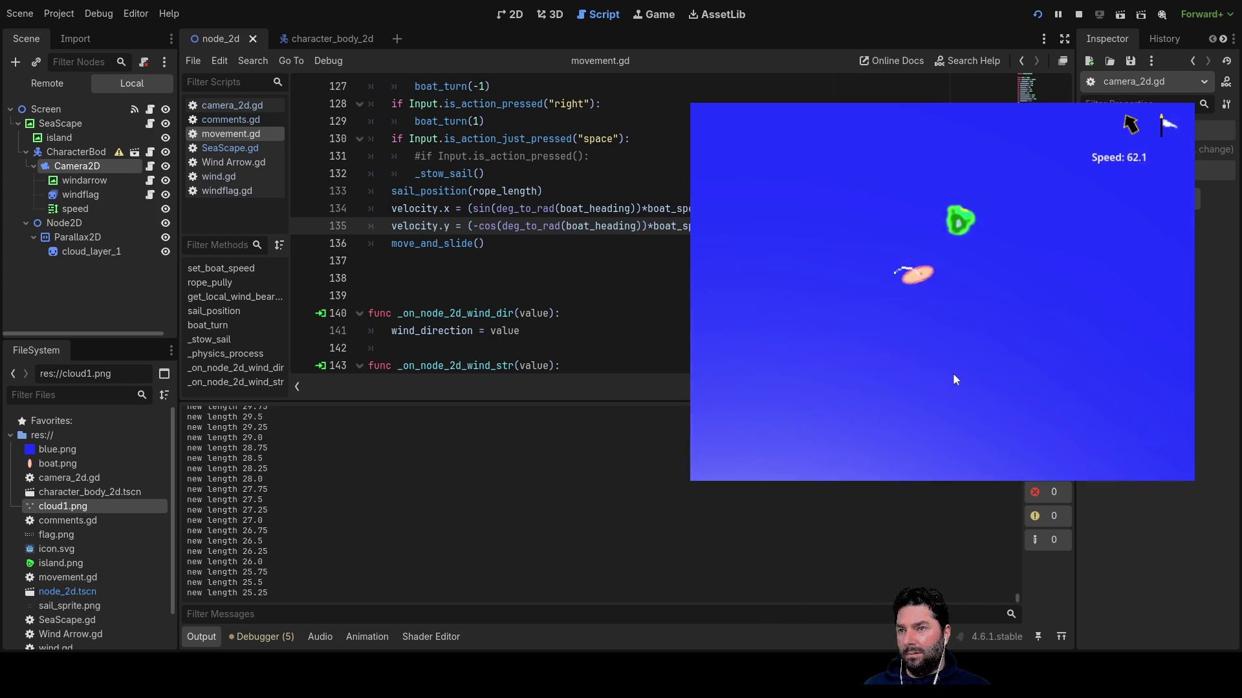
key("Left")
key("Left")
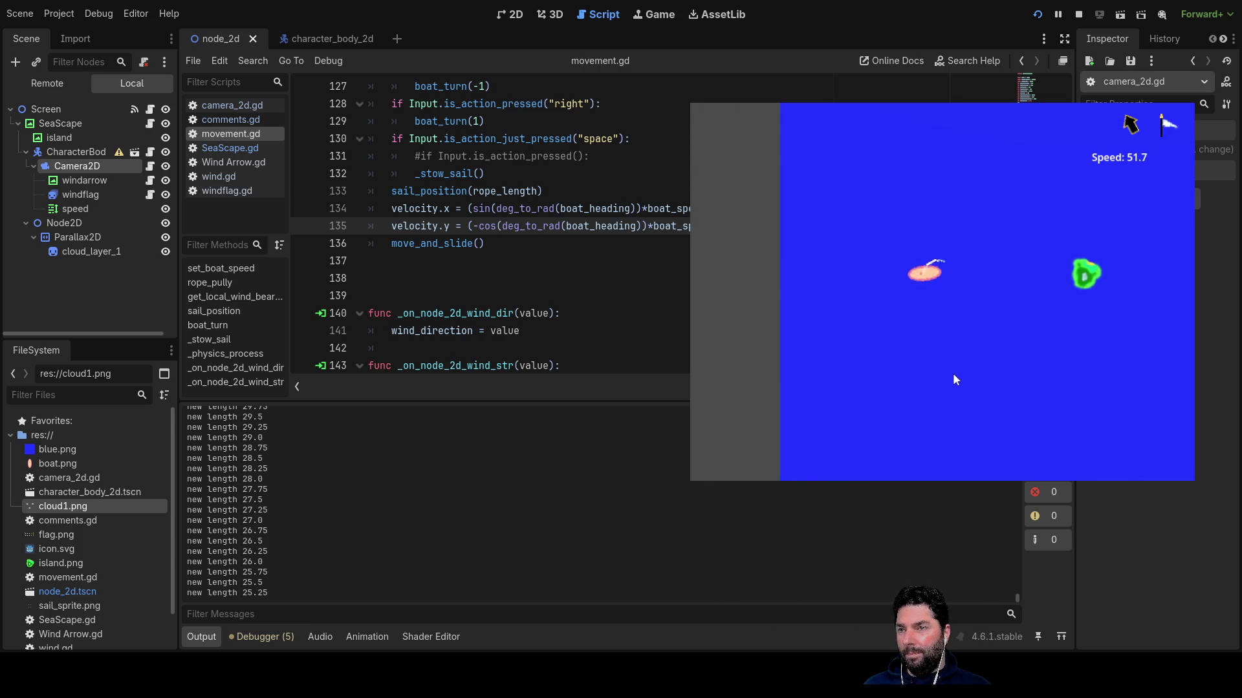
key("Left")
key("Left")
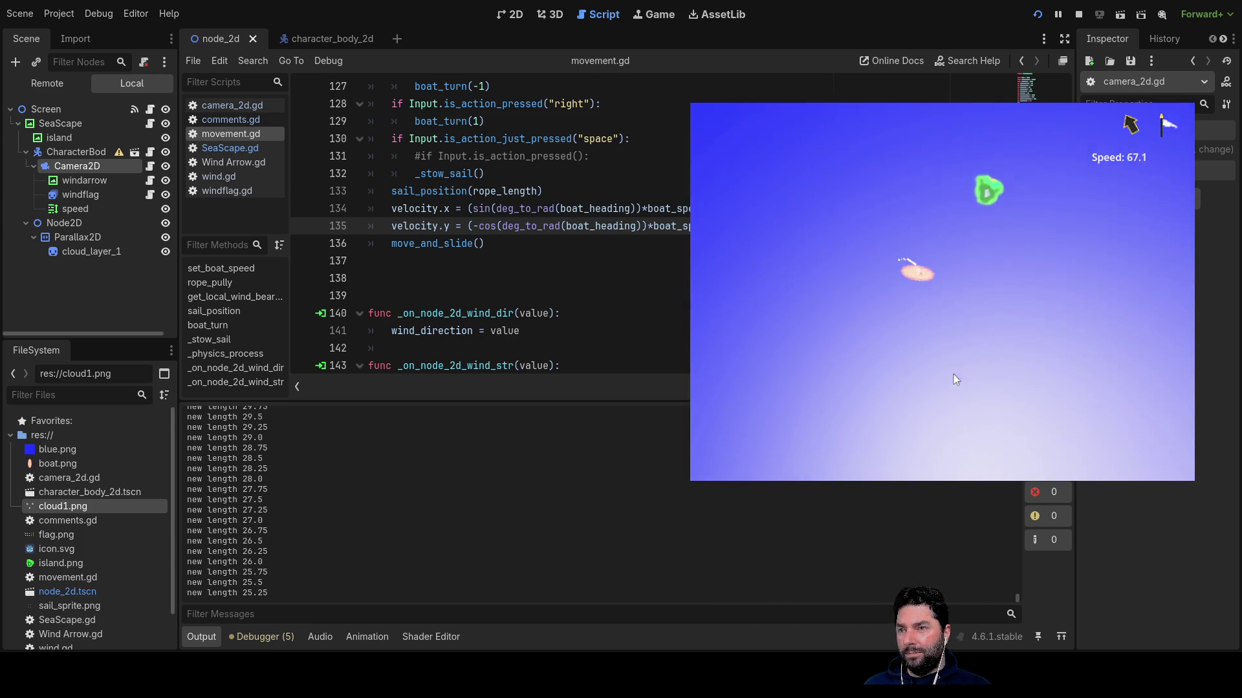
key("Left")
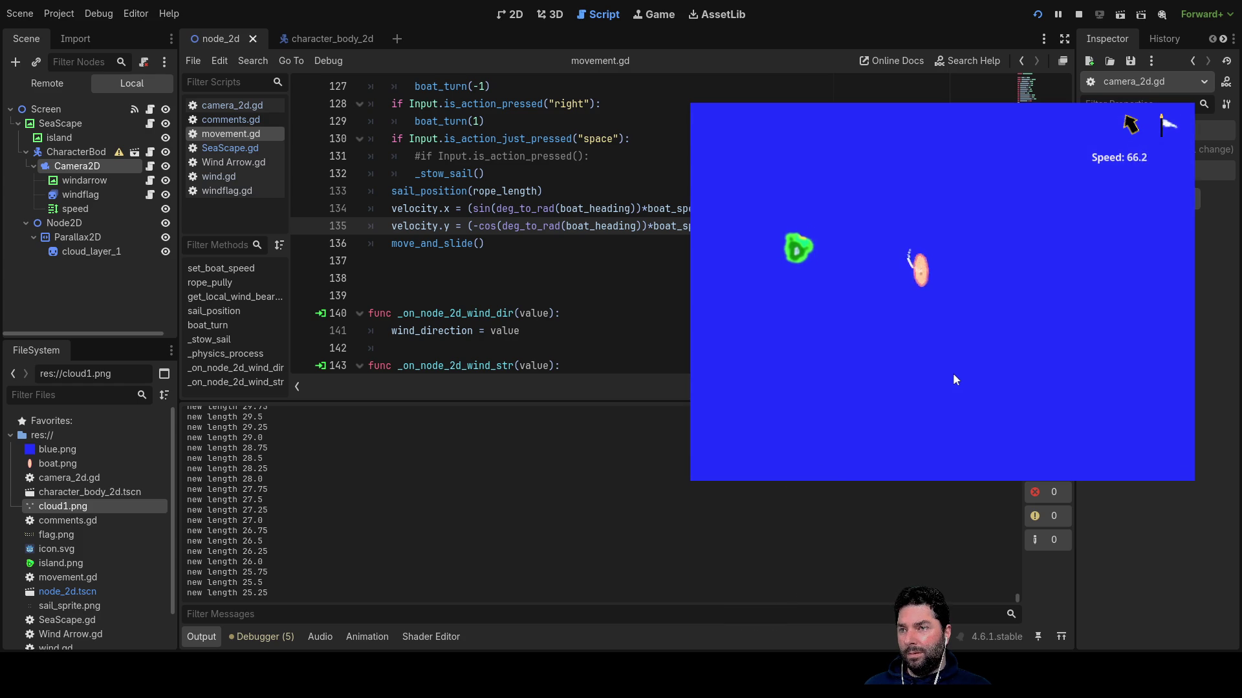
key("Left")
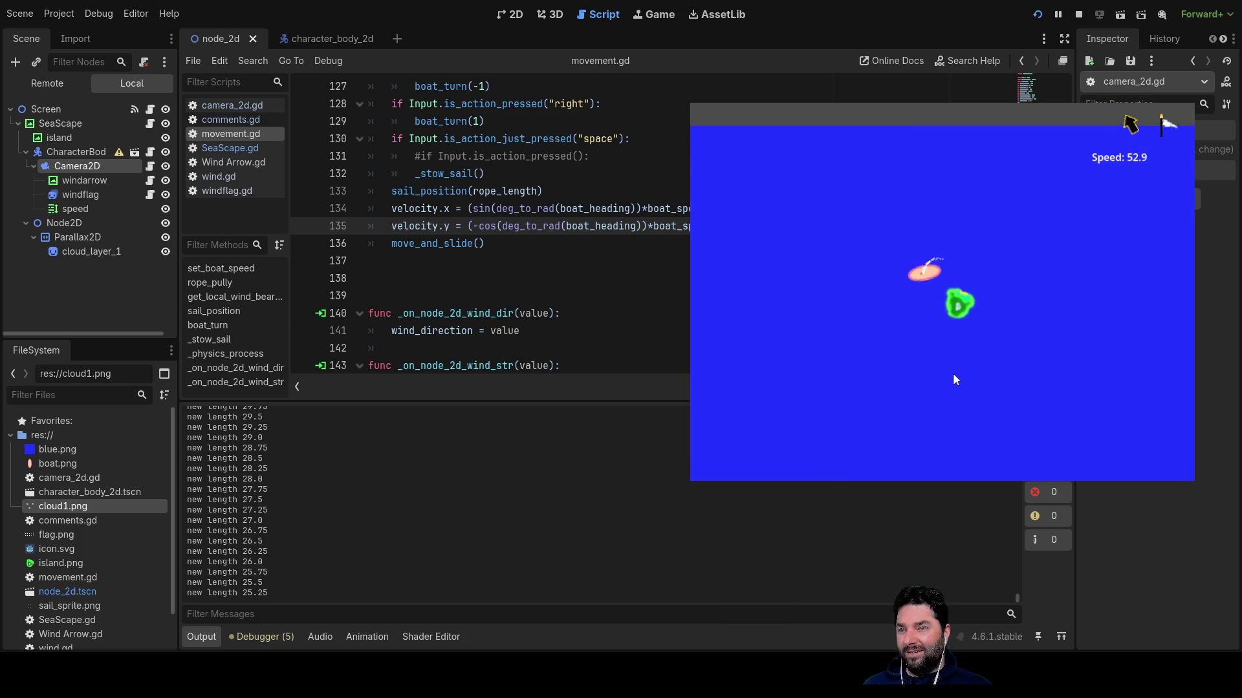
key("Left")
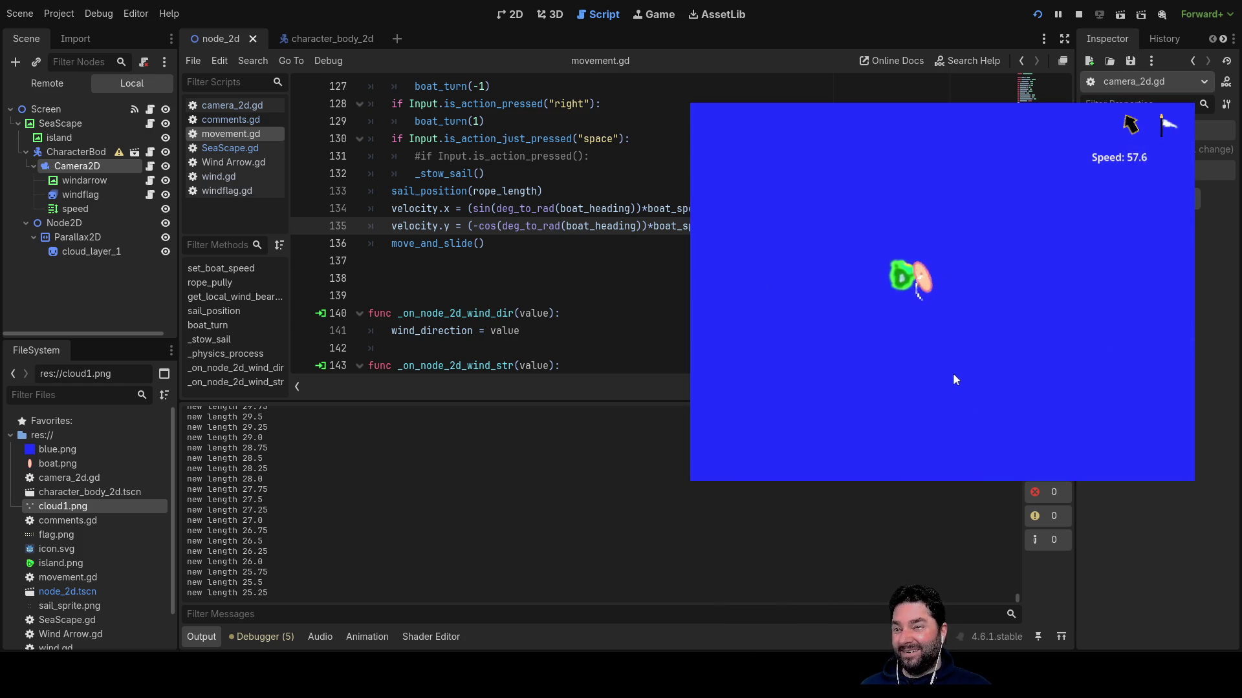
key("Left")
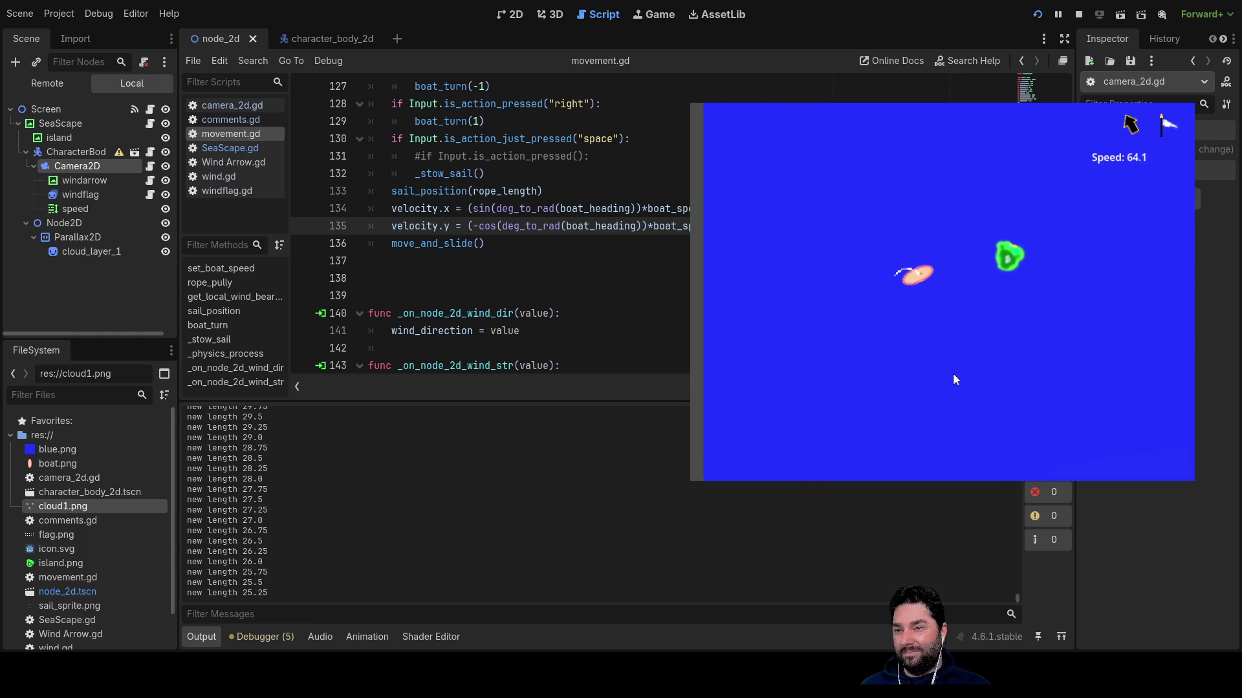
Steer the boat clockwise through right, down-left and up-left headings until it points roughly up.
key("Right")
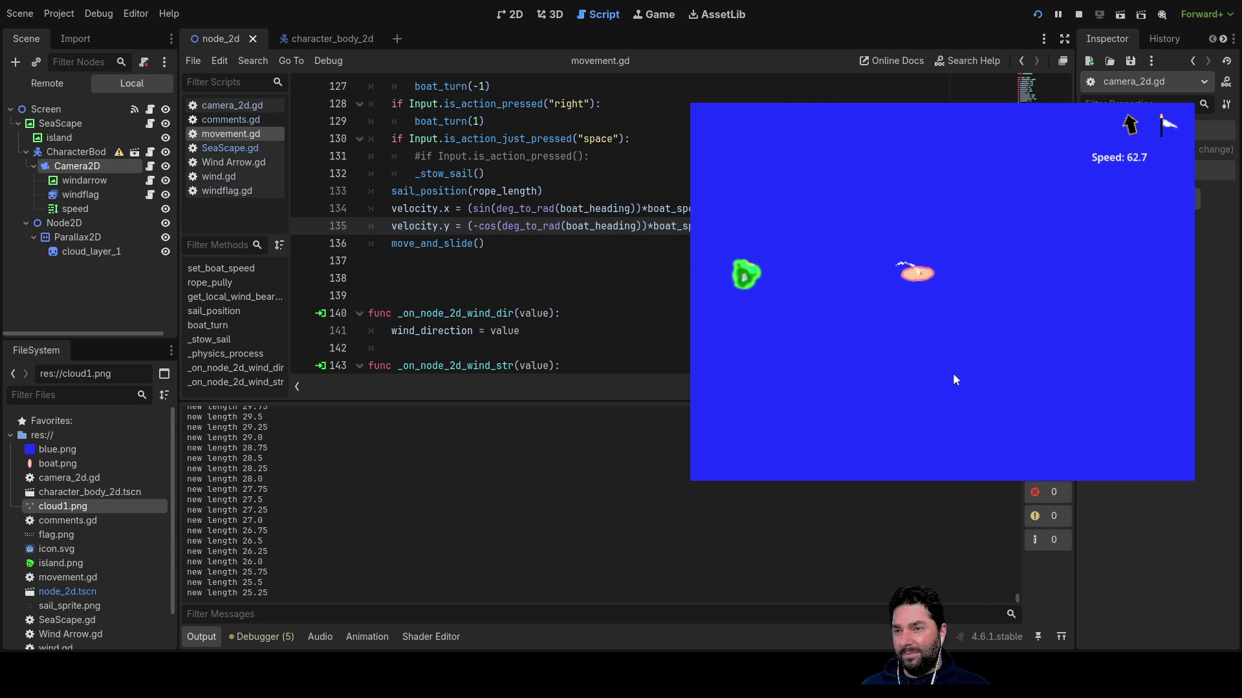
key("Right")
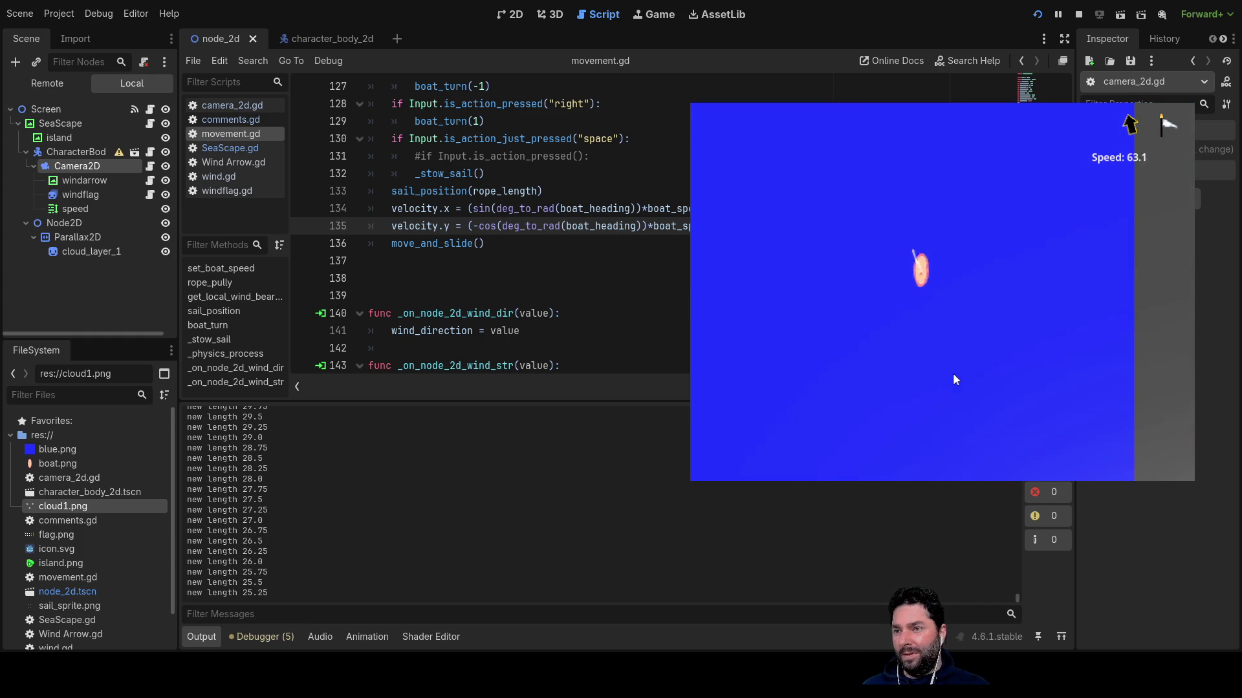
key("Right")
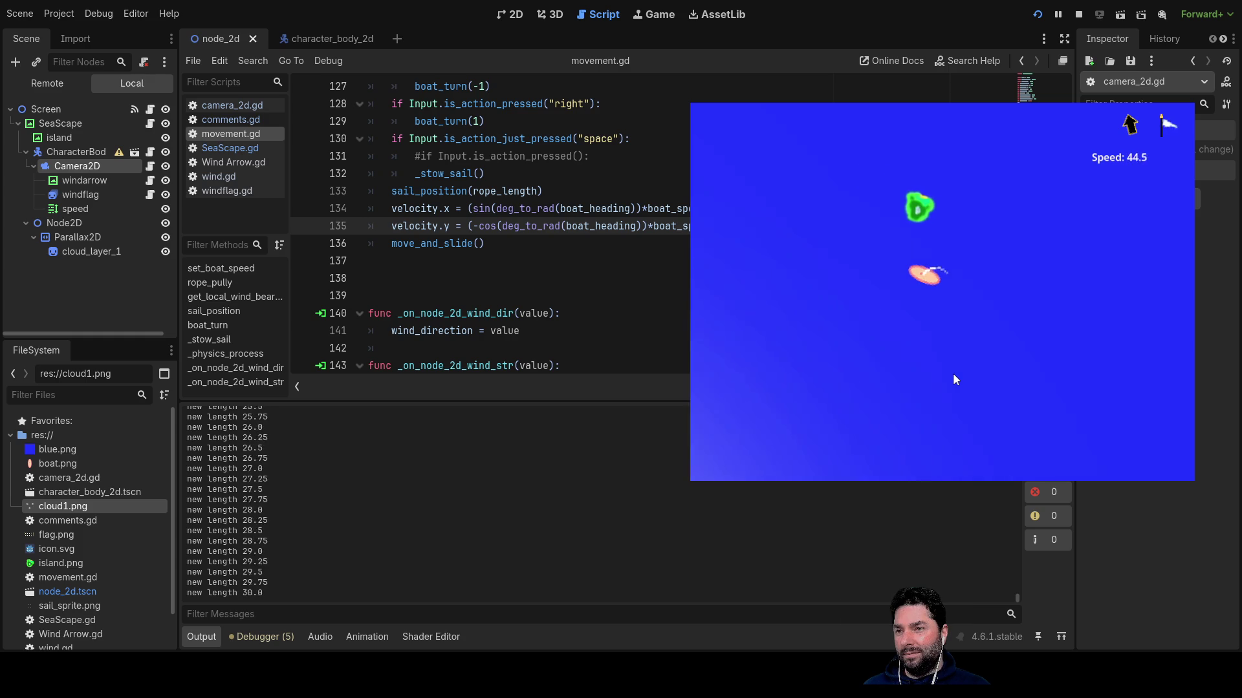
key("Right")
key("Right")
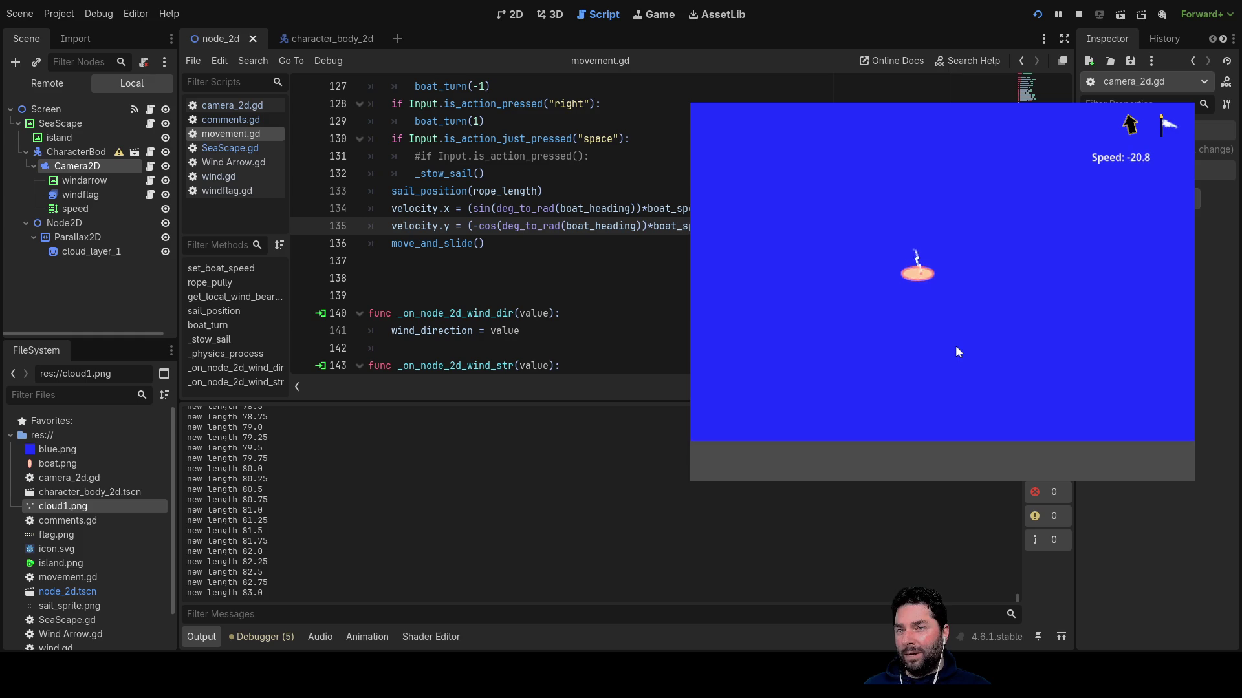
Steer the boat back and forth around a near-vertical heading.
key("Right")
key("Right")
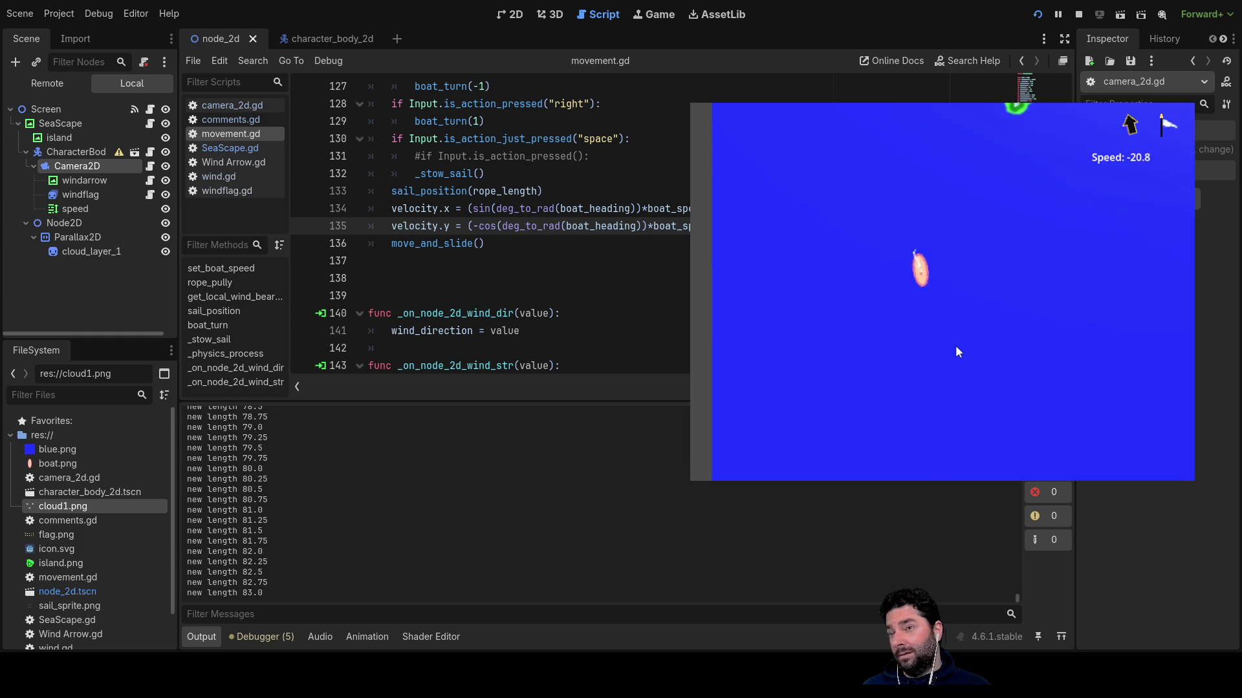
key("Left")
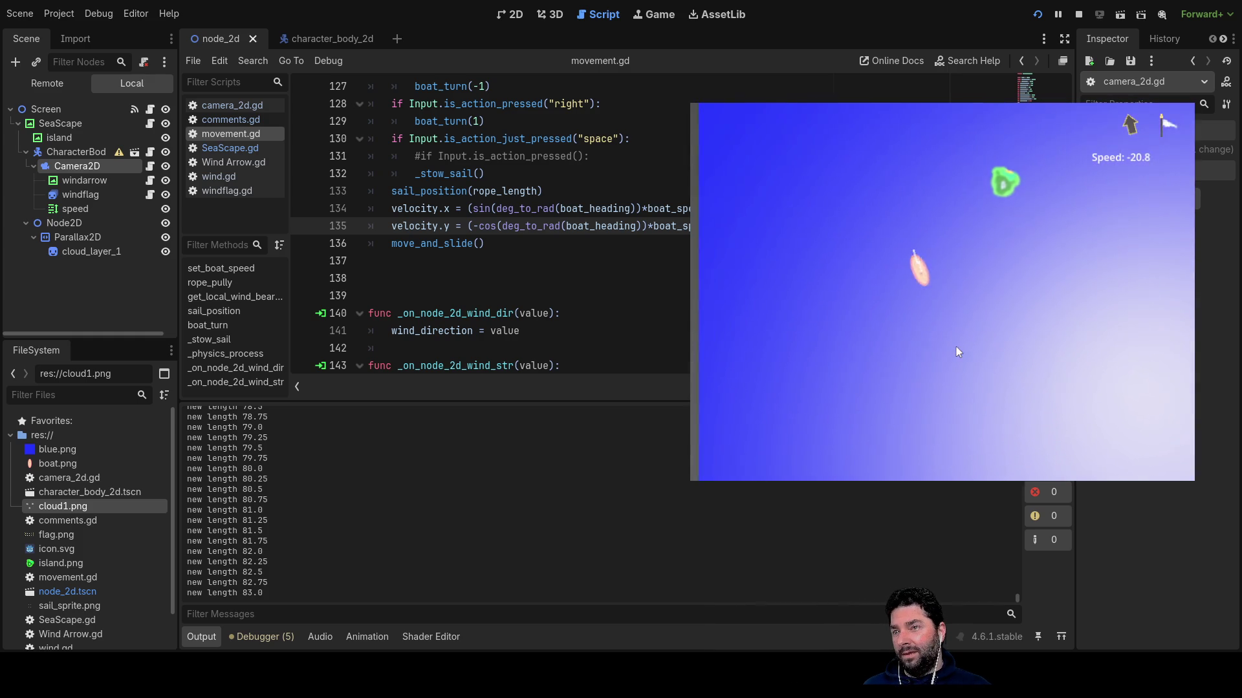
key("Right")
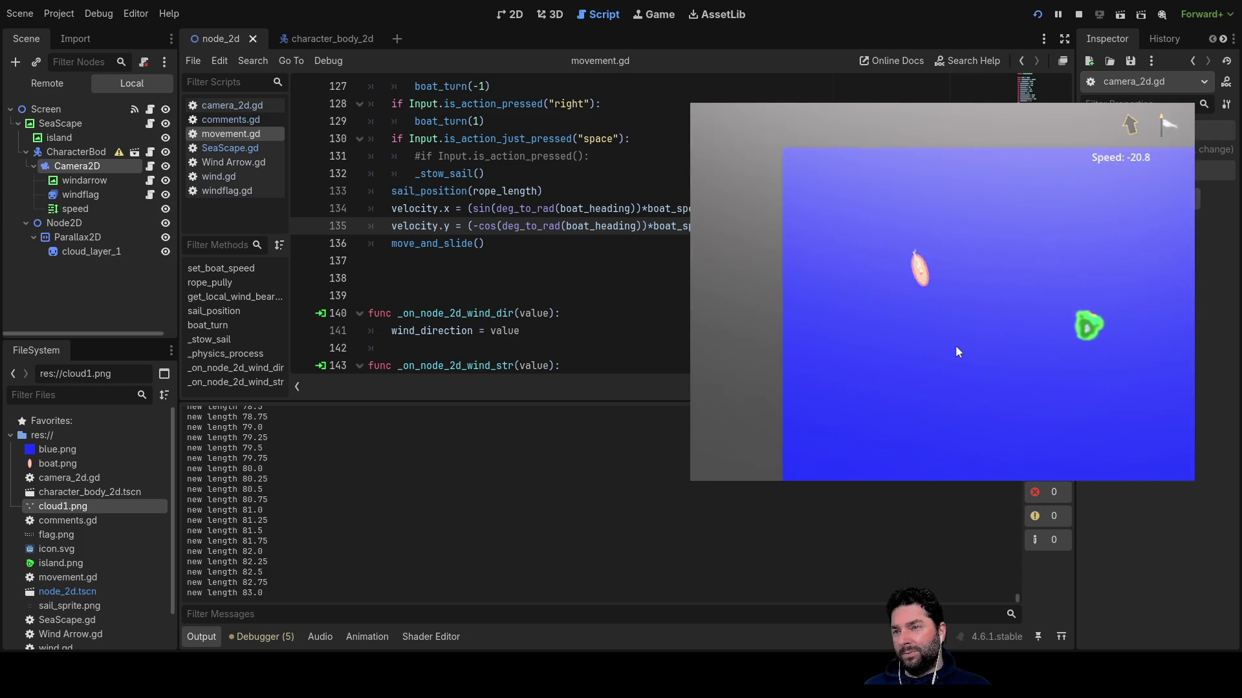
key("Right")
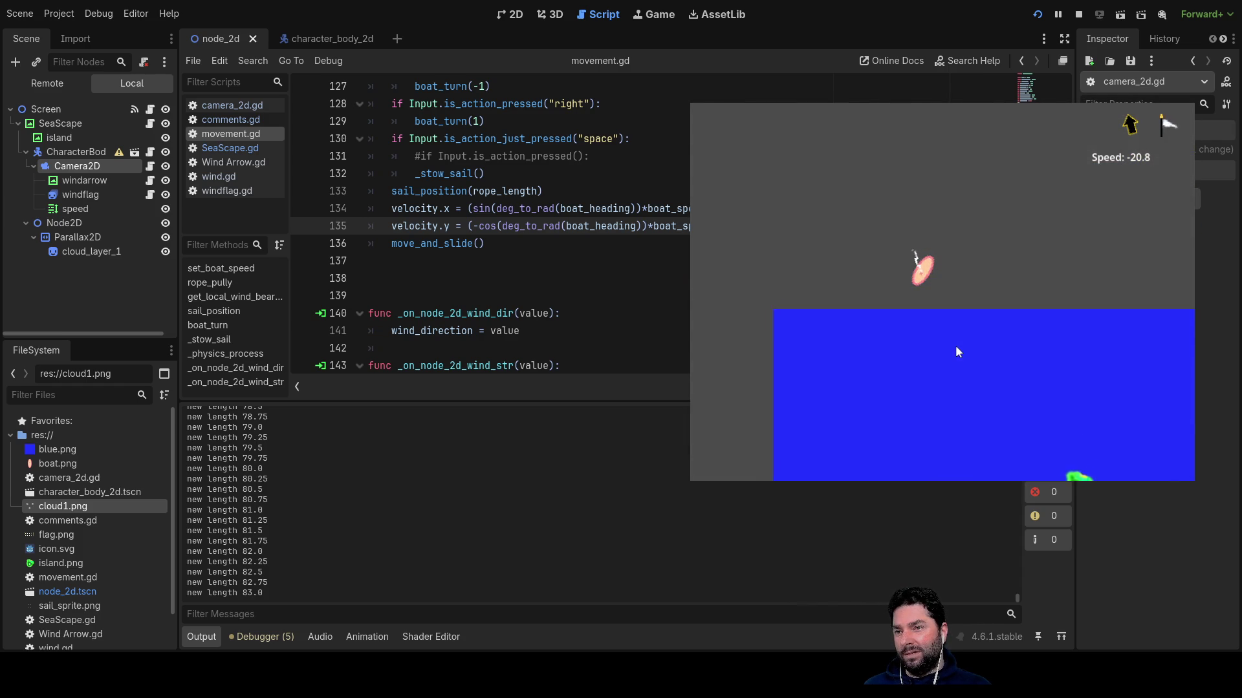
key("Left")
key("Left")
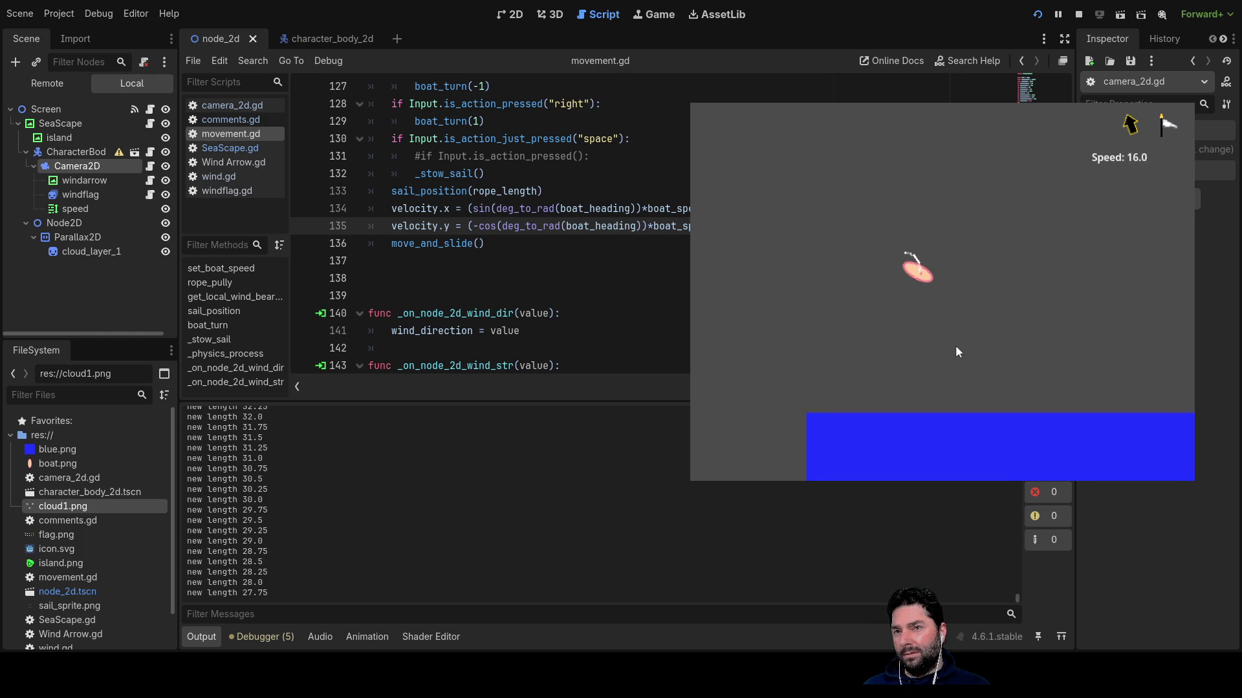
Let out and haul in the sail rope while turning so the sail flips sides, then stop the game.
key("Right")
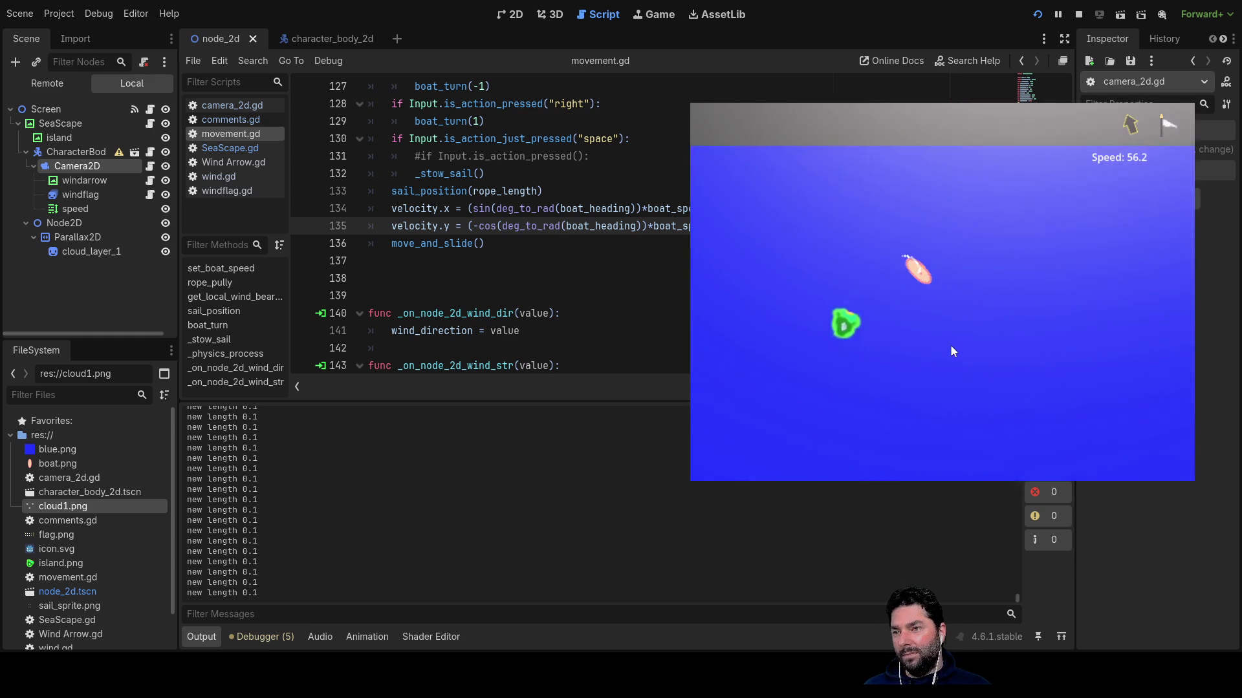
key("Right")
key("space")
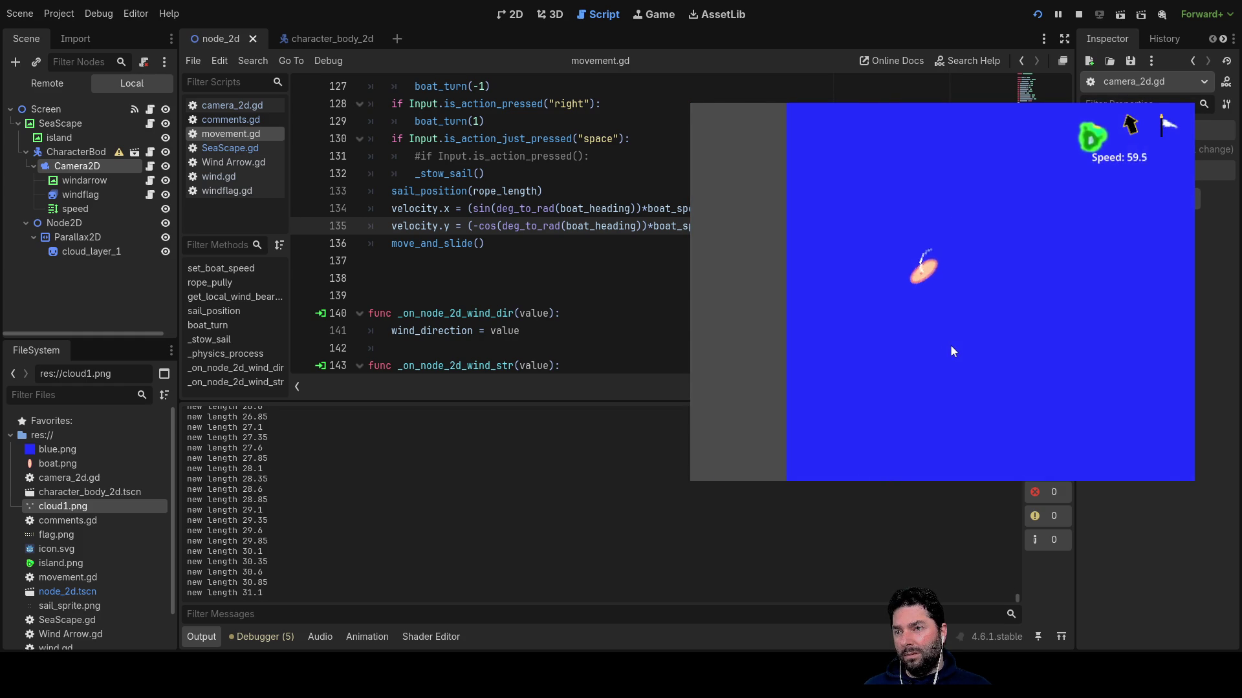
key("Right")
key("Right")
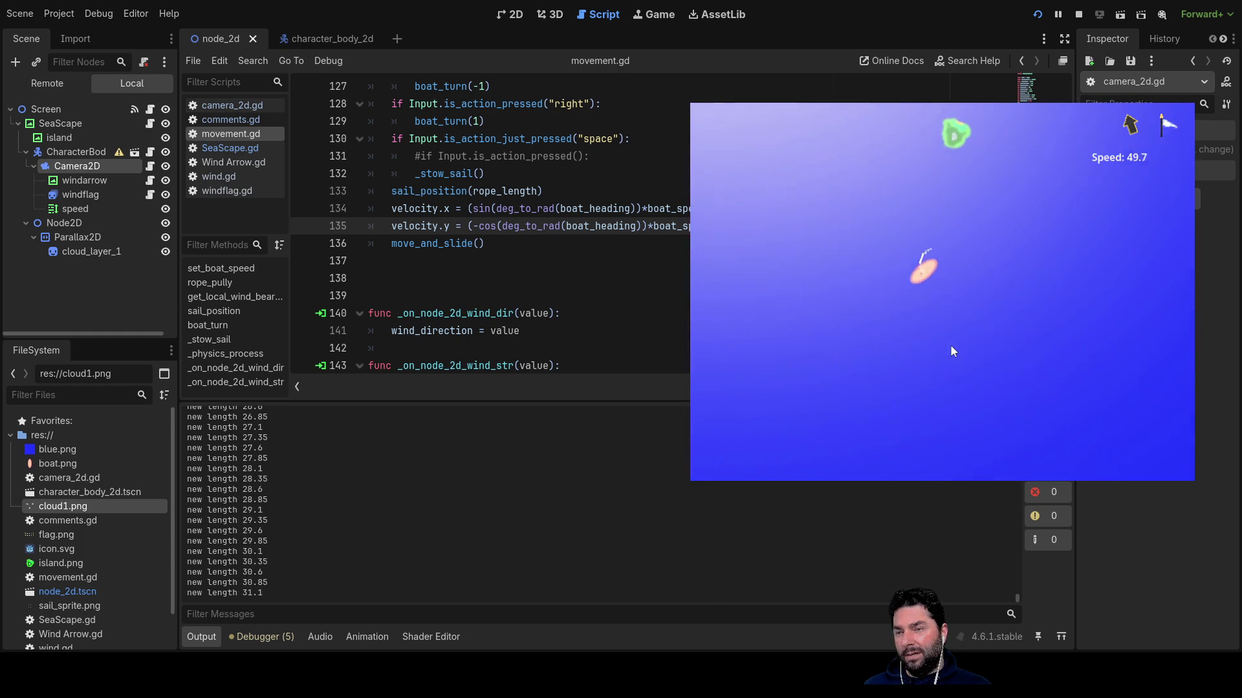
key("space")
key("Left")
key("Right")
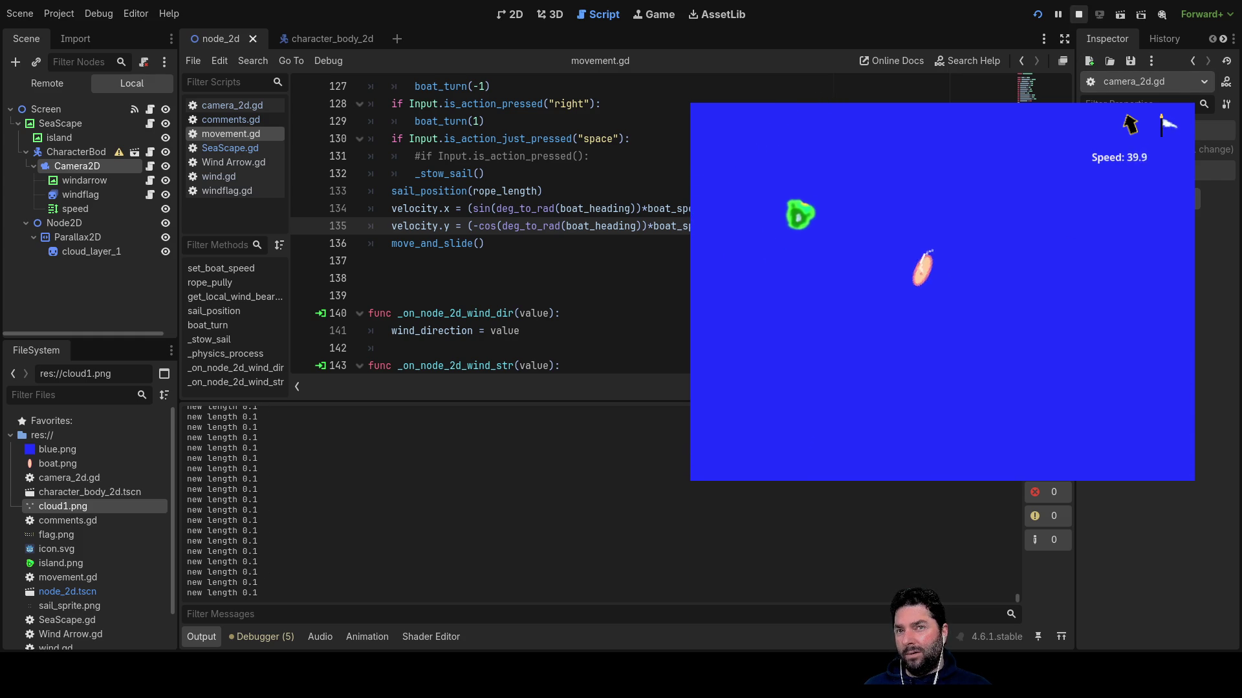
key("F8")
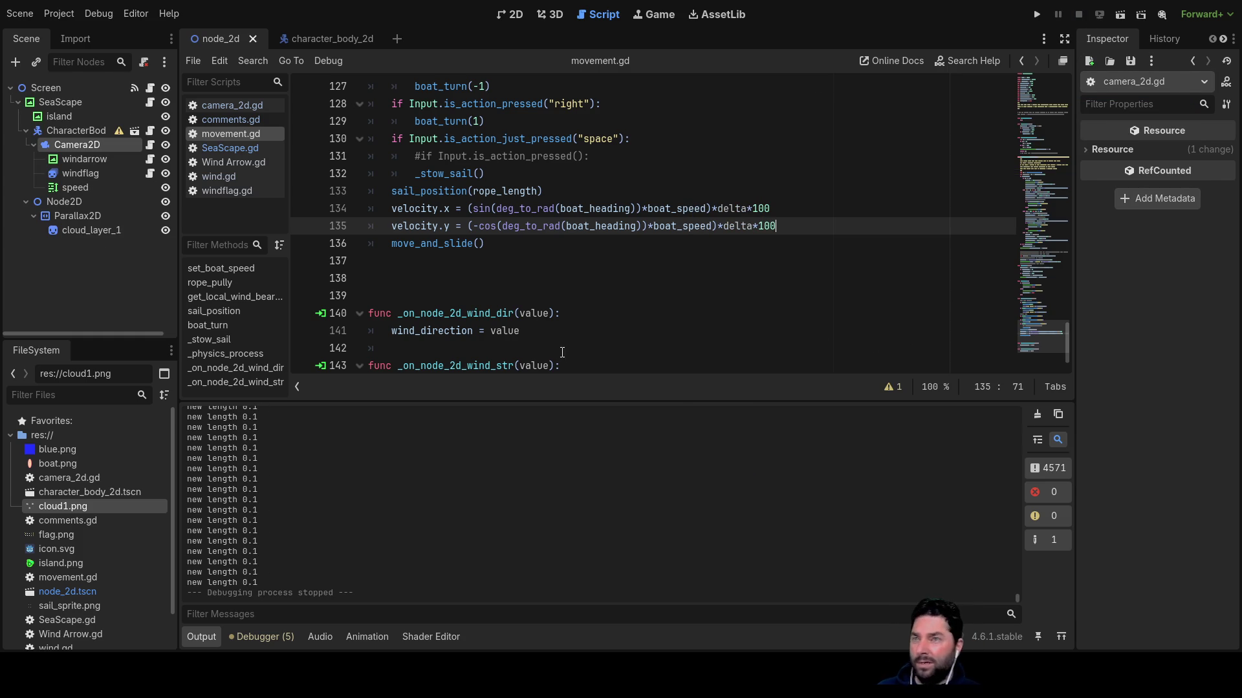
scroll(566, 327, "up", 12)
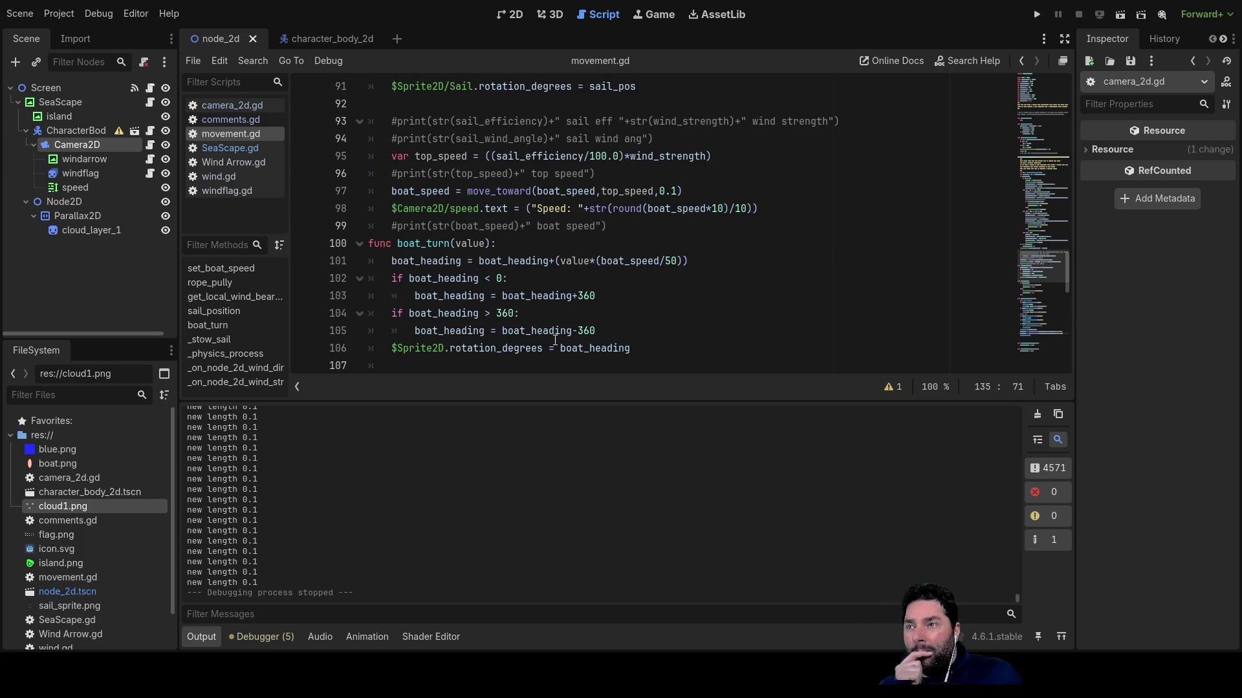
scroll(563, 320, "down", 4)
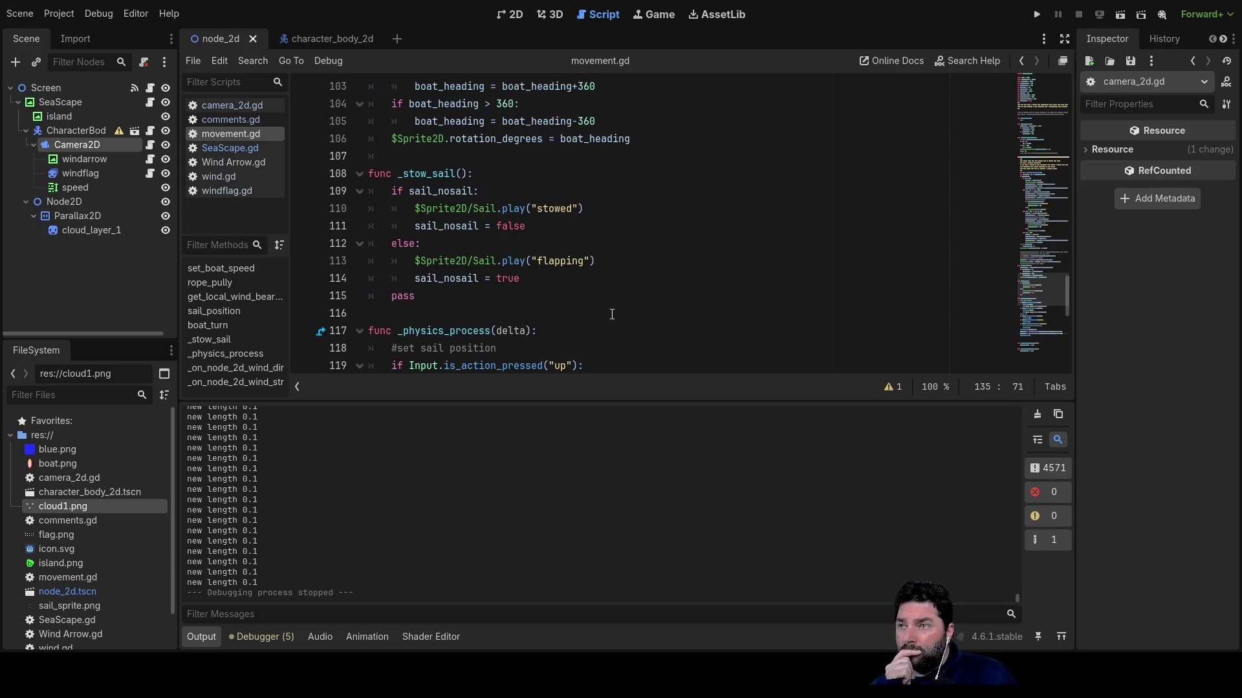
scroll(614, 315, "down", 3)
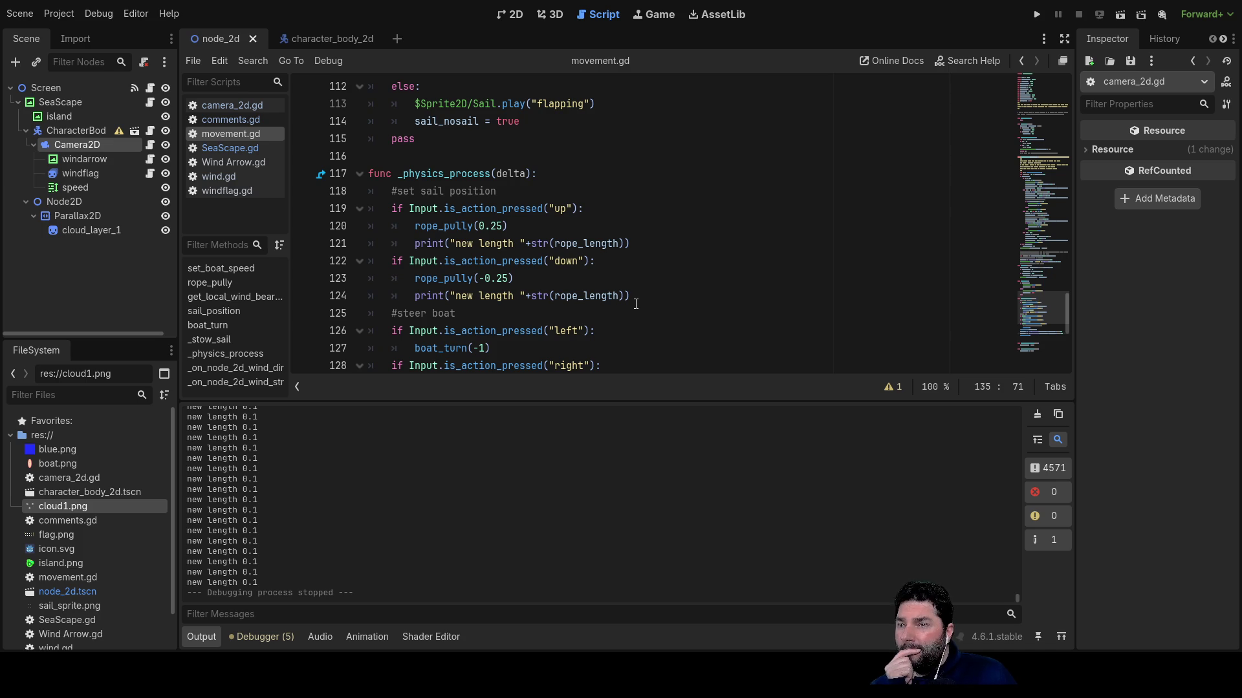
scroll(636, 303, "down", 4)
scroll(635, 303, "up", 12)
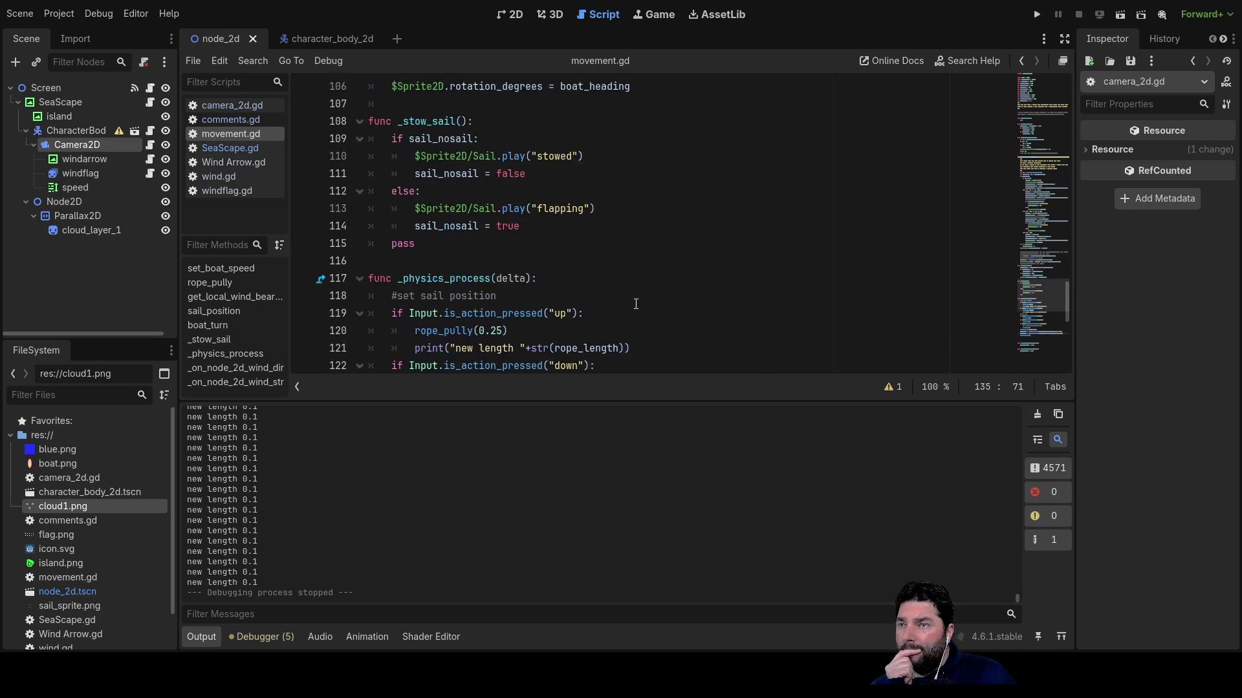
scroll(636, 302, "up", 4)
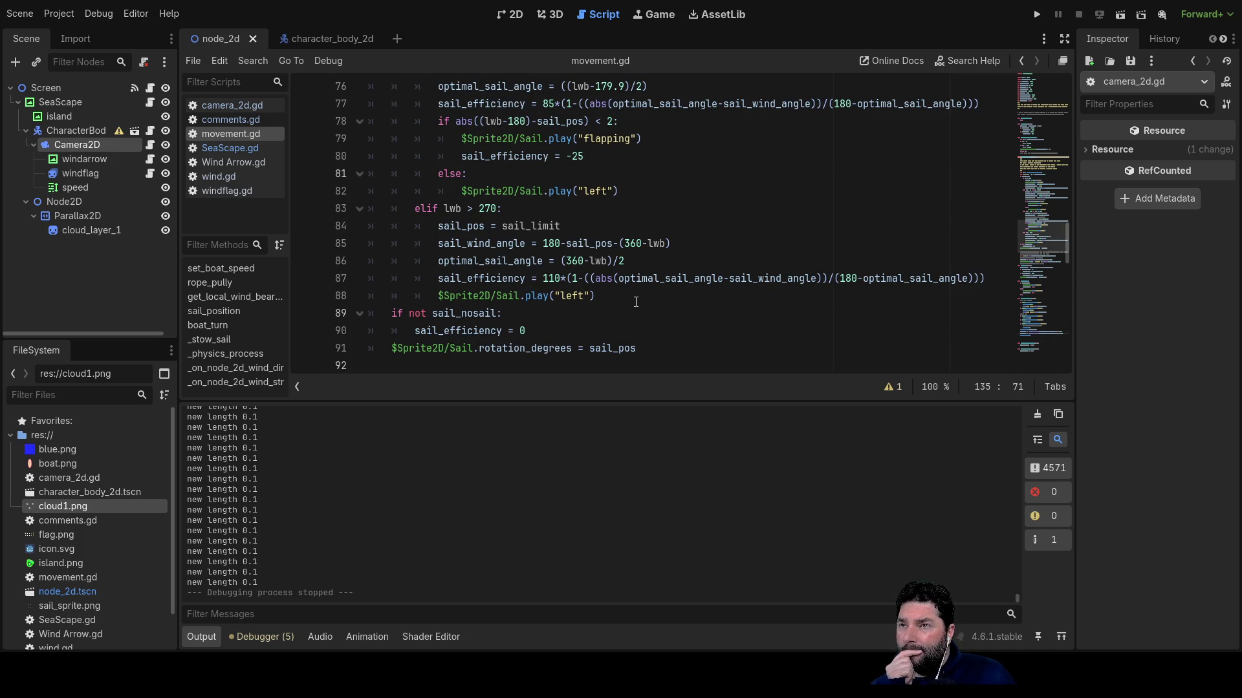
scroll(635, 302, "up", 1)
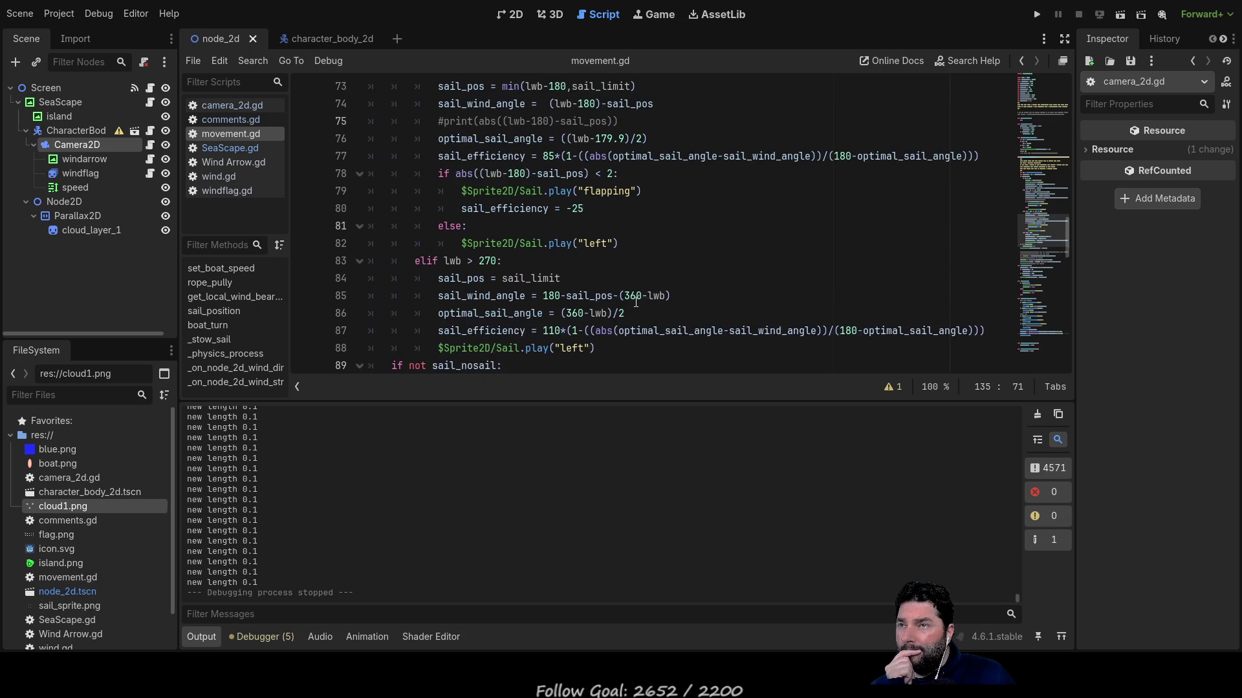
left_click(581, 208)
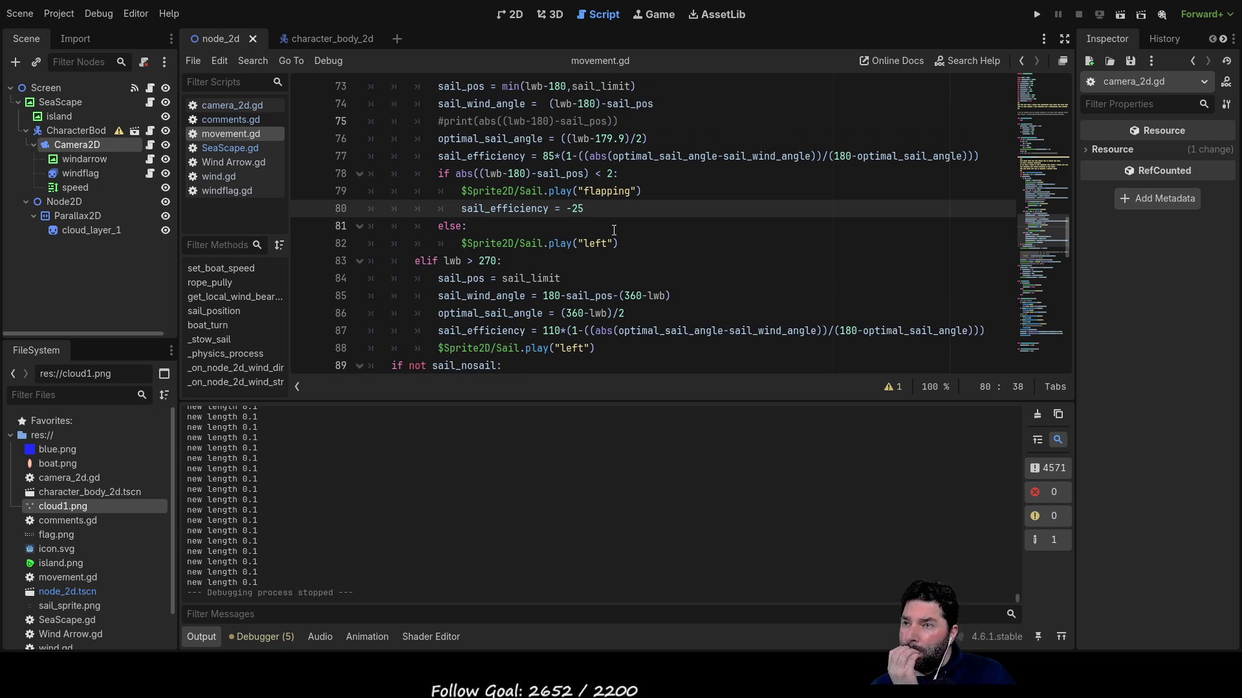
scroll(618, 245, "up", 2)
scroll(613, 230, "up", 3)
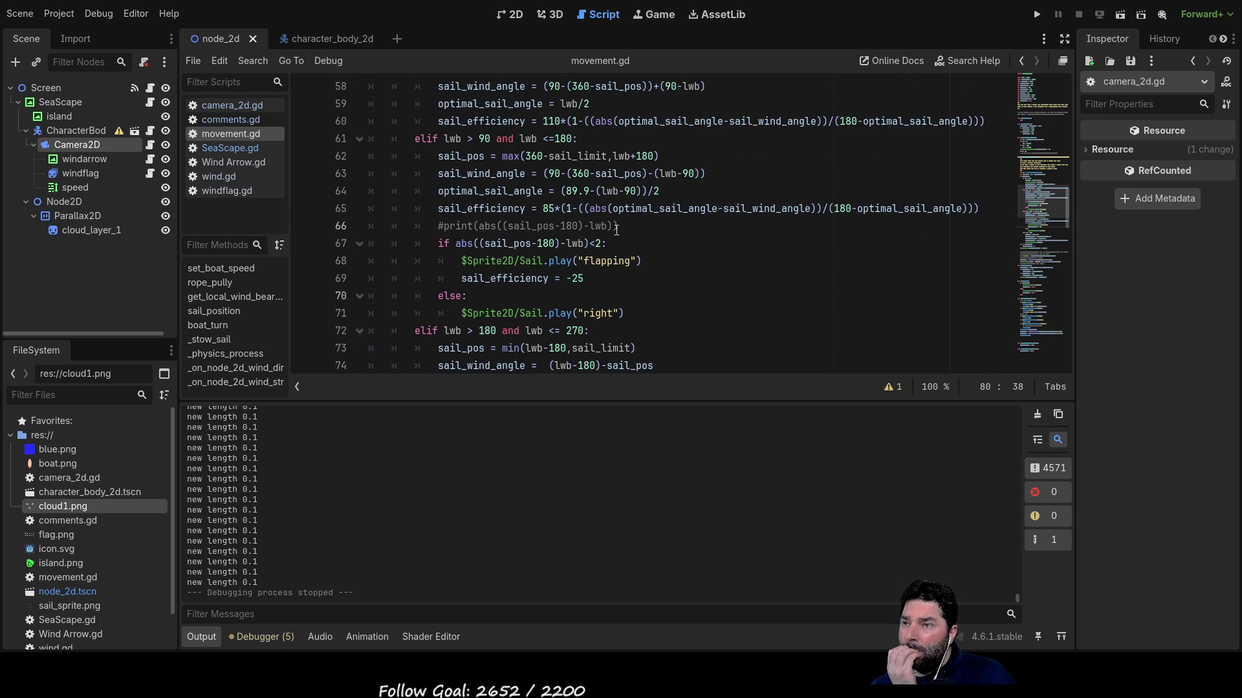
scroll(612, 239, "down", 4)
key("Home")
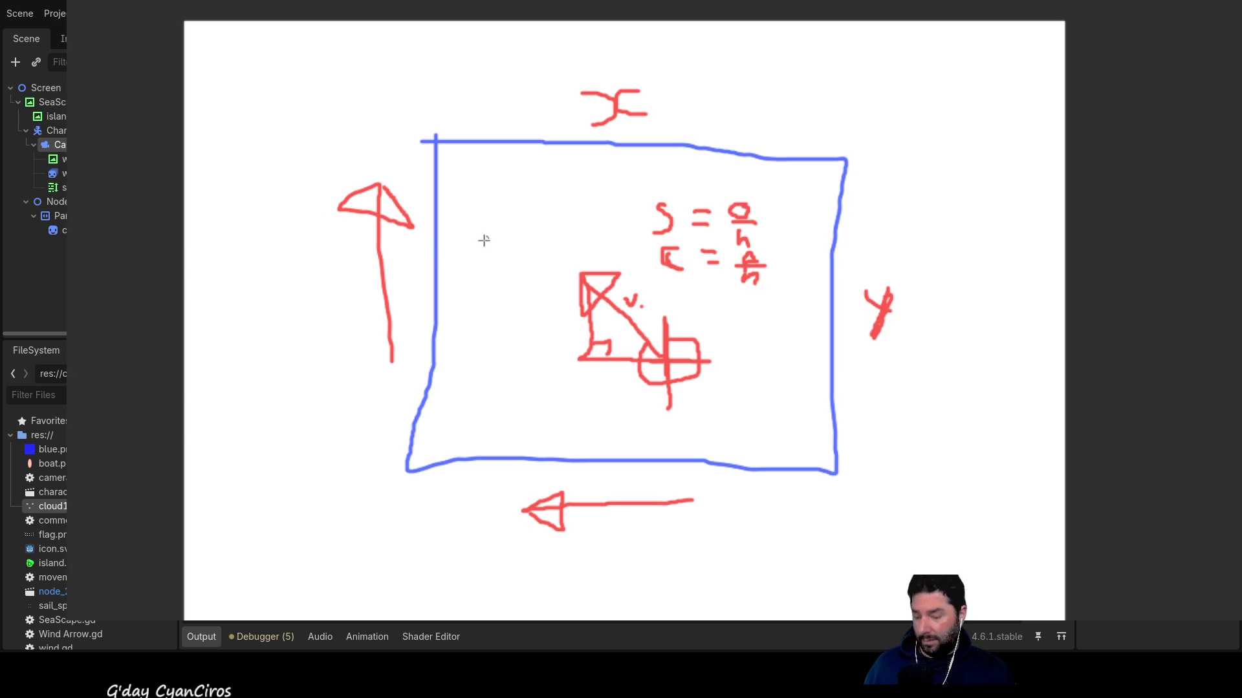
Undo the old diagram's formula, red strokes and blue box, leaving a blank canvas.
key("ctrl+z")
key("ctrl+z")
key("ctrl+z")
key("ctrl+z")
key("ctrl+z")
key("ctrl+z")
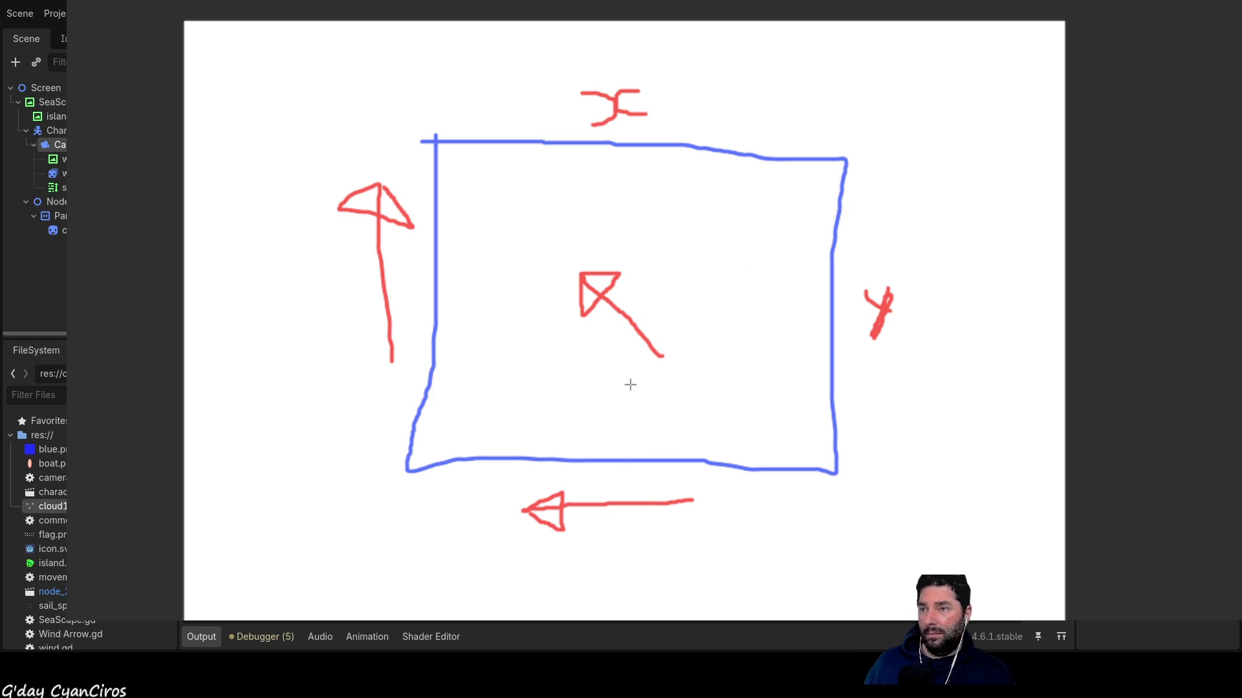
key("ctrl+z")
key("ctrl+z")
key("ctrl+z")
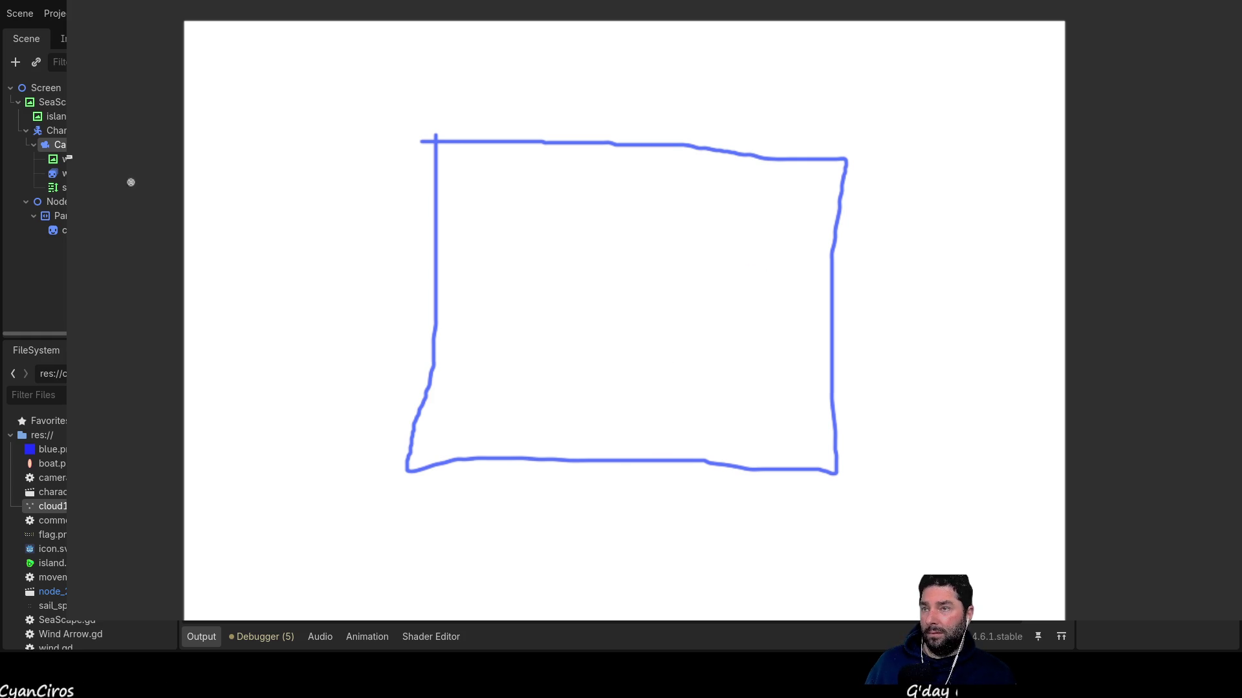
key("ctrl+z")
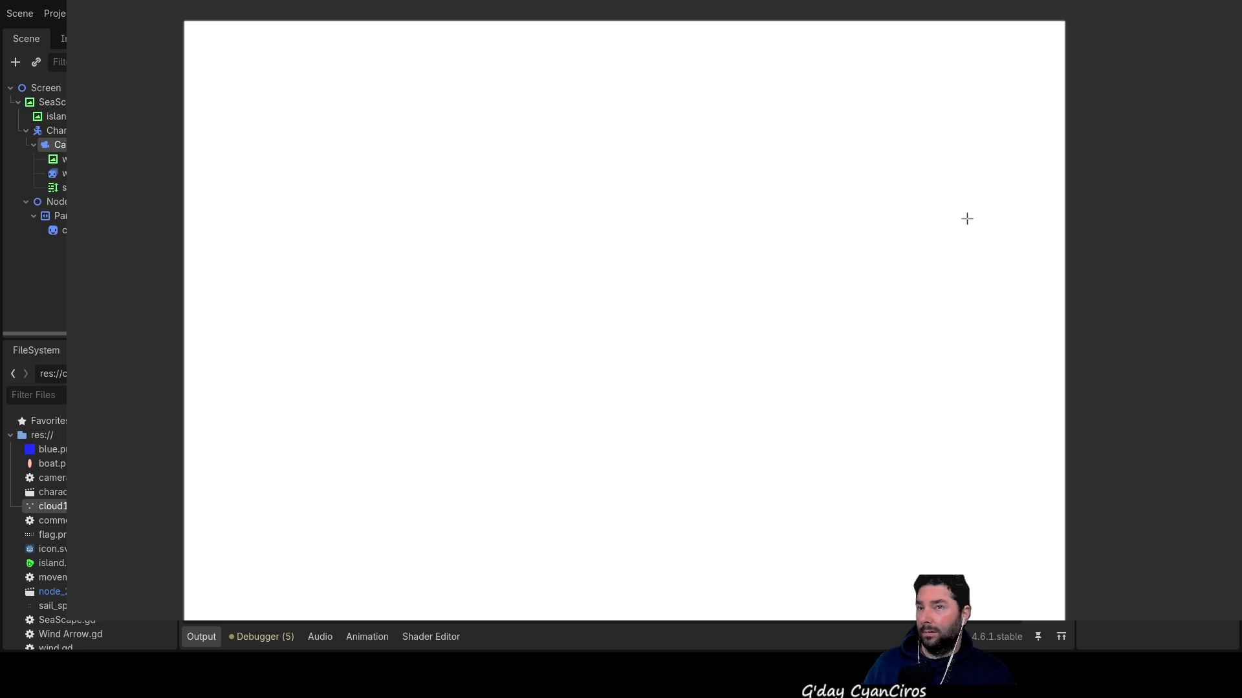
Draw the vertical and horizontal axes, a leaf-shaped sail outline, and a blue line inside it.
mouse_move(612, 25)
left_mouse_down()
mouse_move(571, 521)
mouse_move(601, 620)
left_mouse_up()
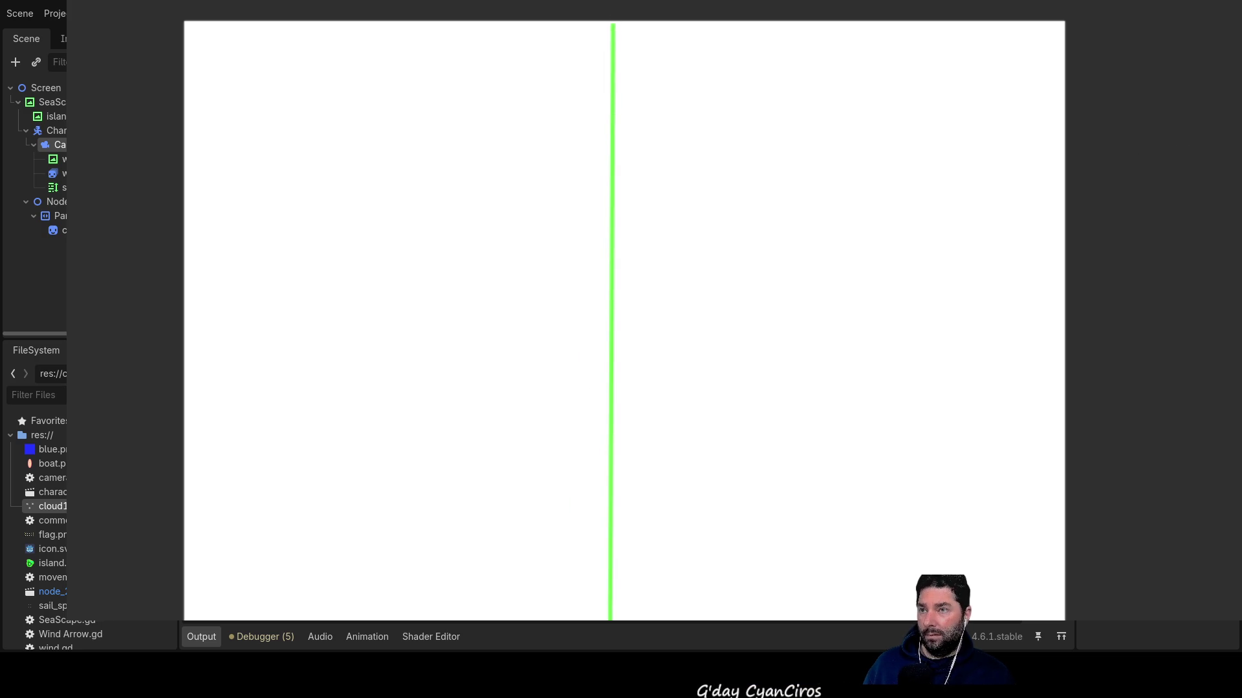
mouse_move(177, 319)
left_mouse_down()
mouse_move(844, 302)
mouse_move(1068, 321)
left_mouse_up()
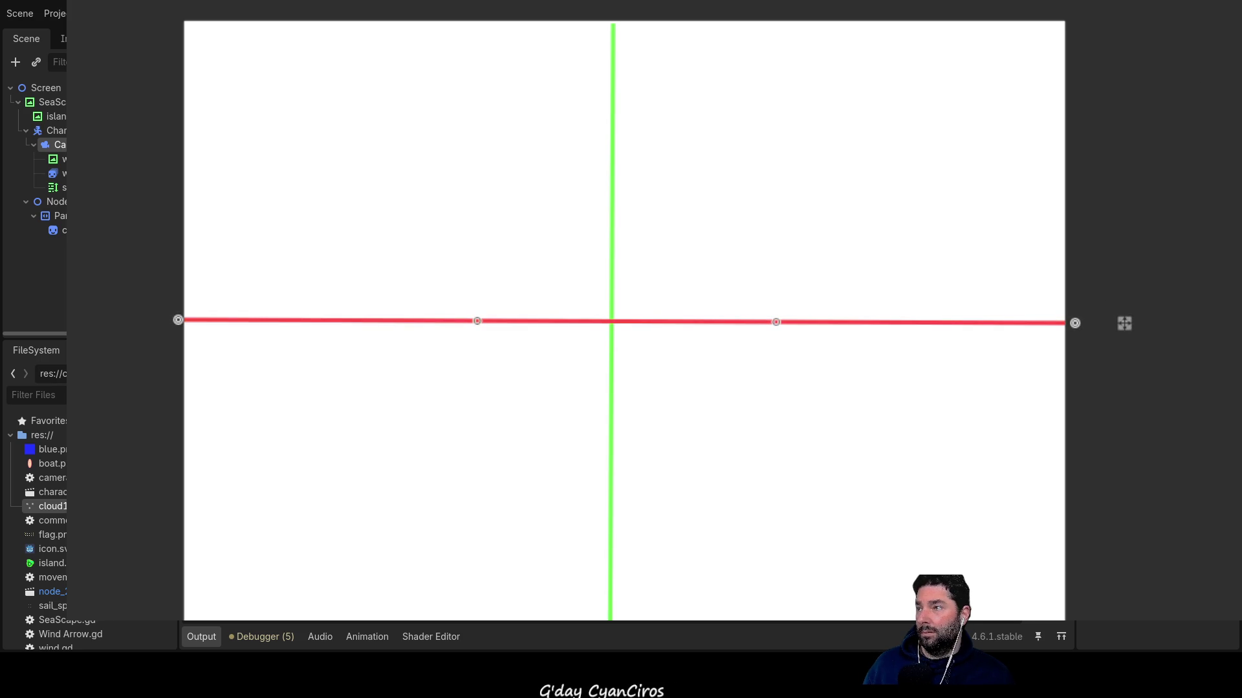
mouse_move(609, 199)
left_mouse_down()
mouse_move(567, 264)
mouse_move(551, 401)
mouse_move(603, 480)
left_mouse_up()
mouse_move(618, 198)
left_mouse_down()
mouse_move(671, 326)
mouse_move(612, 476)
left_mouse_up()
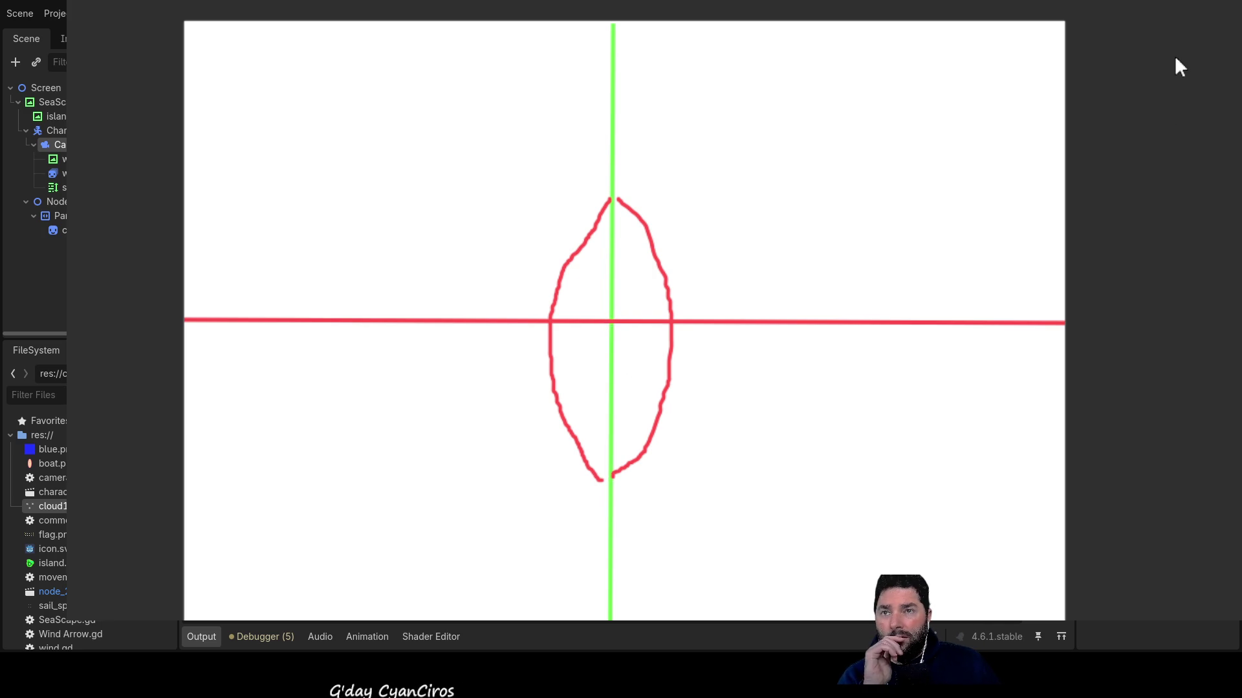
mouse_move(599, 326)
left_mouse_down()
mouse_move(618, 381)
mouse_move(530, 483)
left_mouse_up()
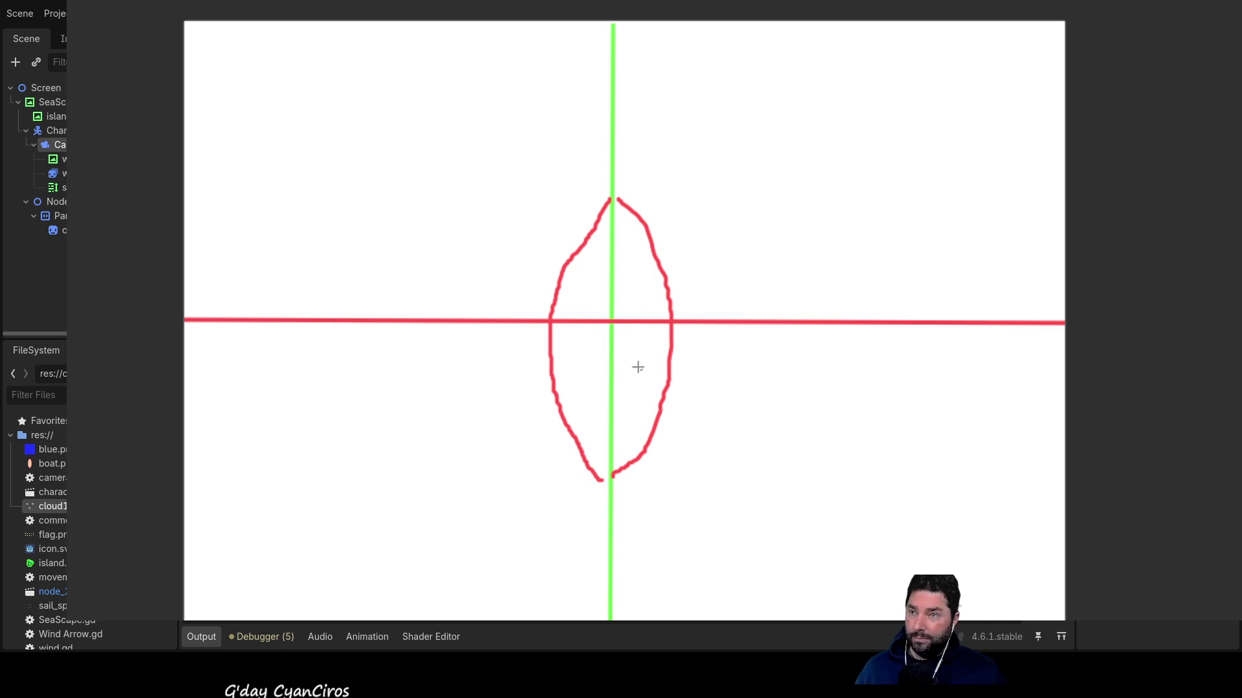
left_click_drag(604, 333, 501, 503)
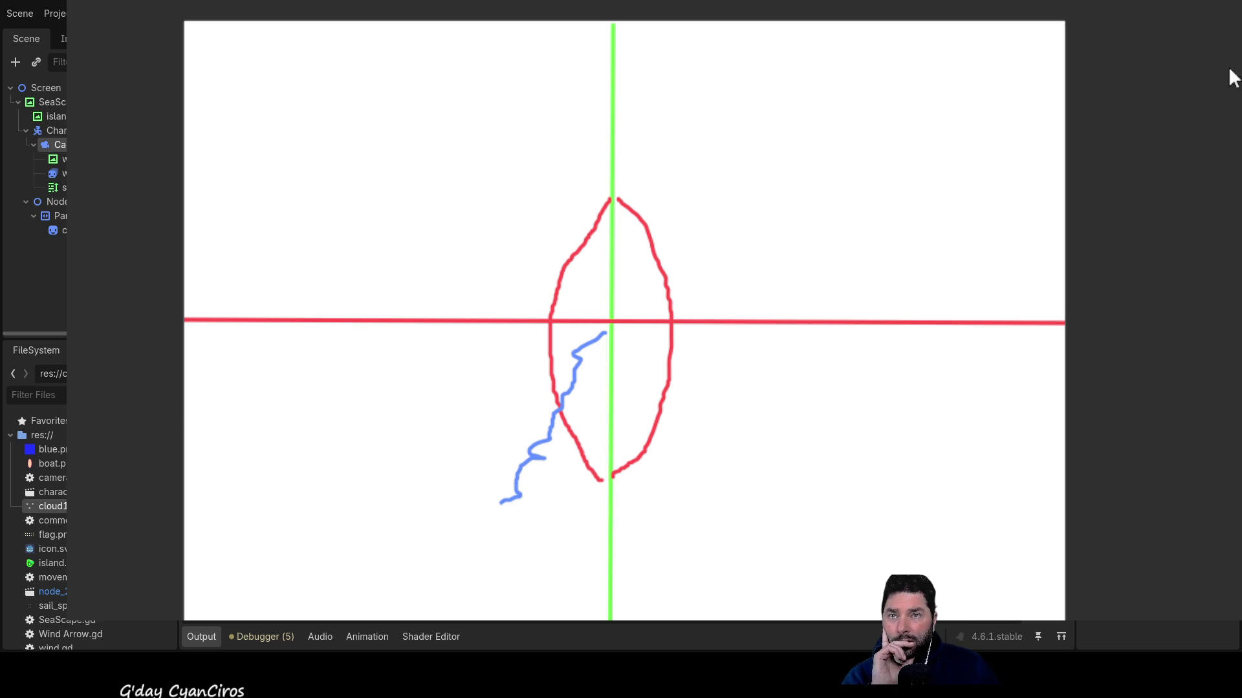
Add a magenta wind arrow from the upper right and two curved magenta strokes above the sail.
mouse_move(806, 123)
left_mouse_down()
mouse_move(645, 286)
mouse_move(630, 252)
mouse_move(644, 306)
left_mouse_up()
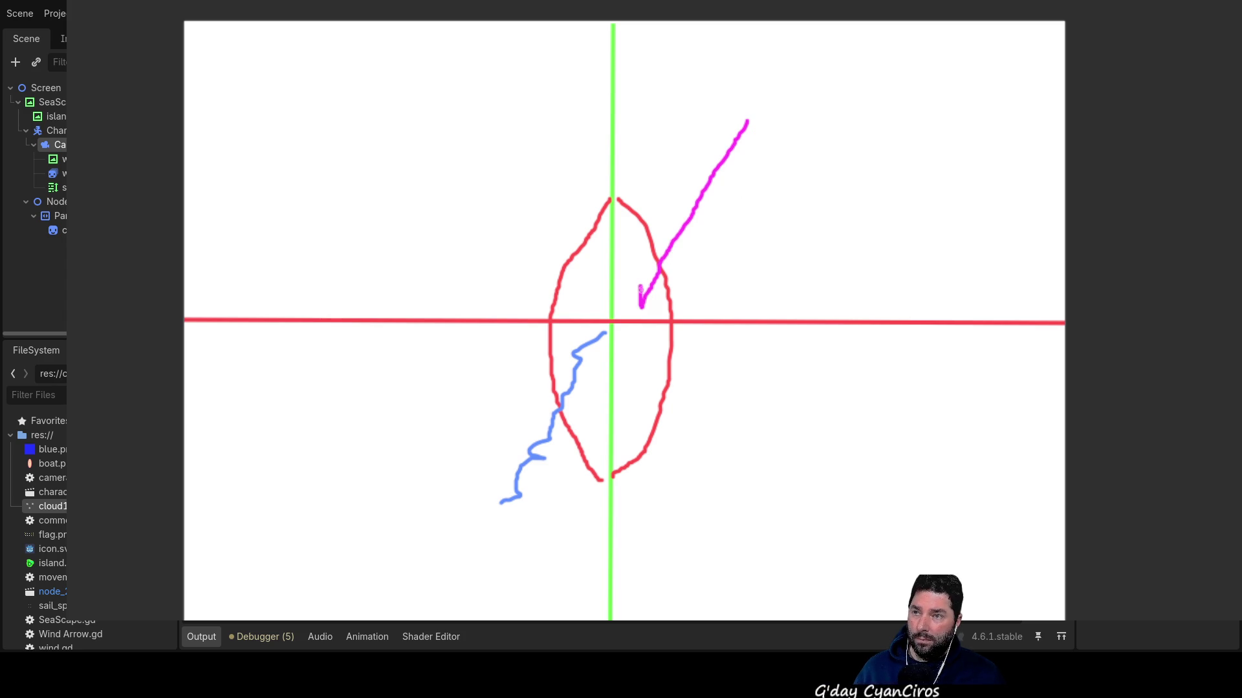
mouse_move(643, 283)
left_mouse_down()
mouse_move(655, 304)
mouse_move(663, 296)
mouse_move(649, 297)
left_mouse_up()
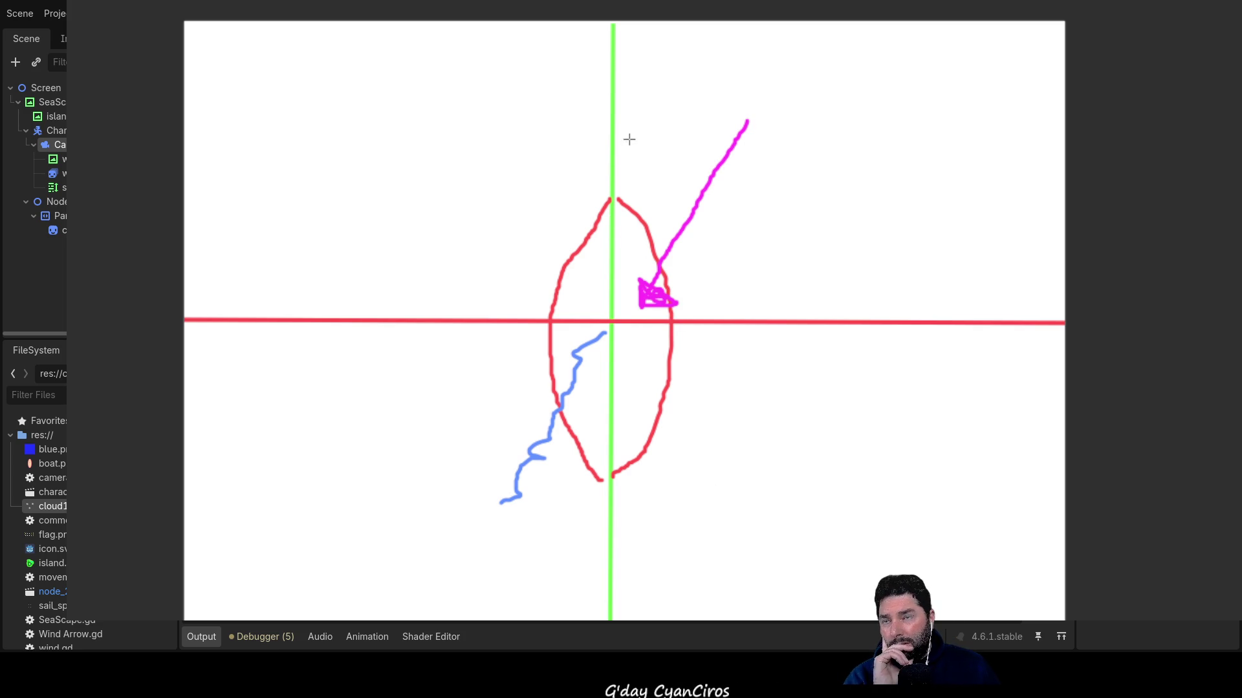
mouse_move(616, 115)
left_mouse_down()
mouse_move(687, 123)
mouse_move(716, 142)
left_mouse_up()
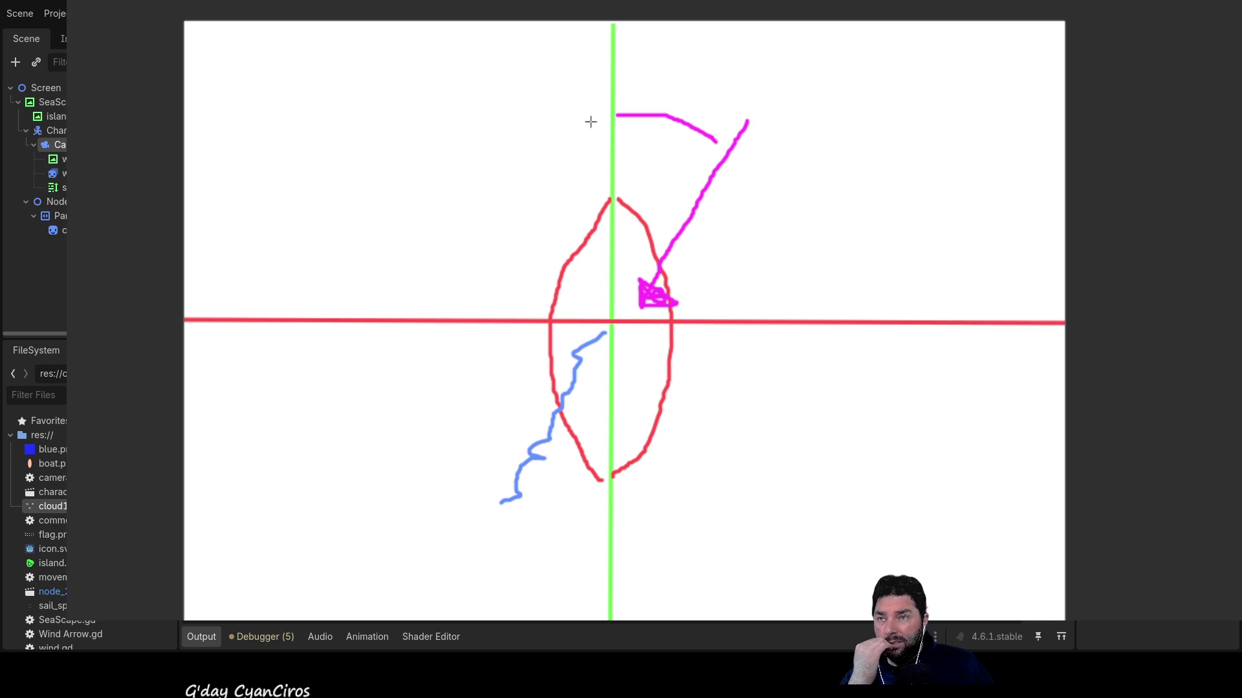
mouse_move(605, 113)
left_mouse_down()
mouse_move(526, 130)
mouse_move(519, 143)
left_mouse_up()
Draw a second magenta arrow from the upper left and loop a large magenta circle around the figure.
mouse_move(446, 89)
left_mouse_down()
mouse_move(553, 220)
mouse_move(591, 295)
mouse_move(557, 282)
mouse_move(602, 265)
mouse_move(592, 295)
left_mouse_up()
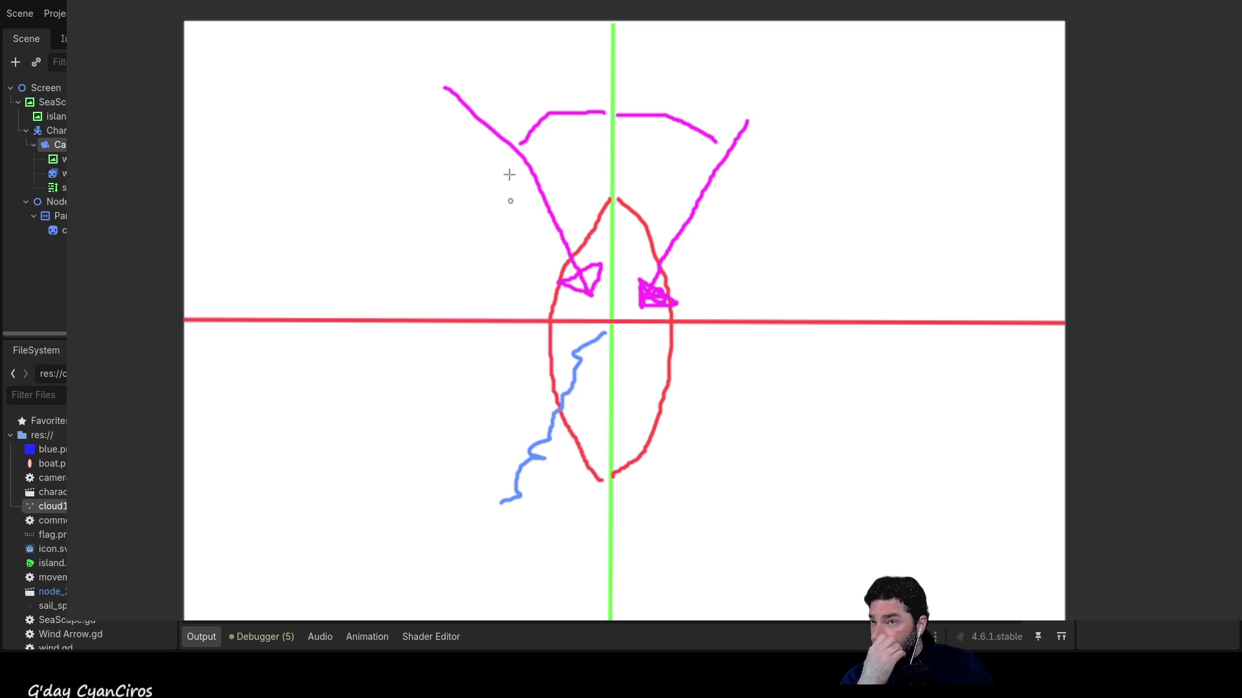
left_click_drag(532, 73, 545, 92)
left_click(545, 99)
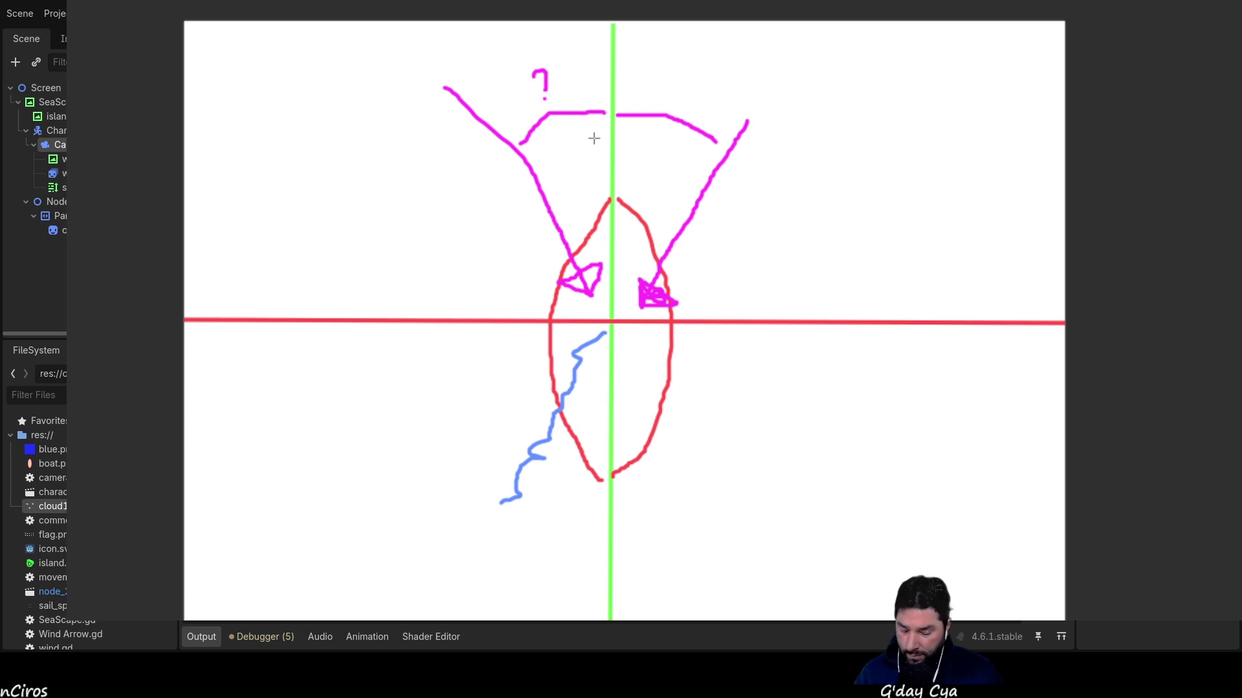
key("ctrl+z")
key("ctrl+z")
key("ctrl+z")
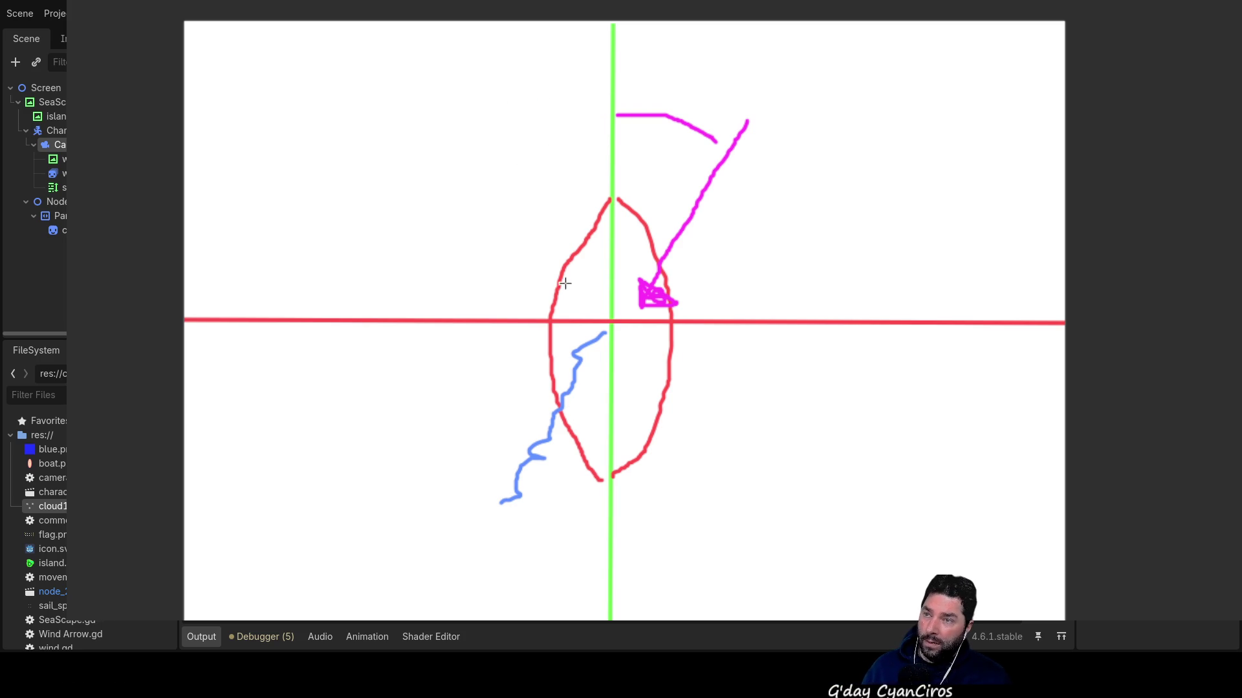
left_click_drag(591, 298, 461, 84)
mouse_move(596, 300)
left_mouse_down()
mouse_move(577, 283)
mouse_move(561, 297)
mouse_move(595, 300)
left_mouse_up()
mouse_move(626, 61)
left_mouse_down()
mouse_move(819, 290)
mouse_move(514, 584)
mouse_move(382, 414)
mouse_move(454, 206)
mouse_move(506, 166)
left_mouse_up()
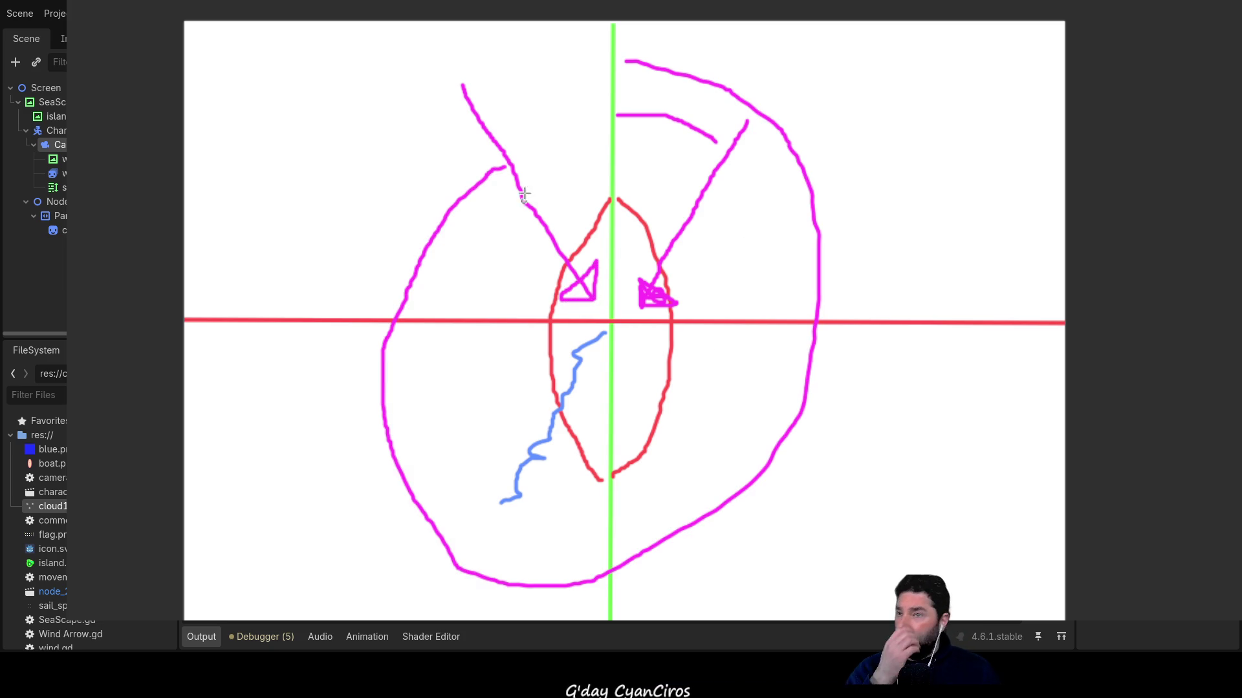
mouse_move(529, 94)
left_mouse_down()
mouse_move(543, 120)
mouse_move(565, 41)
mouse_move(586, 44)
left_mouse_up()
Dot the question mark, add a magenta spiral top right, and close the game with F8.
left_click(547, 136)
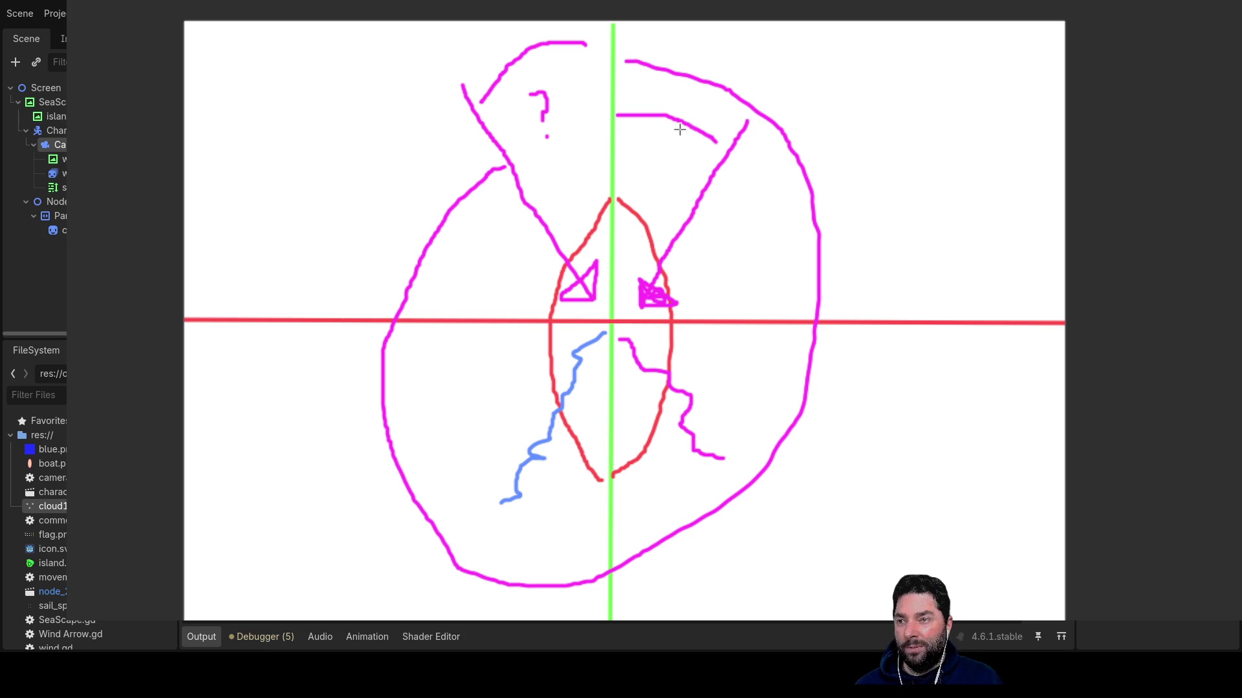
left_click_drag(922, 89, 967, 144)
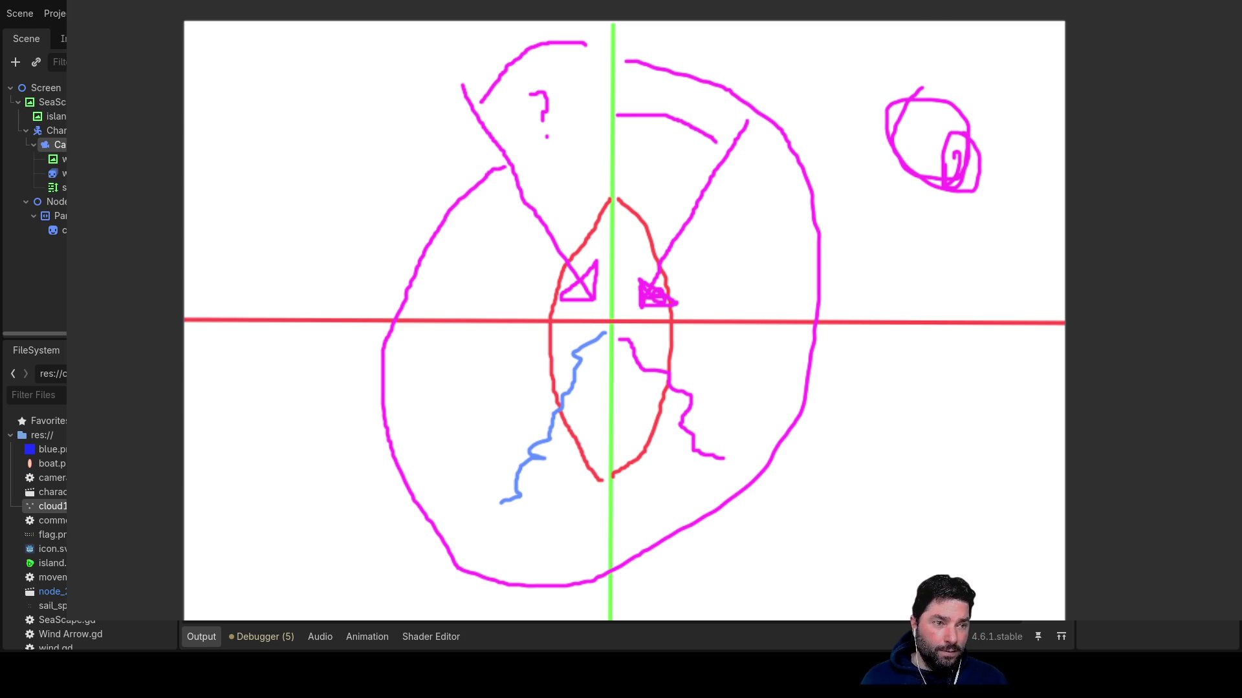
key("F8")
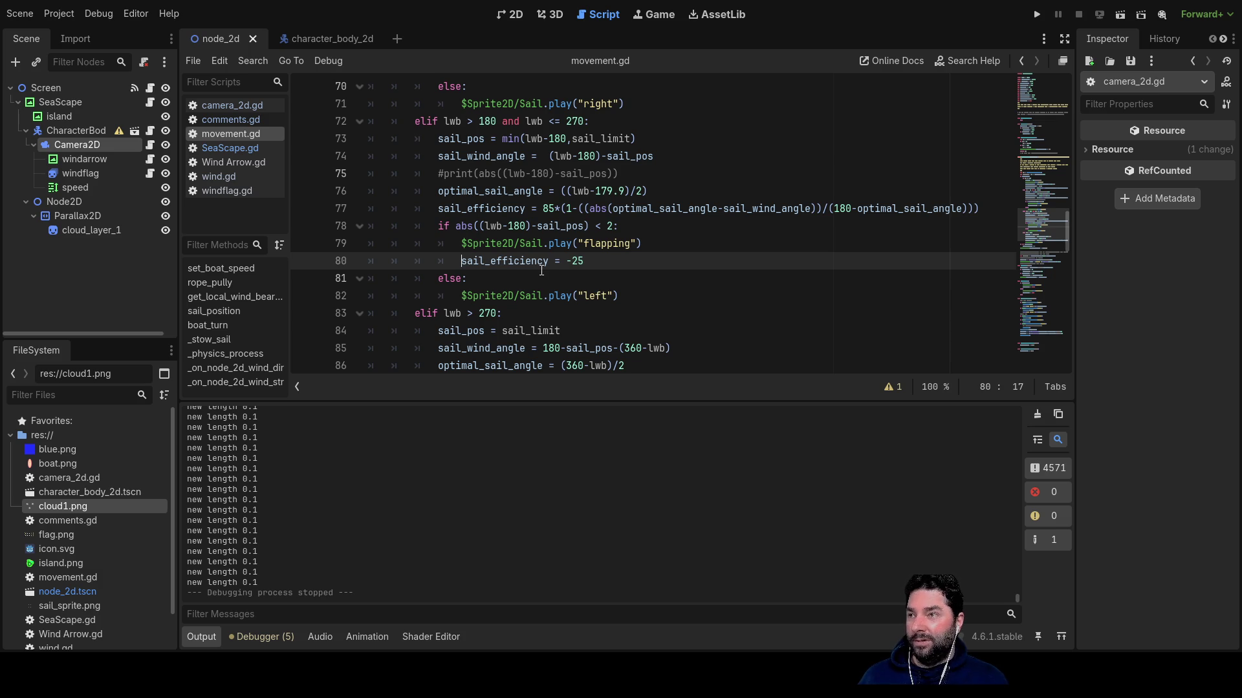
Review movement.gd and select the $Sprite2D/Sail.play("flapping") calls on lines 68 and 79.
scroll(542, 270, "up", 7)
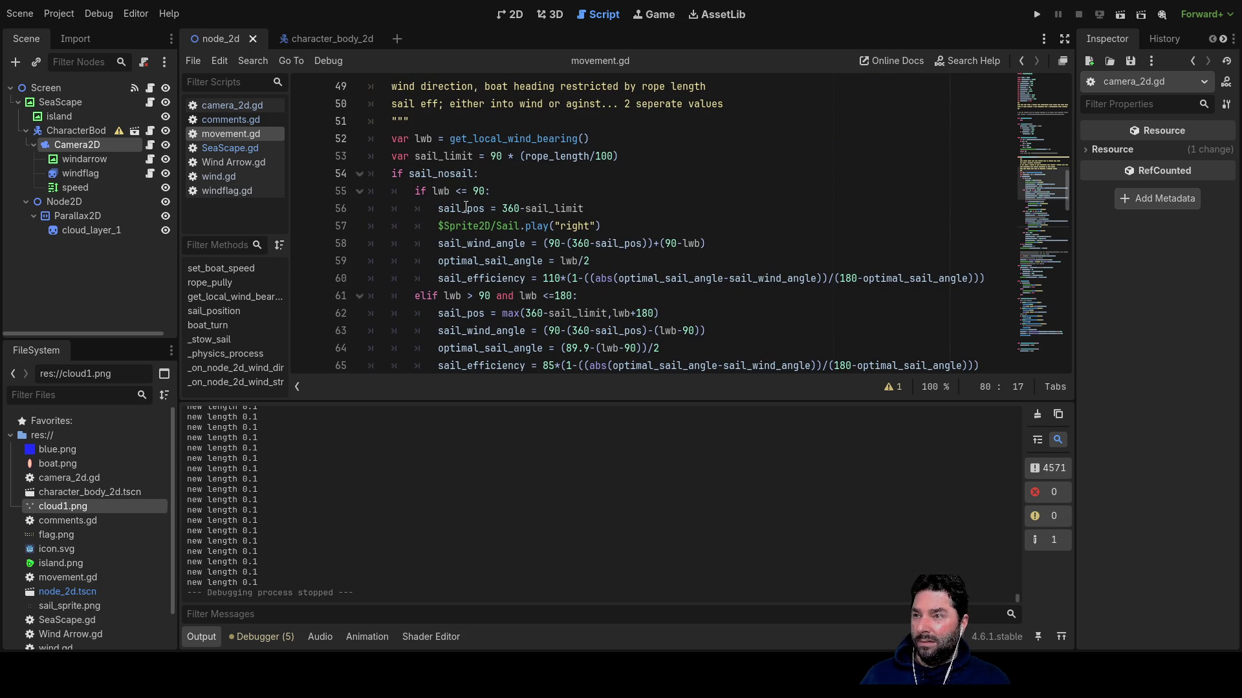
scroll(476, 276, "down", 7)
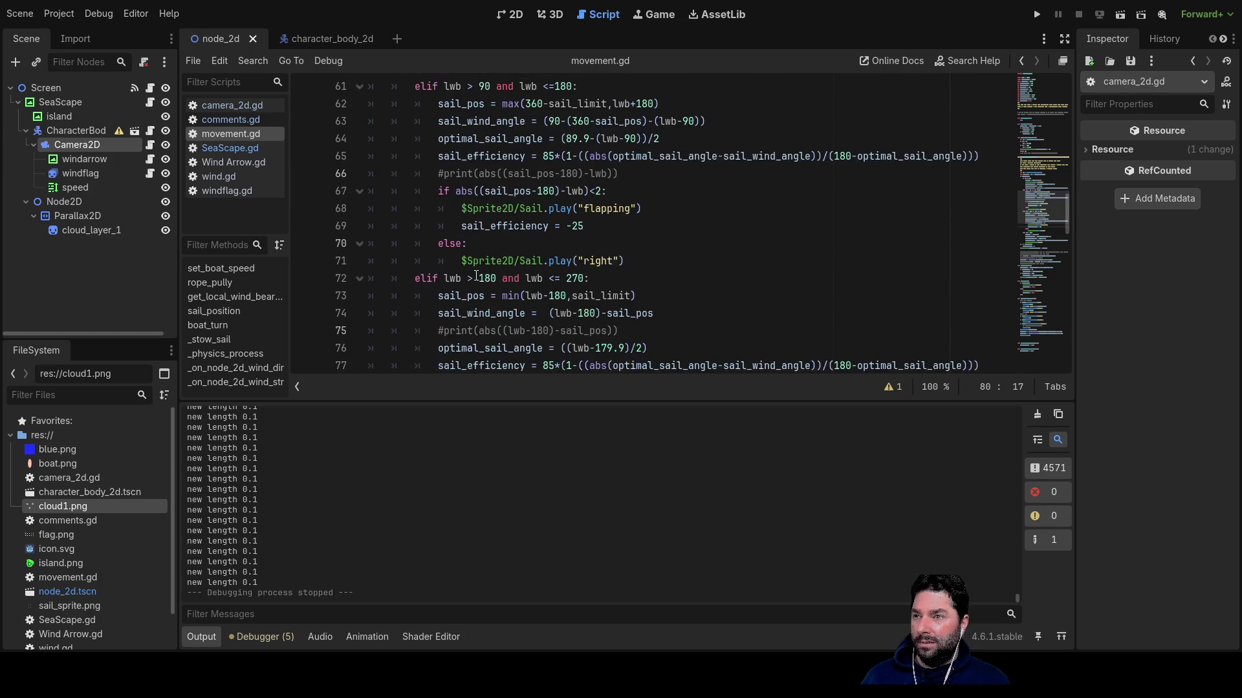
scroll(667, 308, "up", 7)
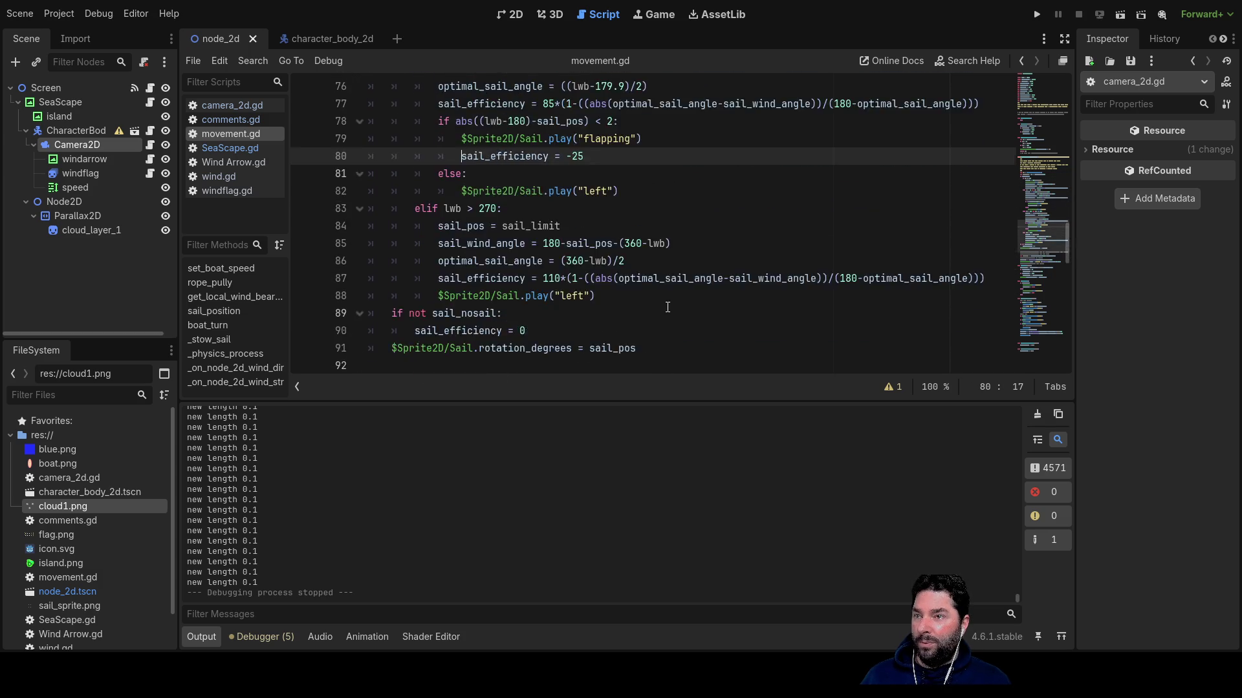
scroll(635, 287, "down", 2)
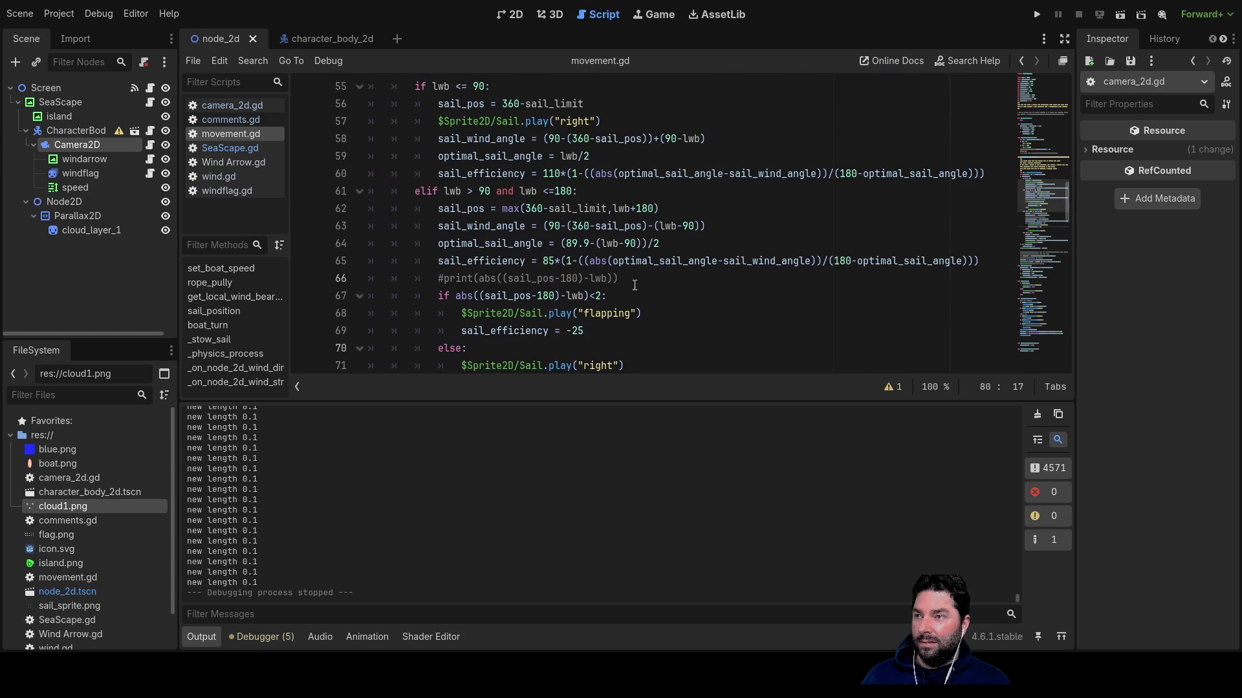
scroll(635, 285, "down", 4)
scroll(627, 244, "up", 2)
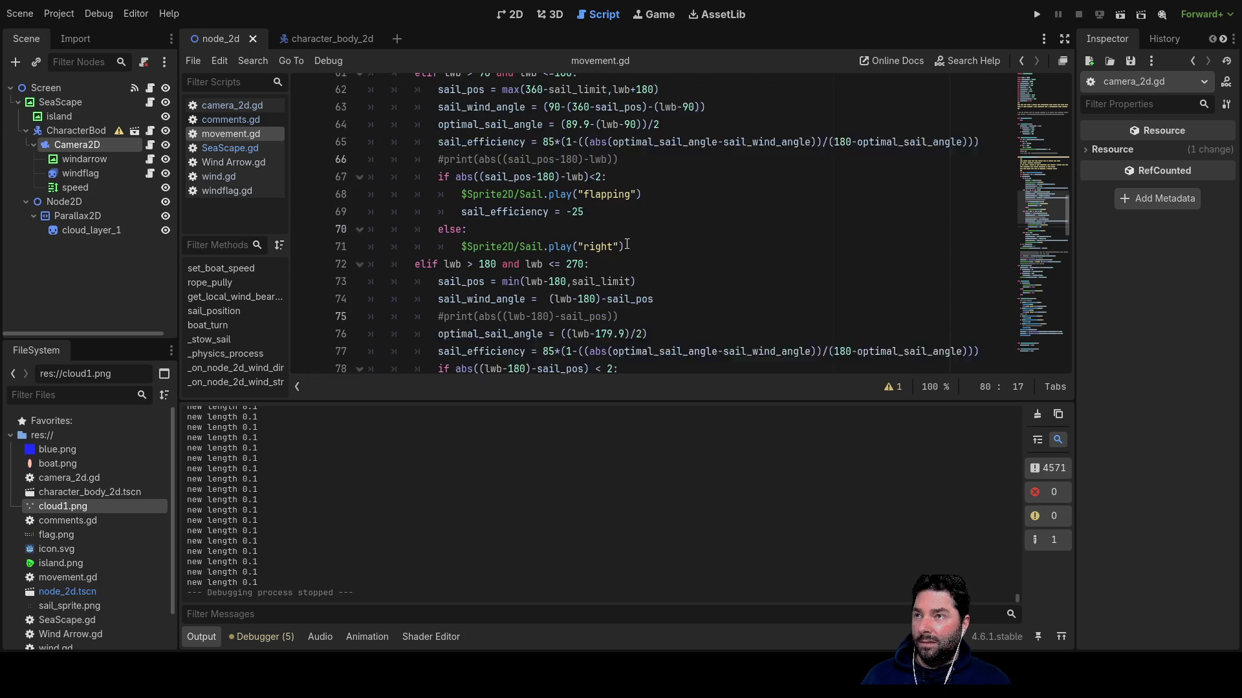
scroll(580, 207, "up", 1)
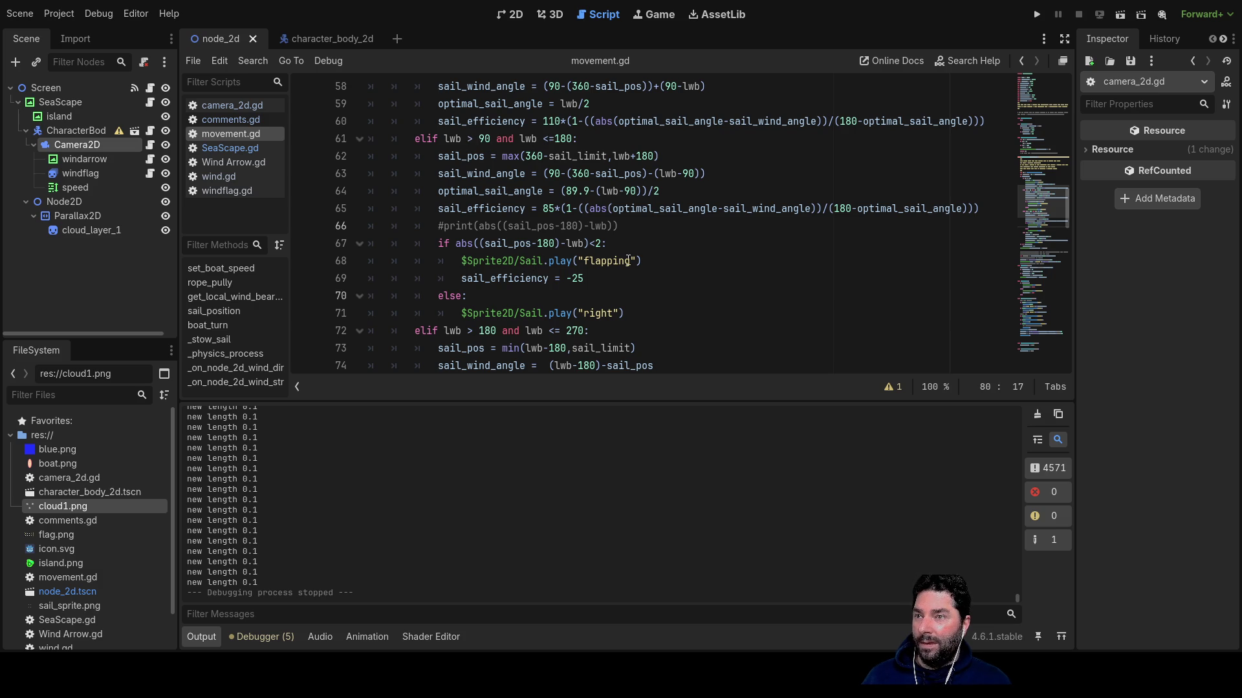
left_click_drag(651, 263, 454, 257)
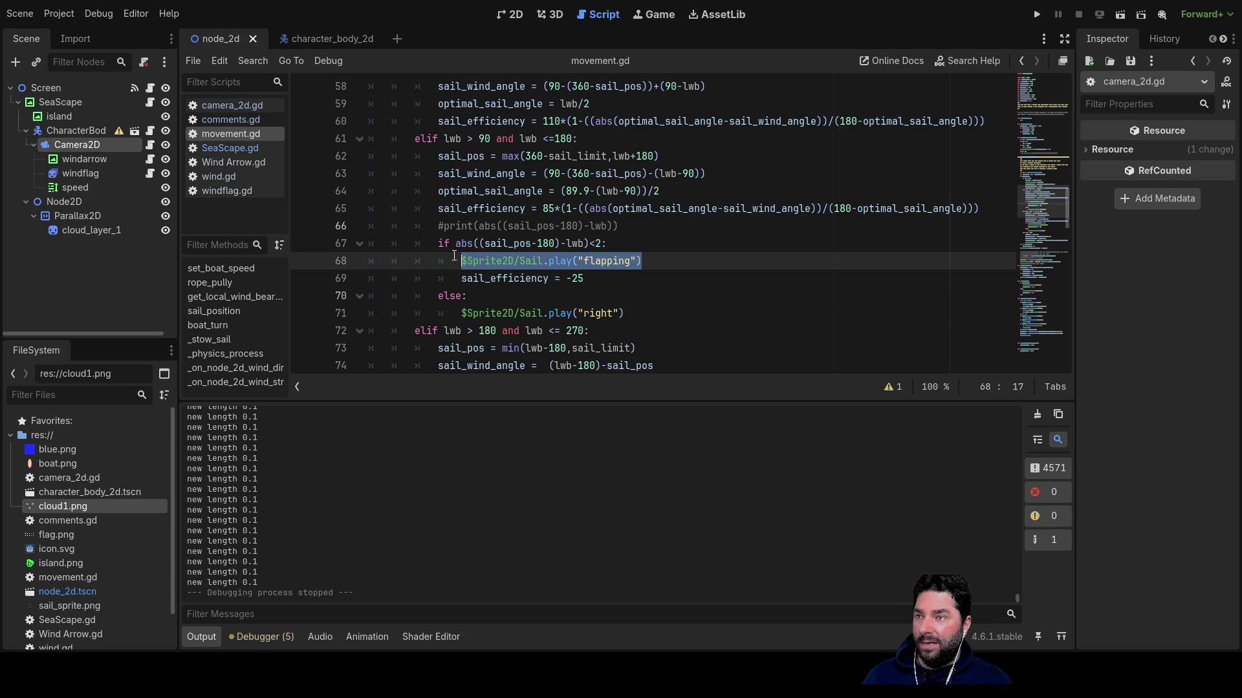
scroll(724, 298, "down", 3)
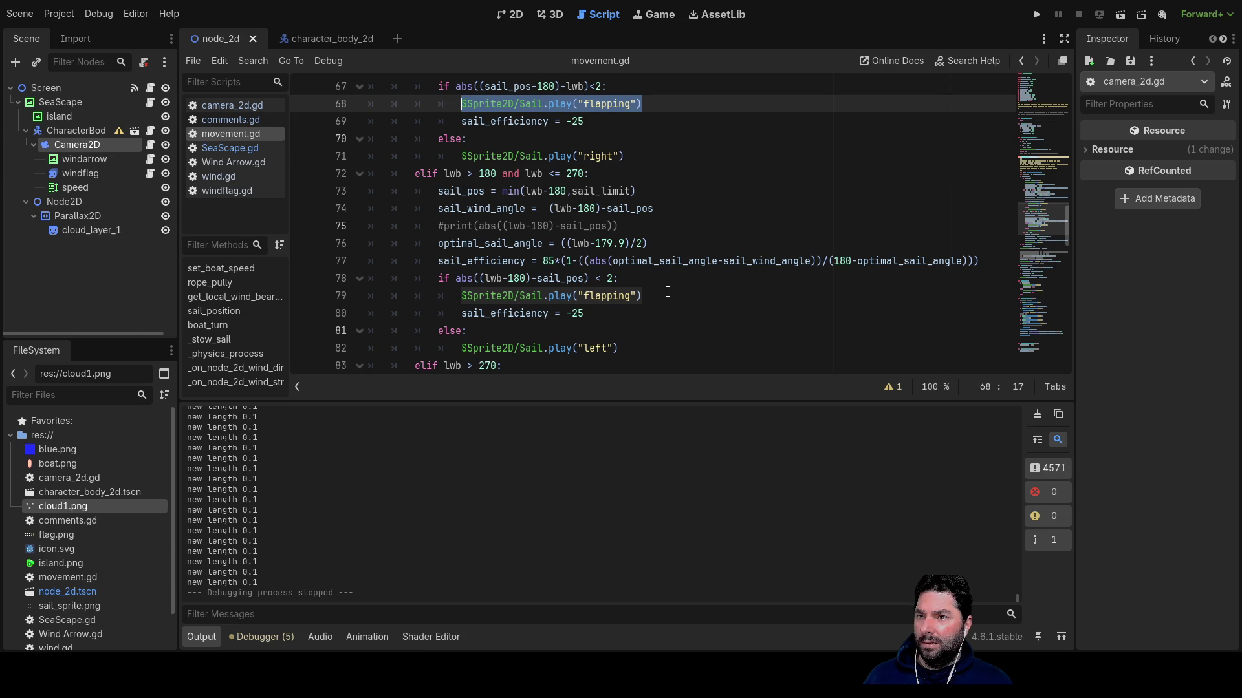
left_click_drag(658, 291, 455, 294)
Scroll back through the sail logic and relaunch the game with Run Project.
scroll(616, 314, "up", 3)
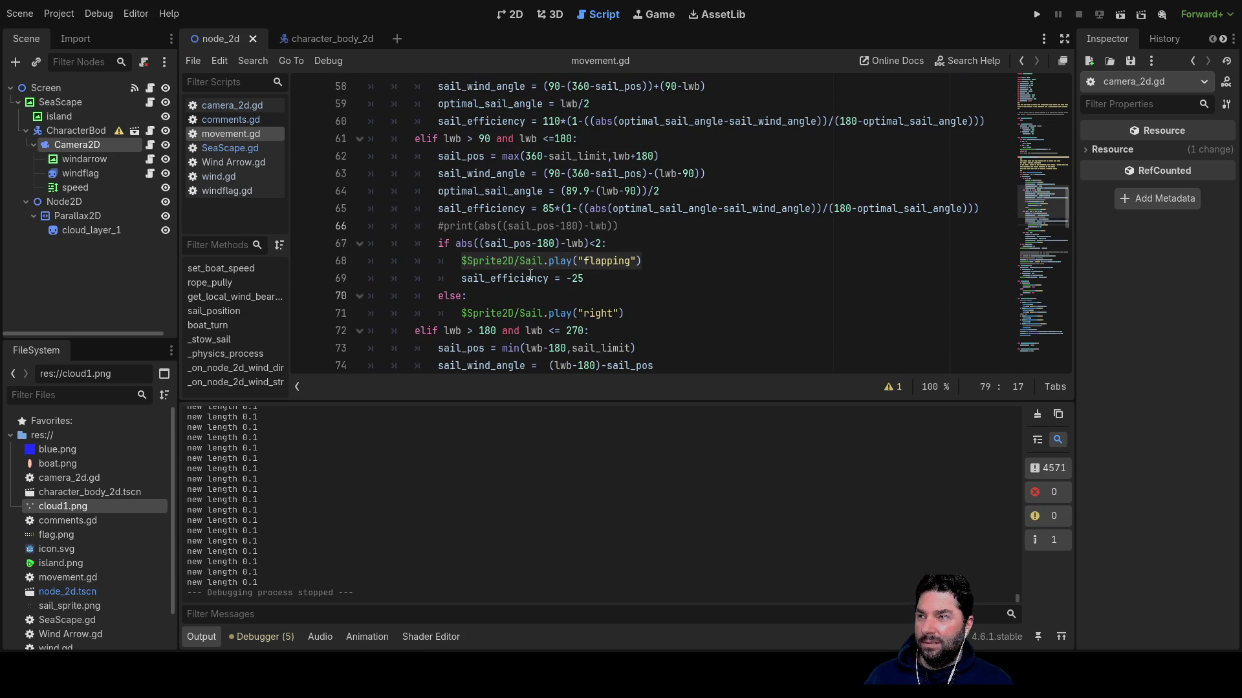
scroll(530, 276, "up", 3)
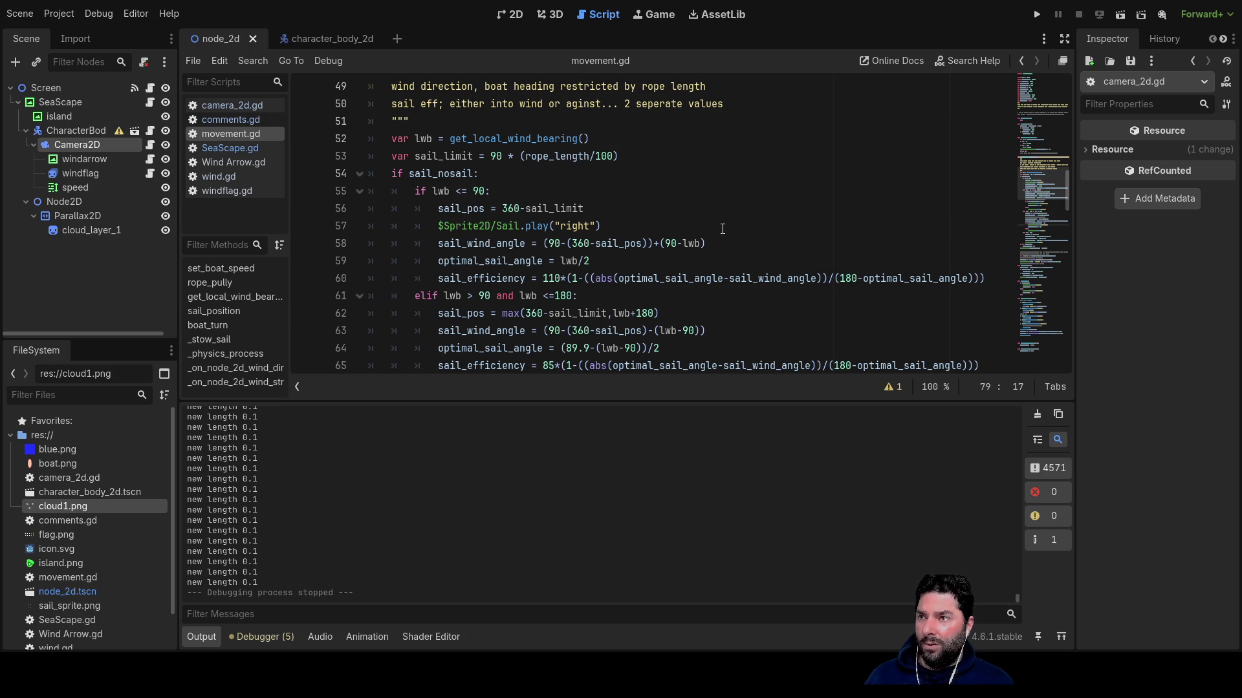
scroll(776, 310, "down", 1)
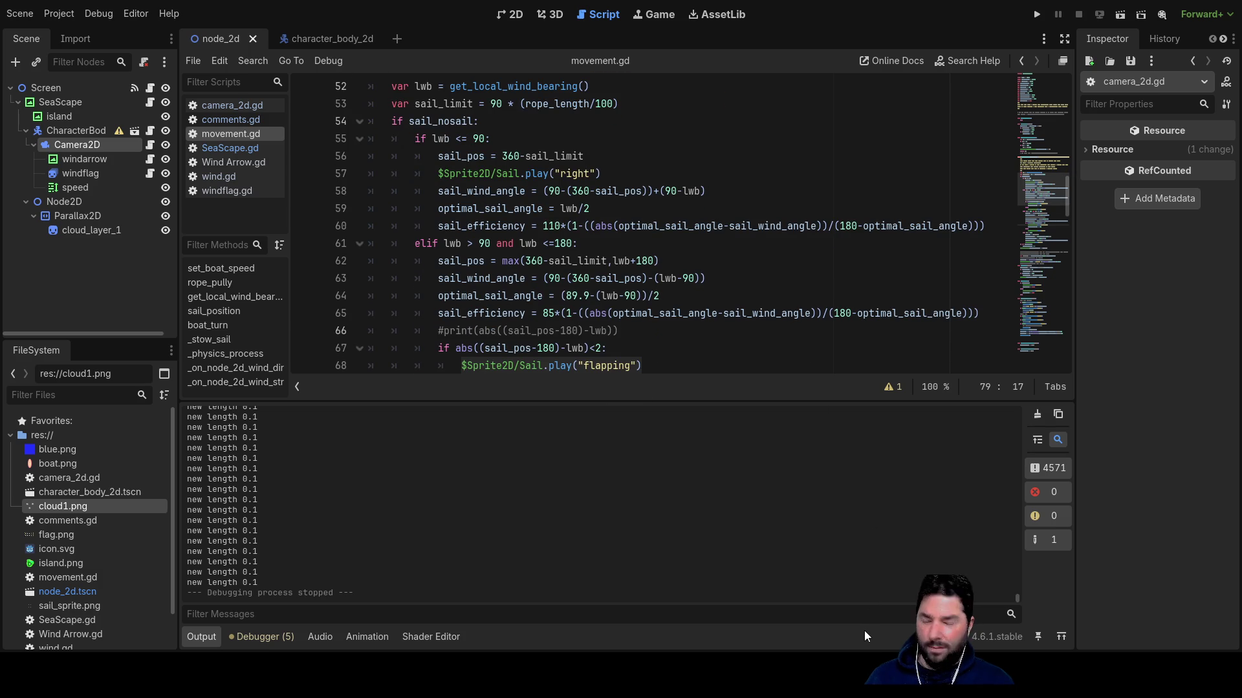
scroll(614, 309, "down", 2)
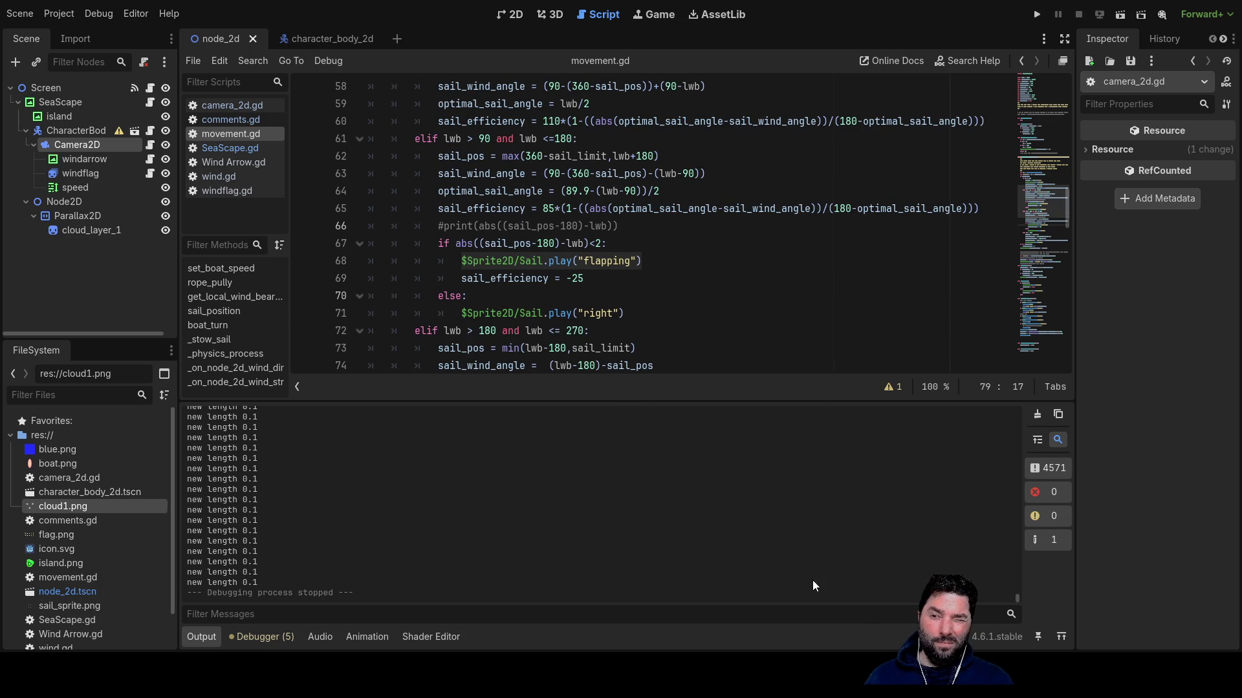
left_click(1038, 16)
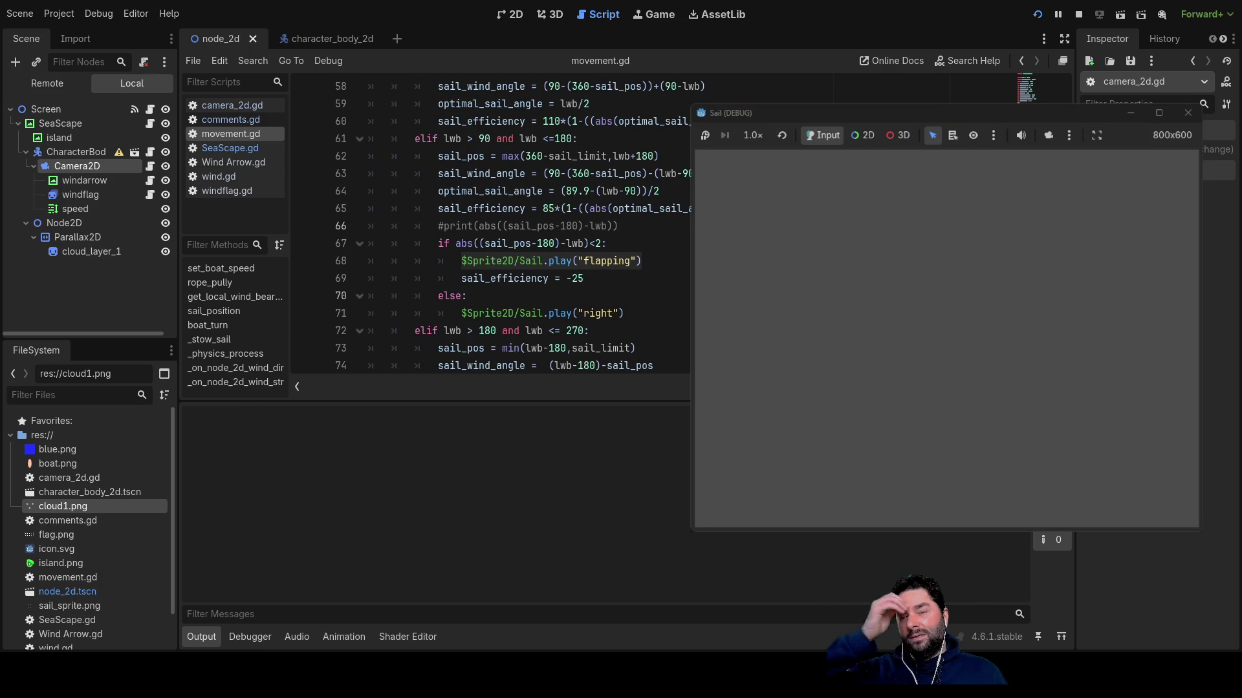
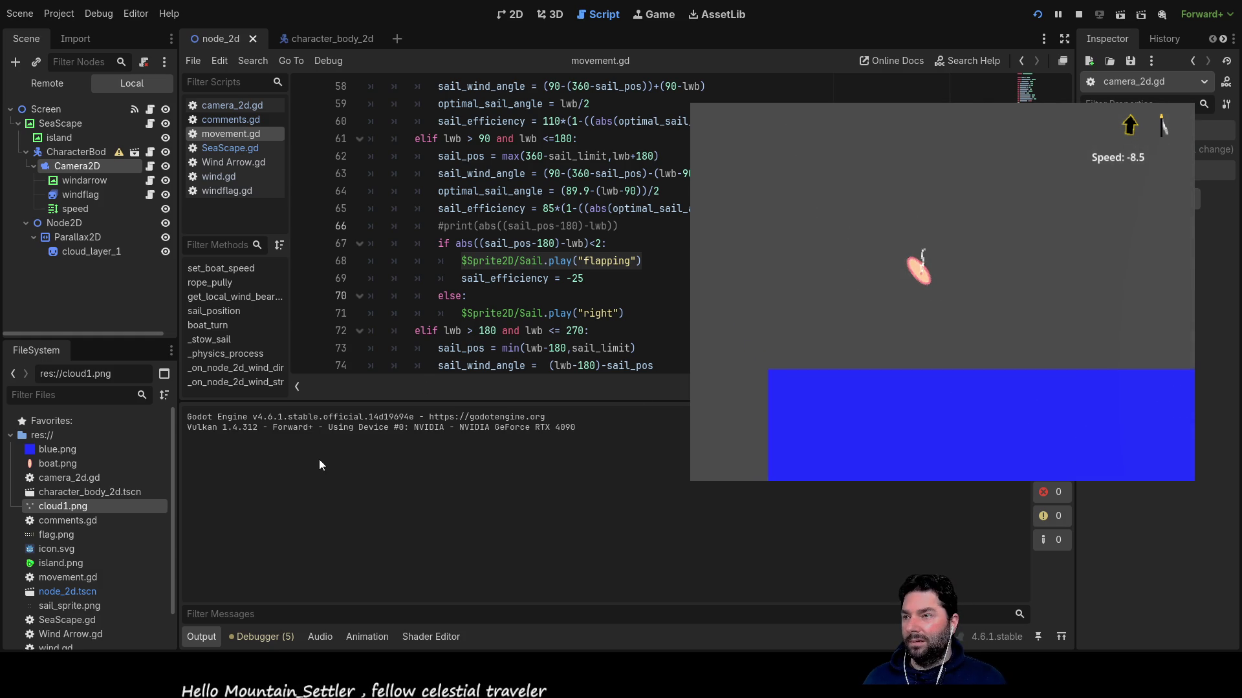
Select the lwb <= 90 branch on lines 55–60 of movement.gd.
scroll(498, 324, "up", 2)
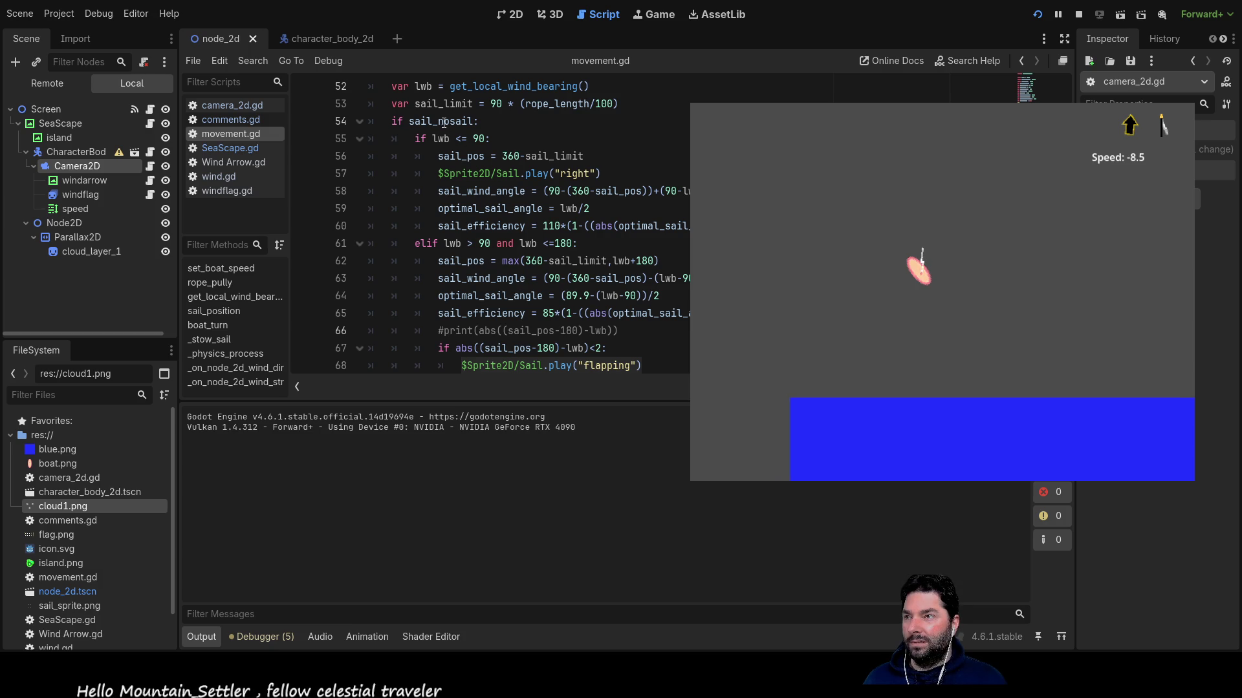
left_click(410, 137)
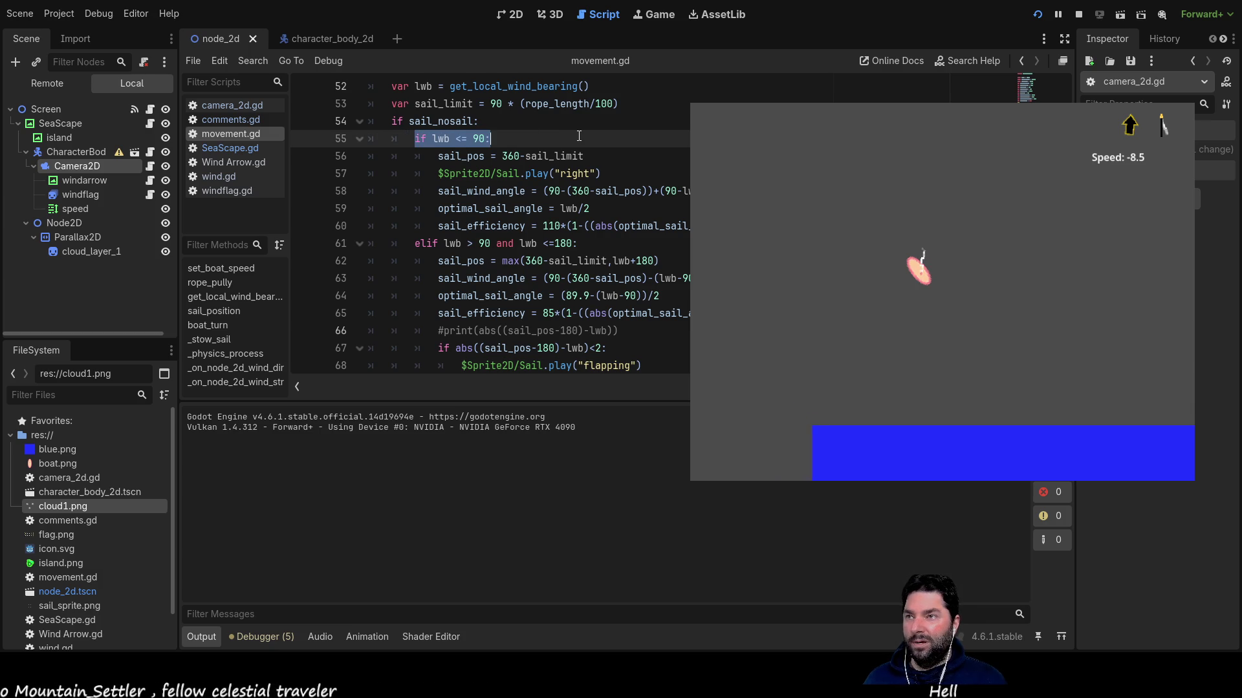
left_click_drag(578, 150, 576, 231)
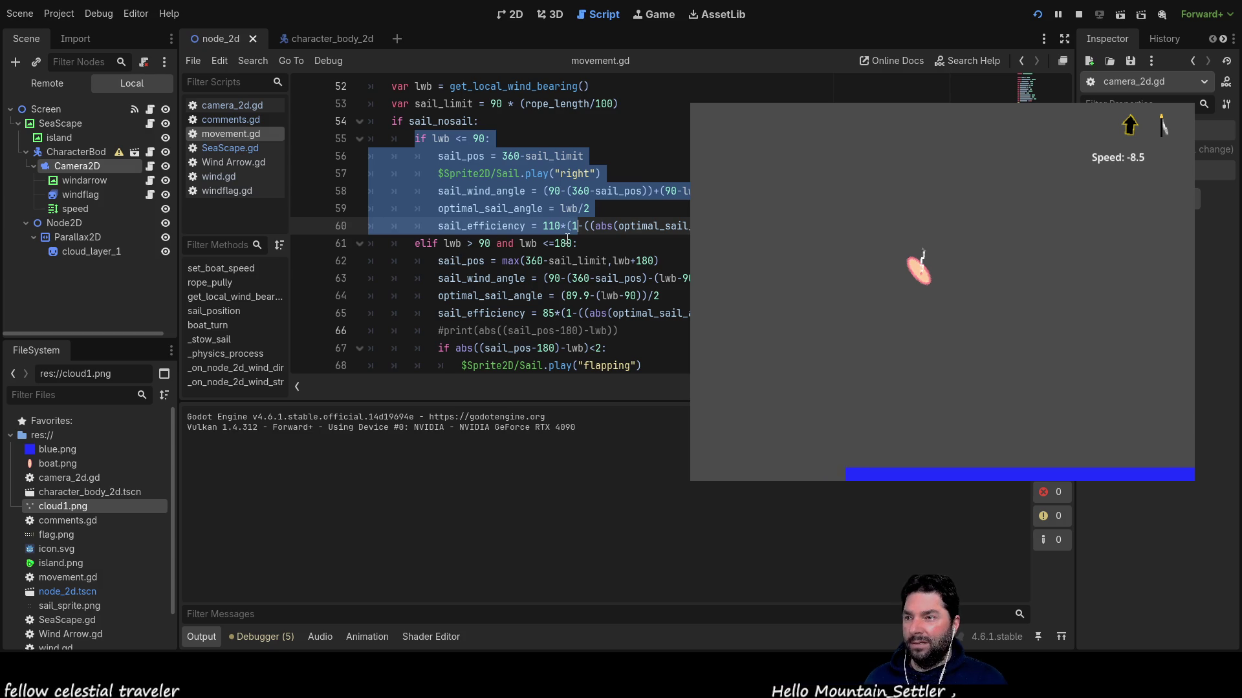
Select the flapping-sail check on lines 67–68 and scroll around it to review.
scroll(567, 239, "down", 1)
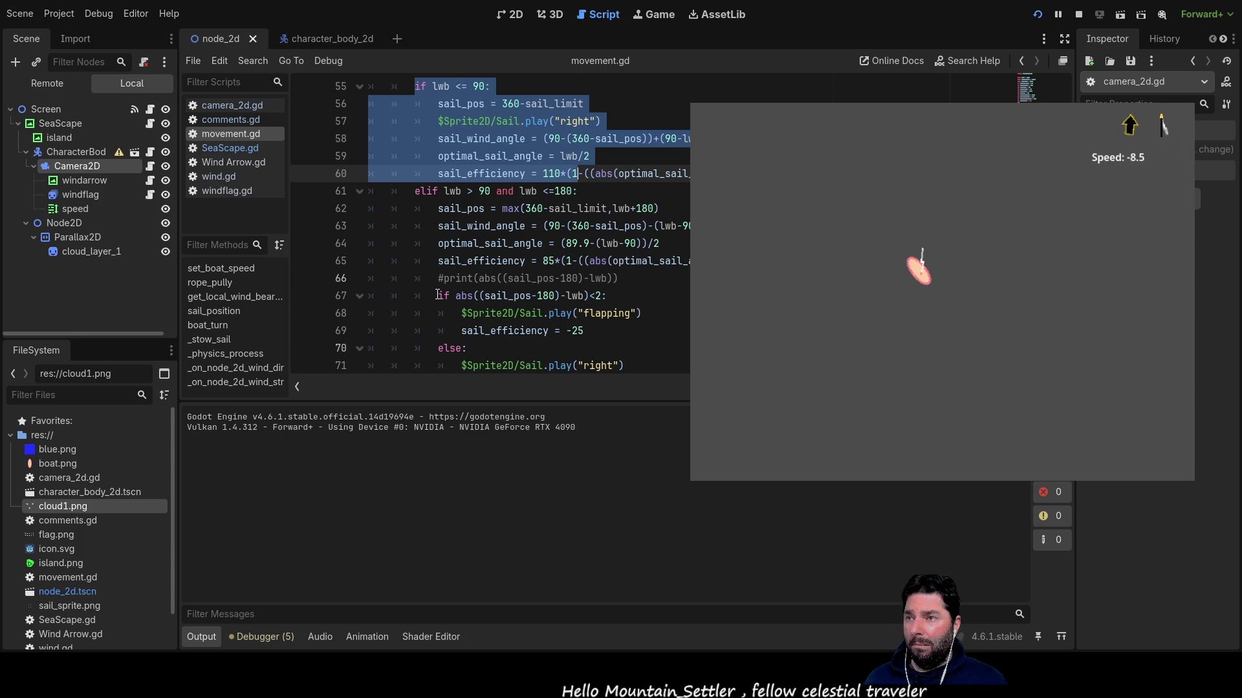
mouse_move(438, 295)
left_mouse_down()
mouse_move(608, 296)
mouse_move(654, 314)
mouse_move(653, 330)
left_mouse_up()
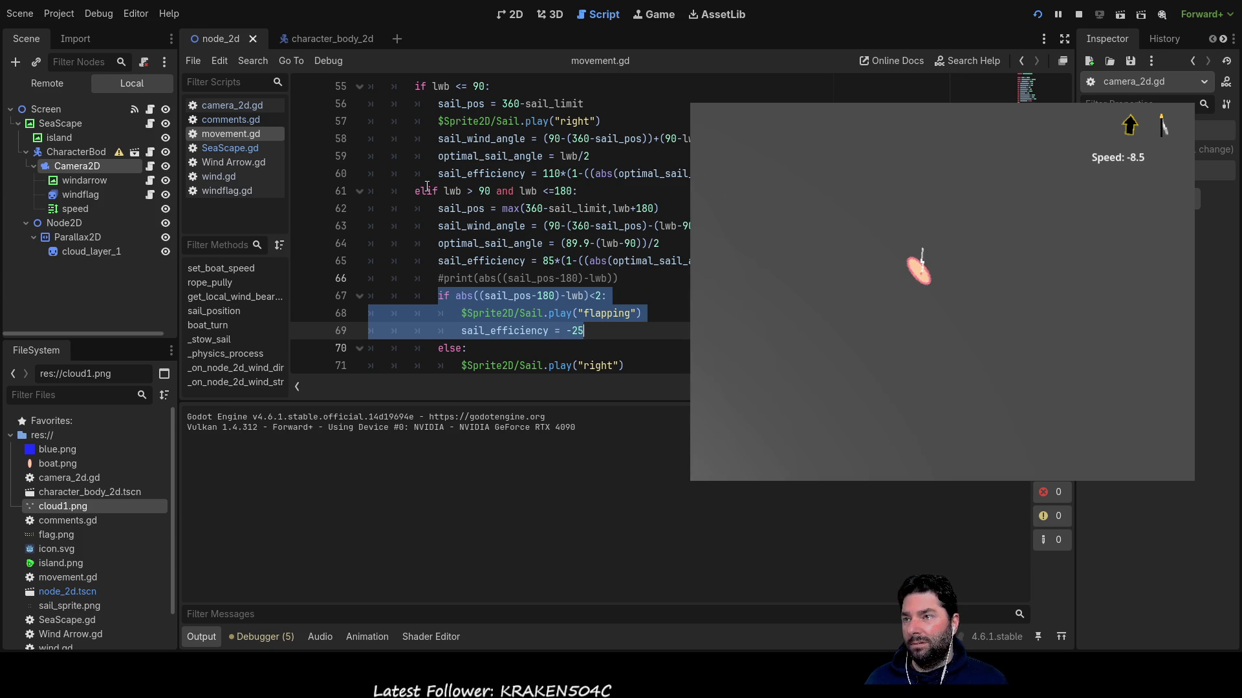
scroll(574, 290, "down", 2)
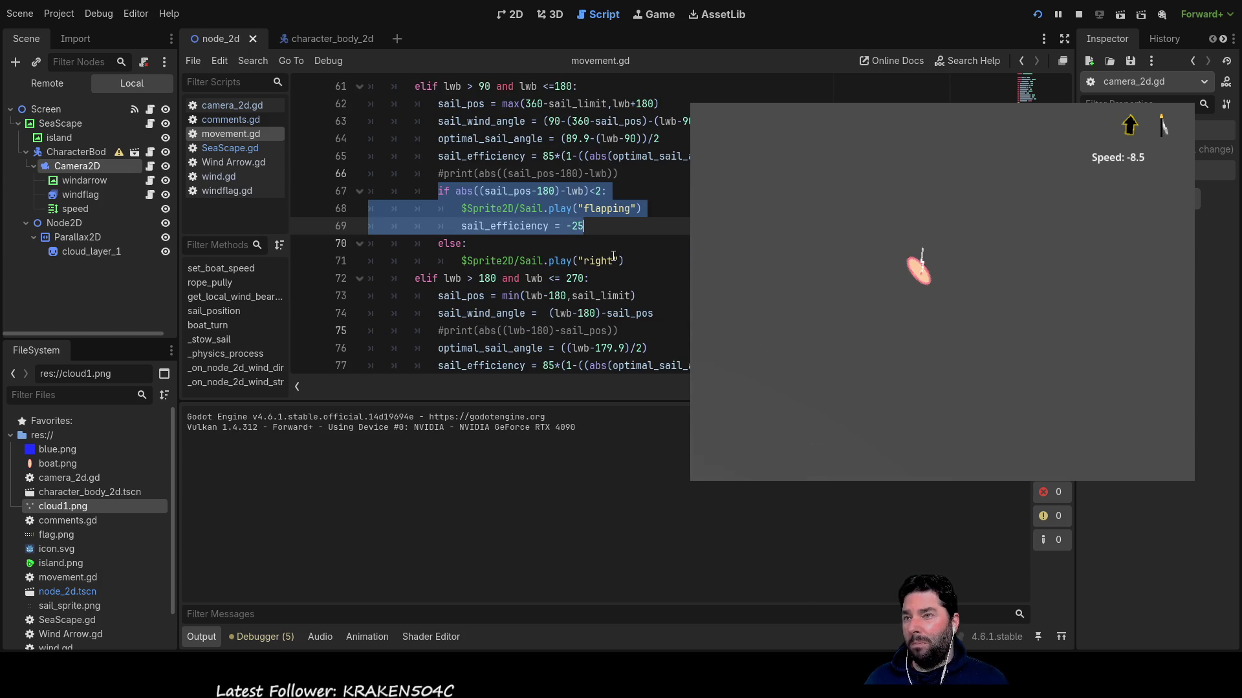
scroll(613, 256, "up", 3)
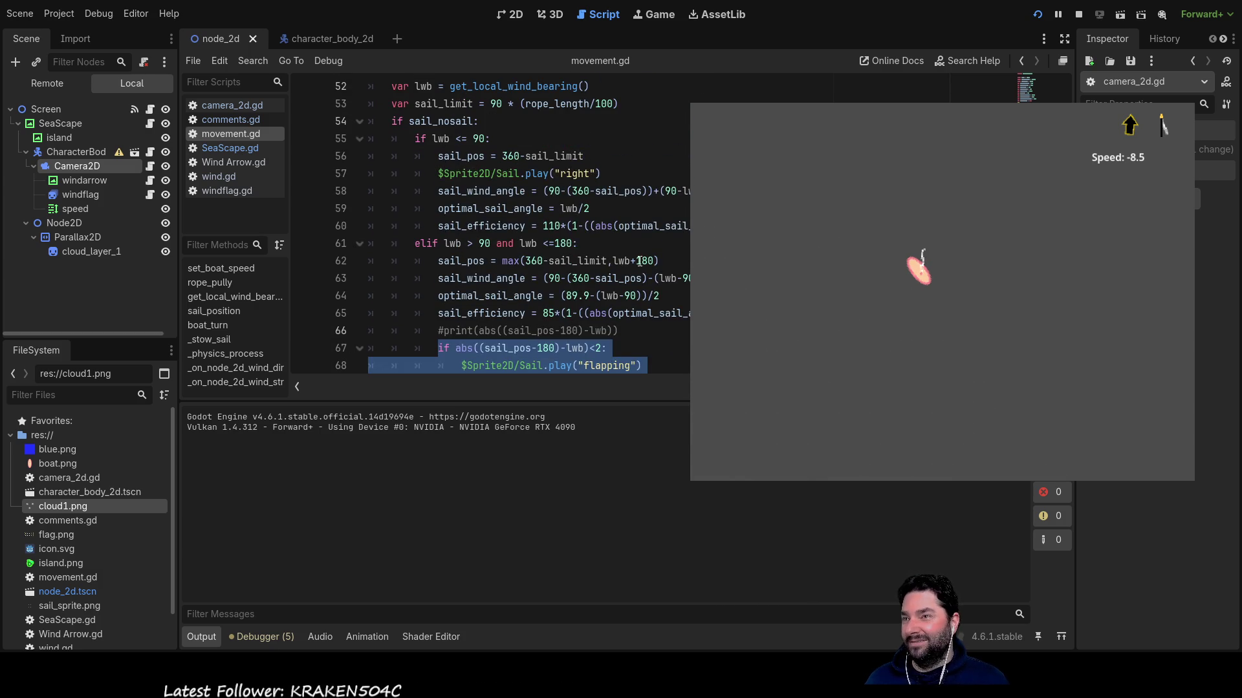
scroll(582, 246, "down", 3)
scroll(546, 230, "up", 2)
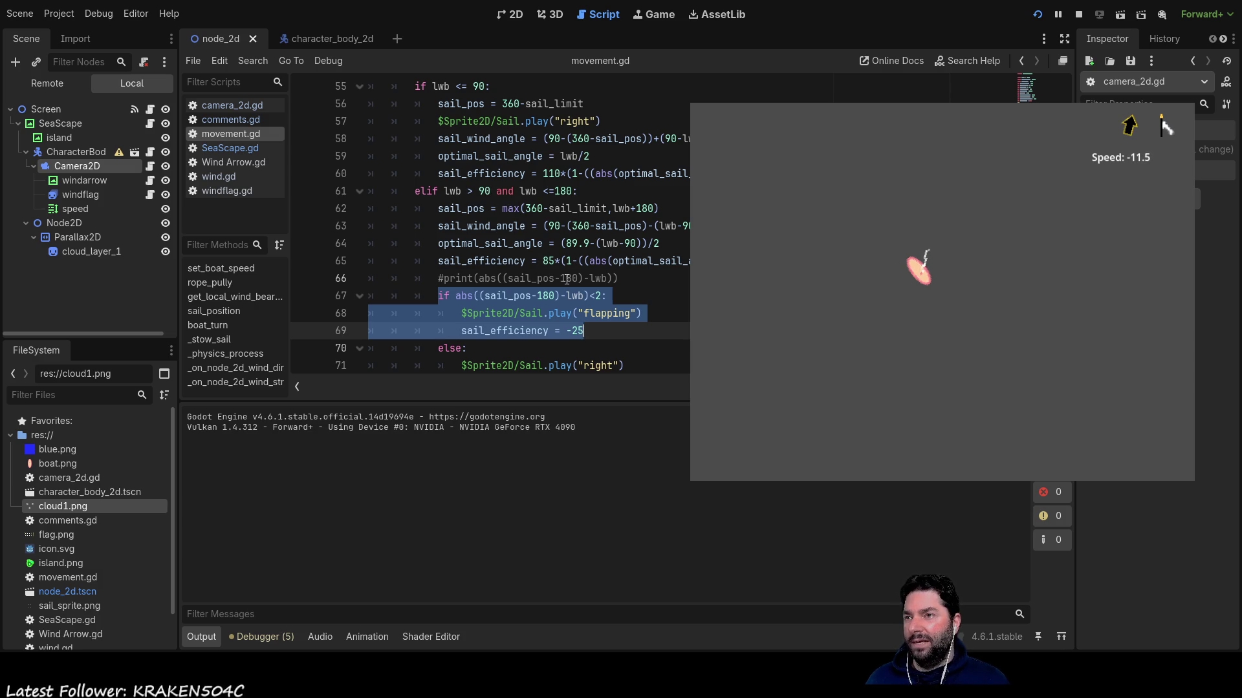
scroll(571, 225, "down", 4)
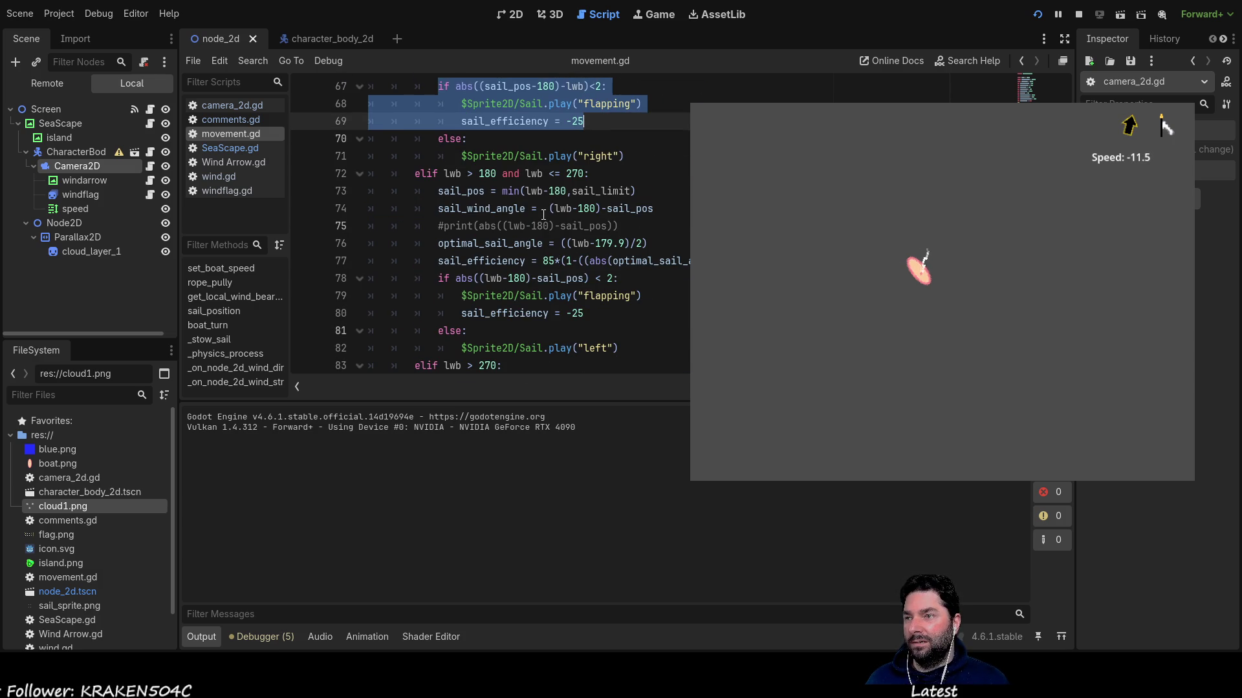
scroll(544, 215, "down", 3)
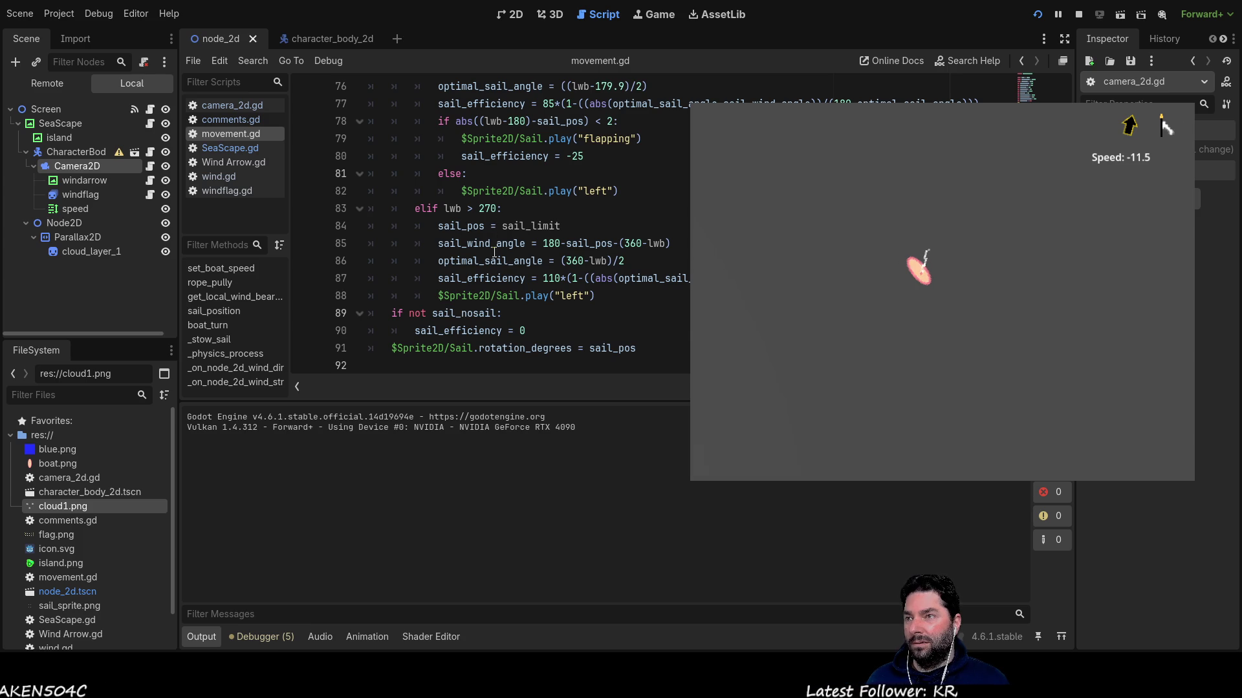
scroll(495, 252, "up", 2)
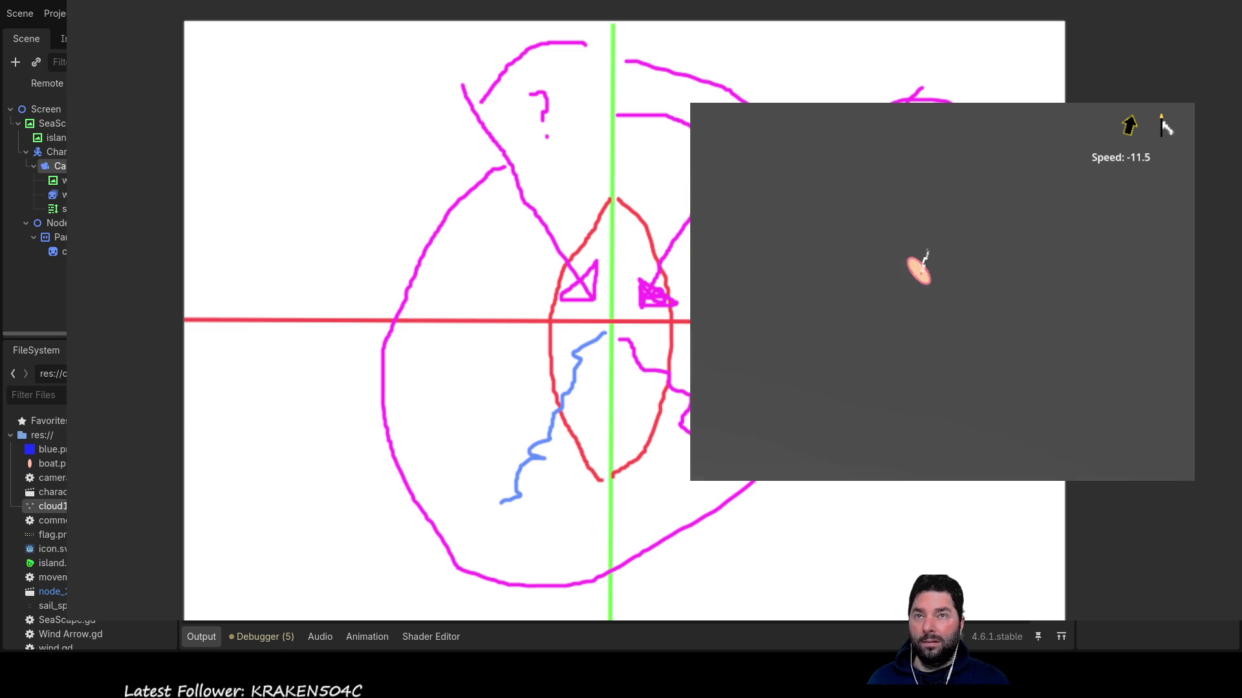
Stop the game, then sketch a purple arrow down-left and a green arc around the boat.
key("F8")
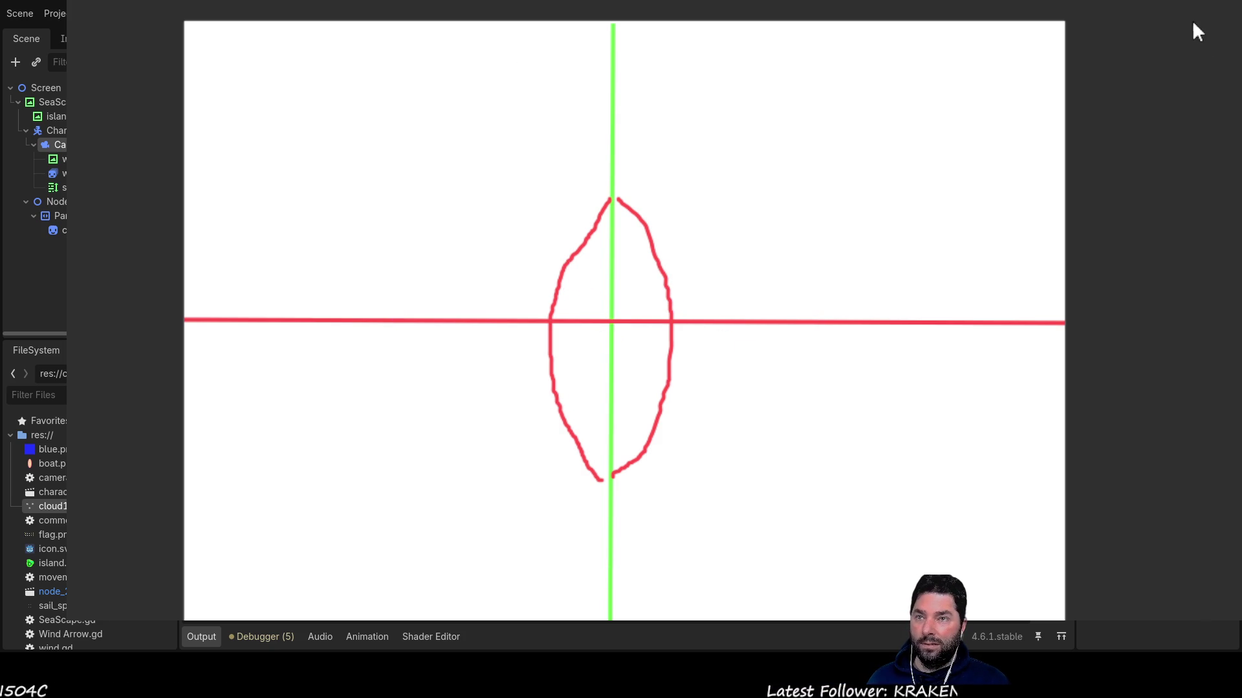
mouse_move(605, 330)
left_mouse_down()
mouse_move(380, 563)
mouse_move(392, 508)
mouse_move(374, 568)
mouse_move(441, 571)
mouse_move(399, 505)
left_mouse_up()
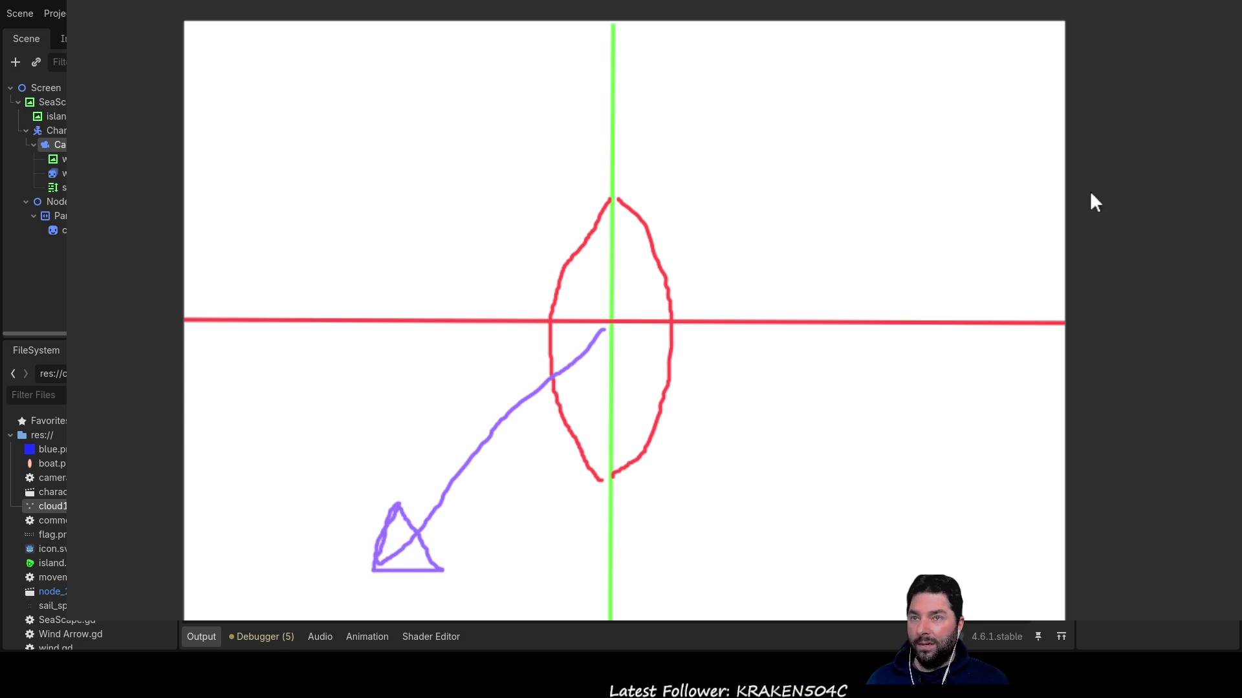
mouse_move(471, 483)
left_mouse_down()
mouse_move(632, 535)
mouse_move(829, 262)
mouse_move(668, 200)
mouse_move(621, 197)
left_mouse_up()
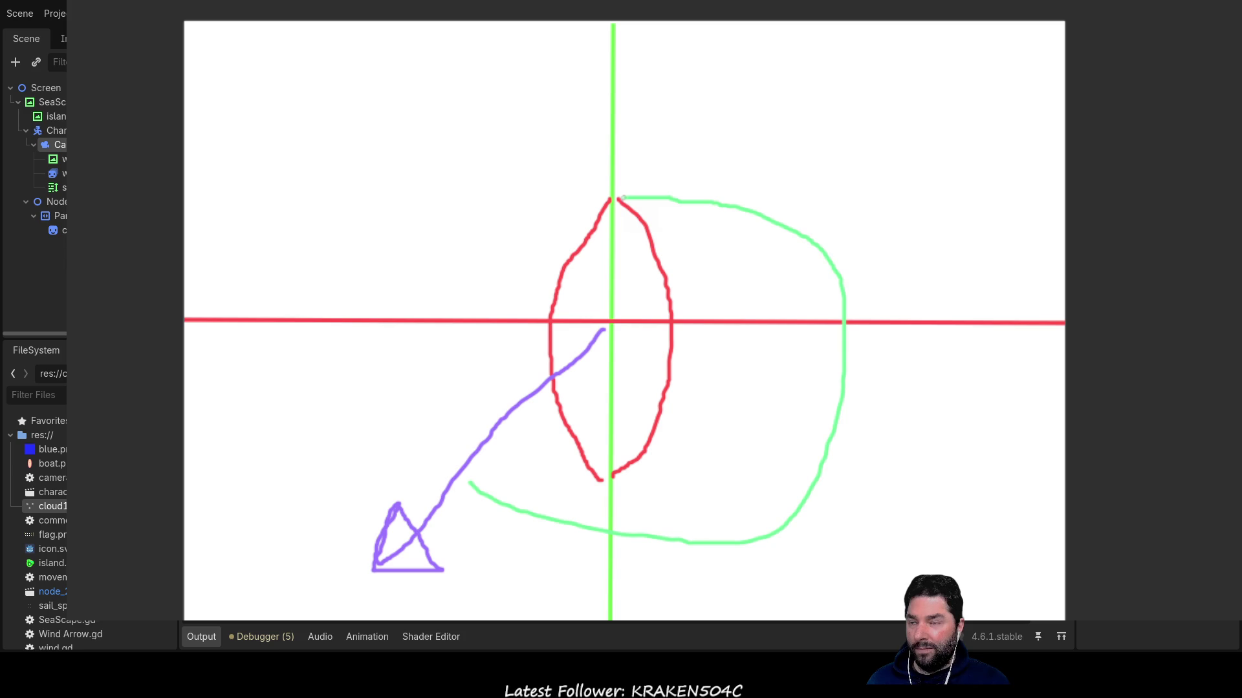
mouse_move(605, 330)
left_mouse_down()
mouse_move(572, 370)
mouse_move(518, 391)
mouse_move(494, 445)
left_mouse_up()
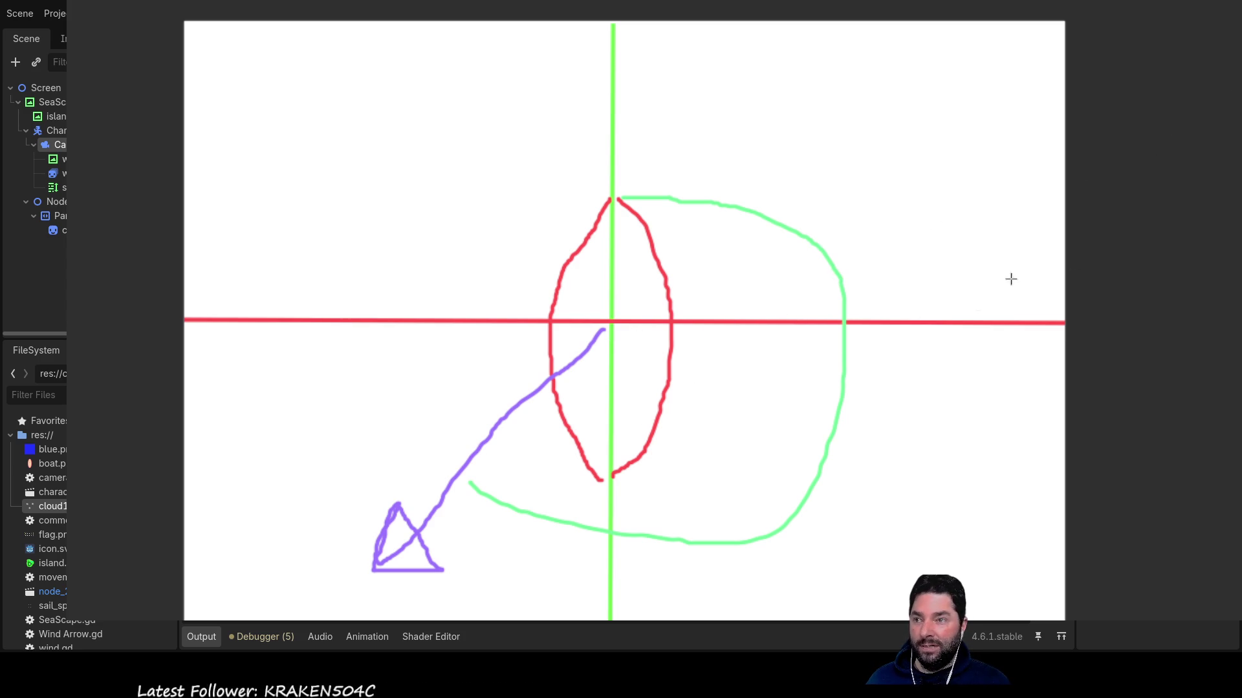
Add a blue arrow down-right, a large blue arc, and red lines along both arrows.
mouse_move(613, 334)
left_mouse_down()
mouse_move(762, 490)
mouse_move(891, 599)
mouse_move(855, 527)
mouse_move(829, 577)
mouse_move(890, 596)
left_mouse_up()
mouse_move(624, 113)
left_mouse_down()
mouse_move(695, 116)
mouse_move(904, 320)
mouse_move(877, 476)
mouse_move(840, 516)
left_mouse_up()
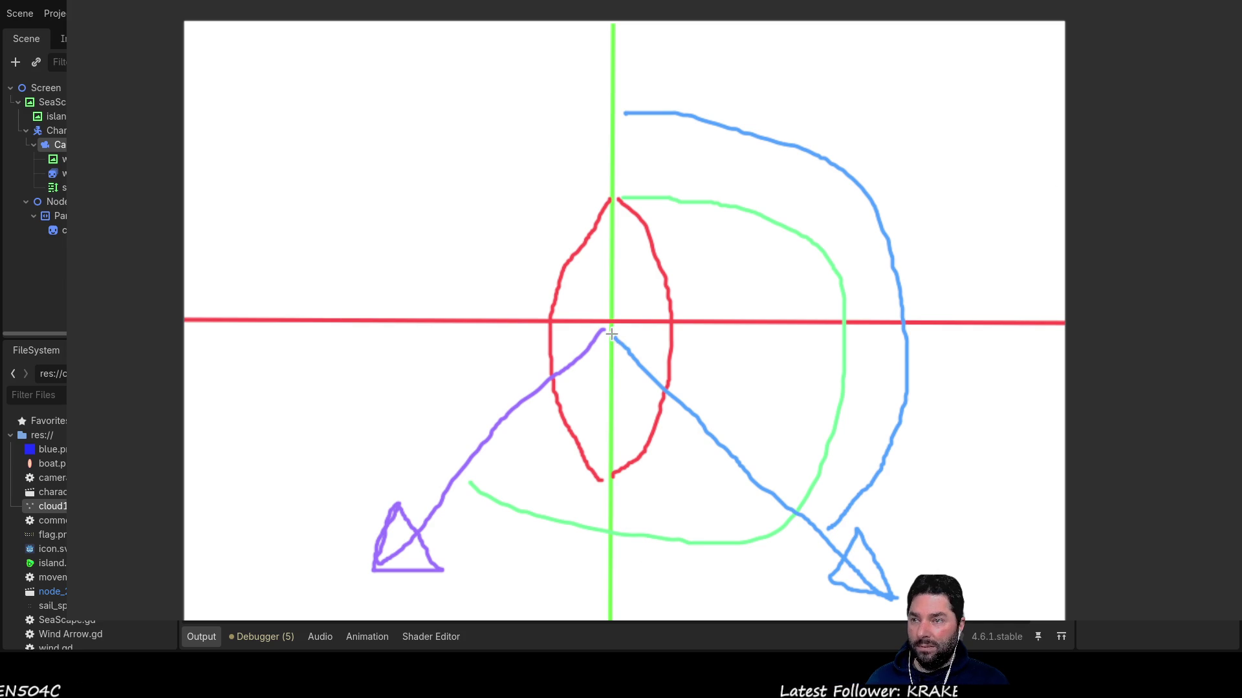
left_click_drag(689, 439, 754, 488)
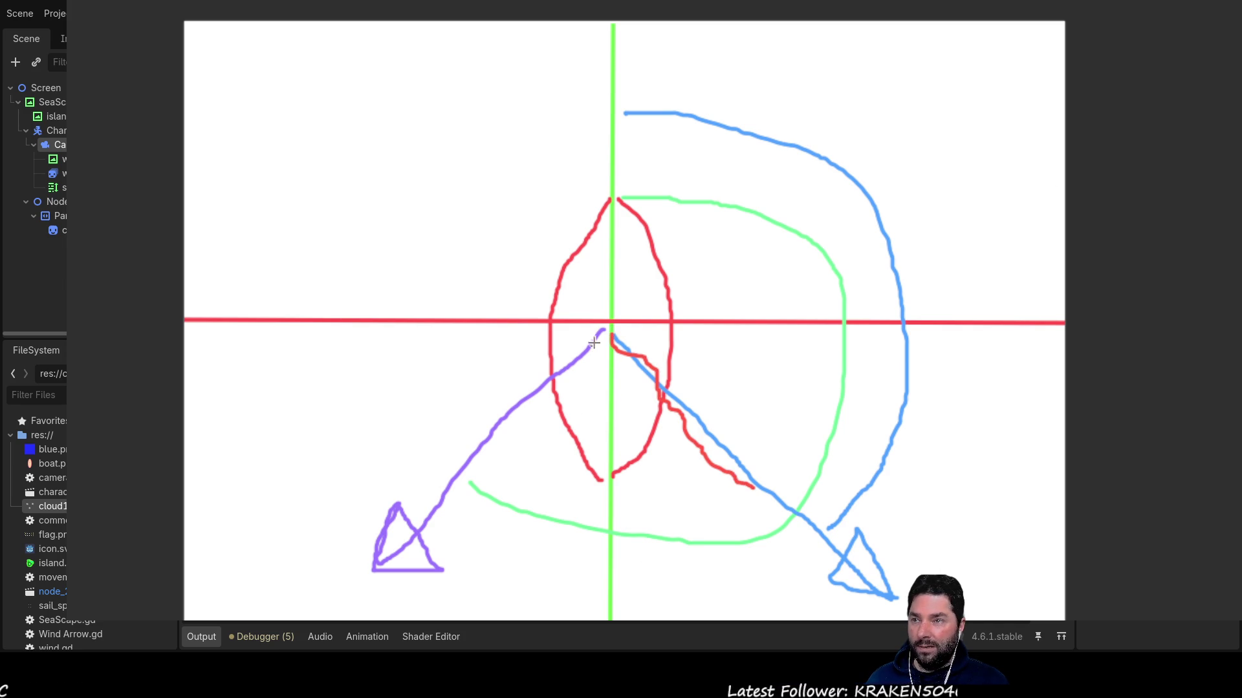
left_click_drag(604, 328, 477, 457)
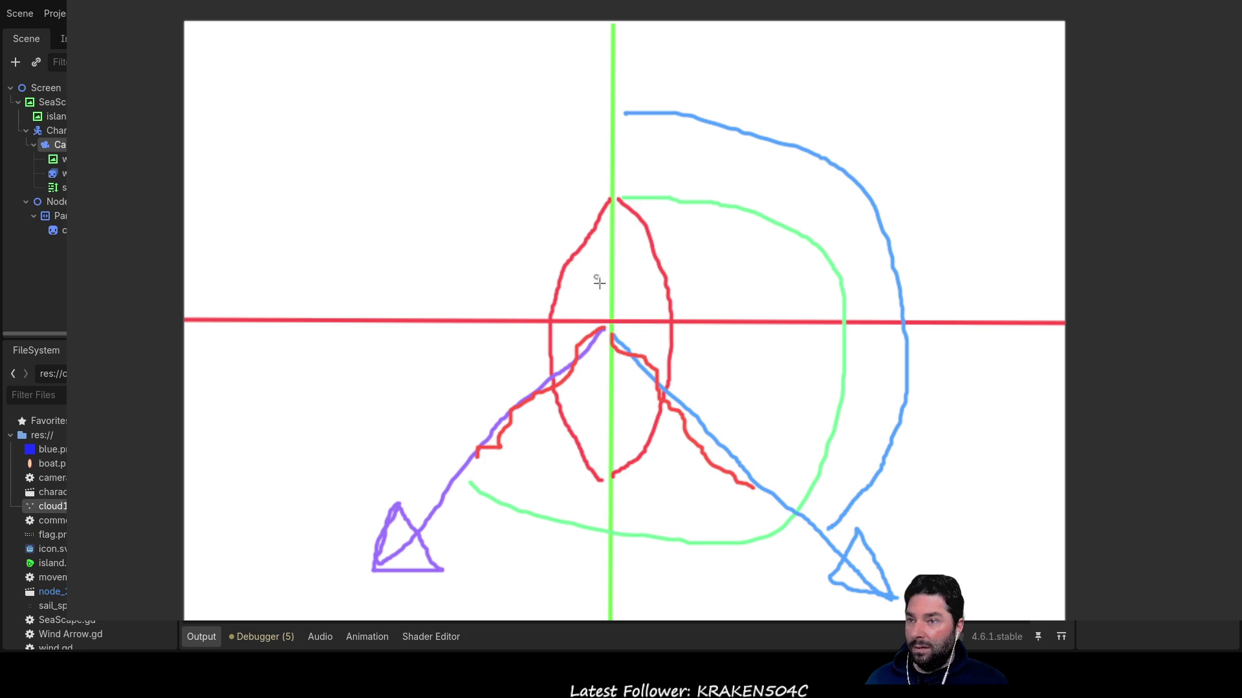
left_click_drag(608, 308, 500, 166)
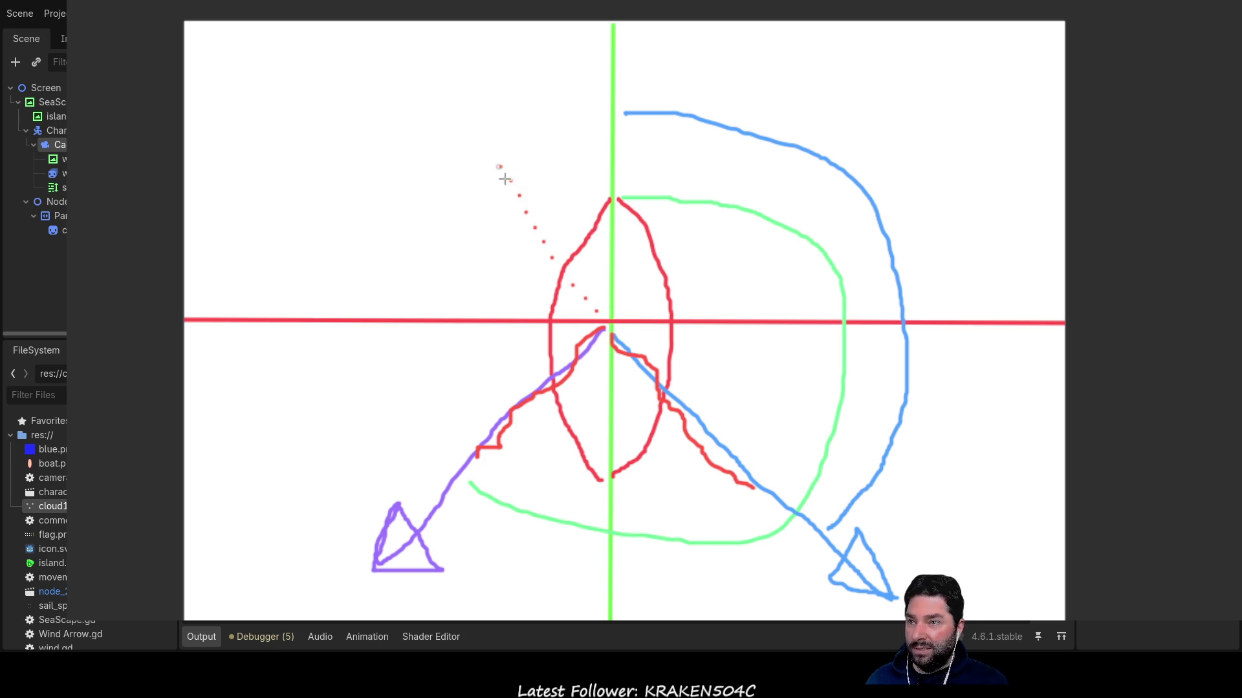
Draw dotted red lines up-right and up-left, a dotted red top arc, and a purple bottom arc.
left_click_drag(608, 307, 750, 175)
left_click_drag(616, 138, 755, 175)
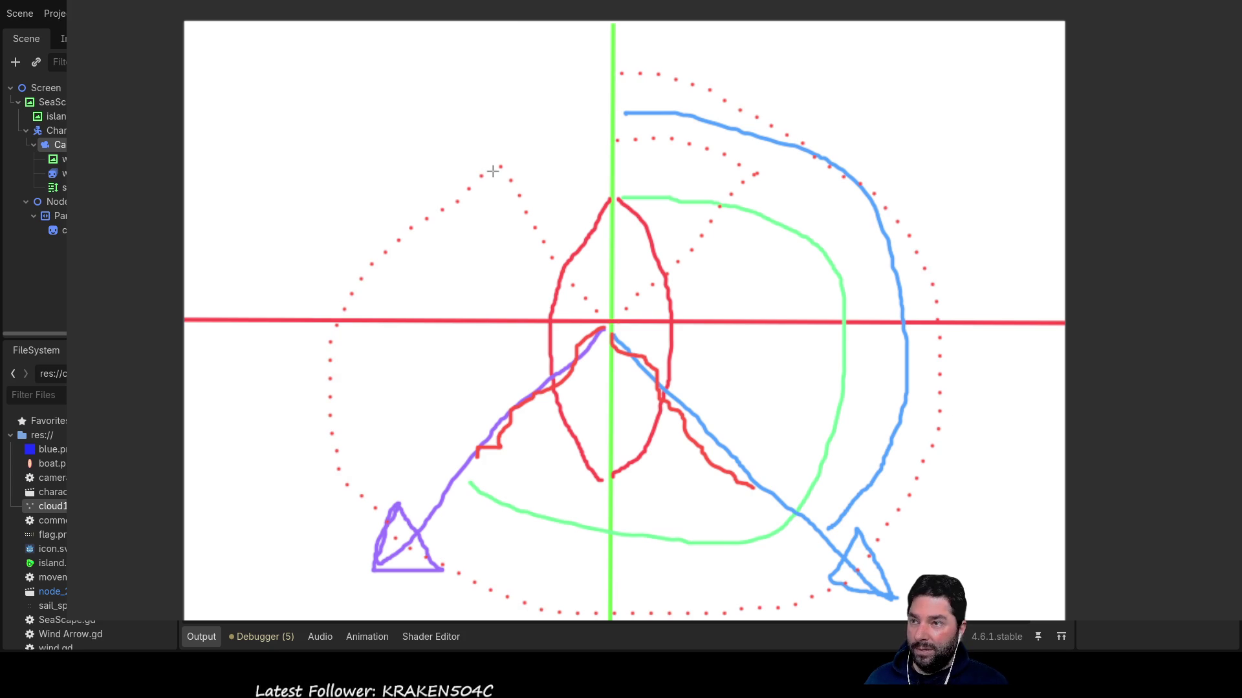
left_click_drag(518, 185, 461, 102)
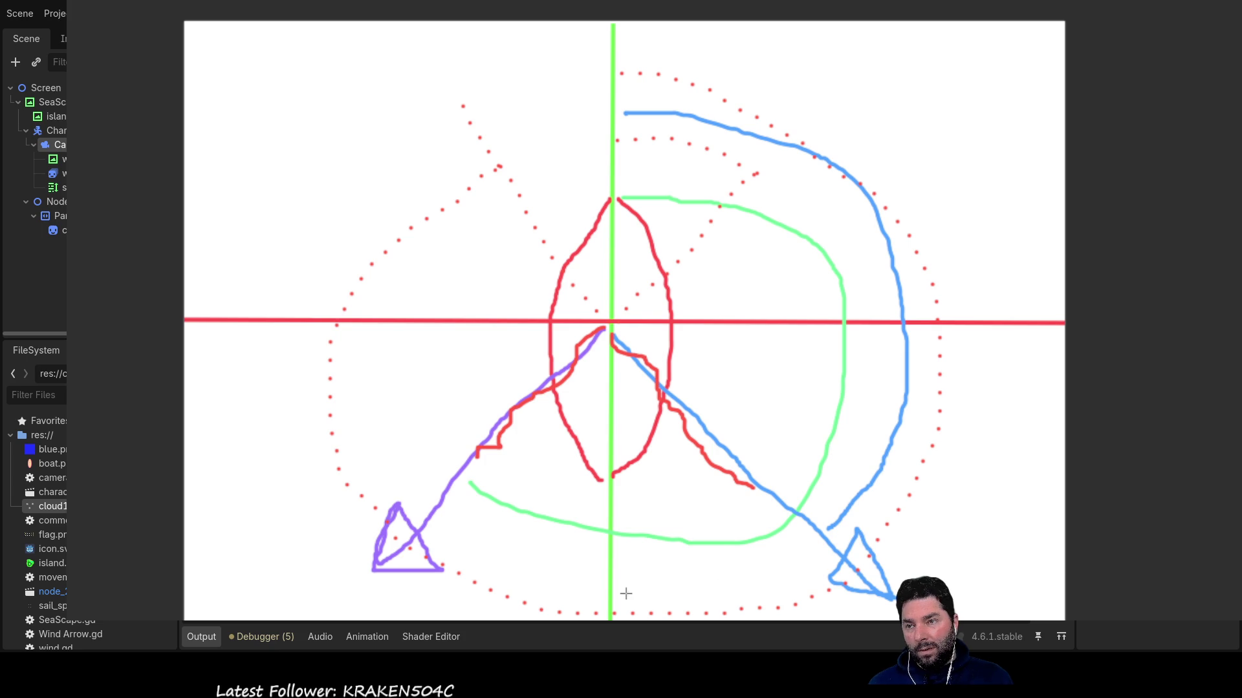
mouse_move(617, 593)
left_mouse_down()
mouse_move(726, 598)
mouse_move(805, 562)
left_mouse_up()
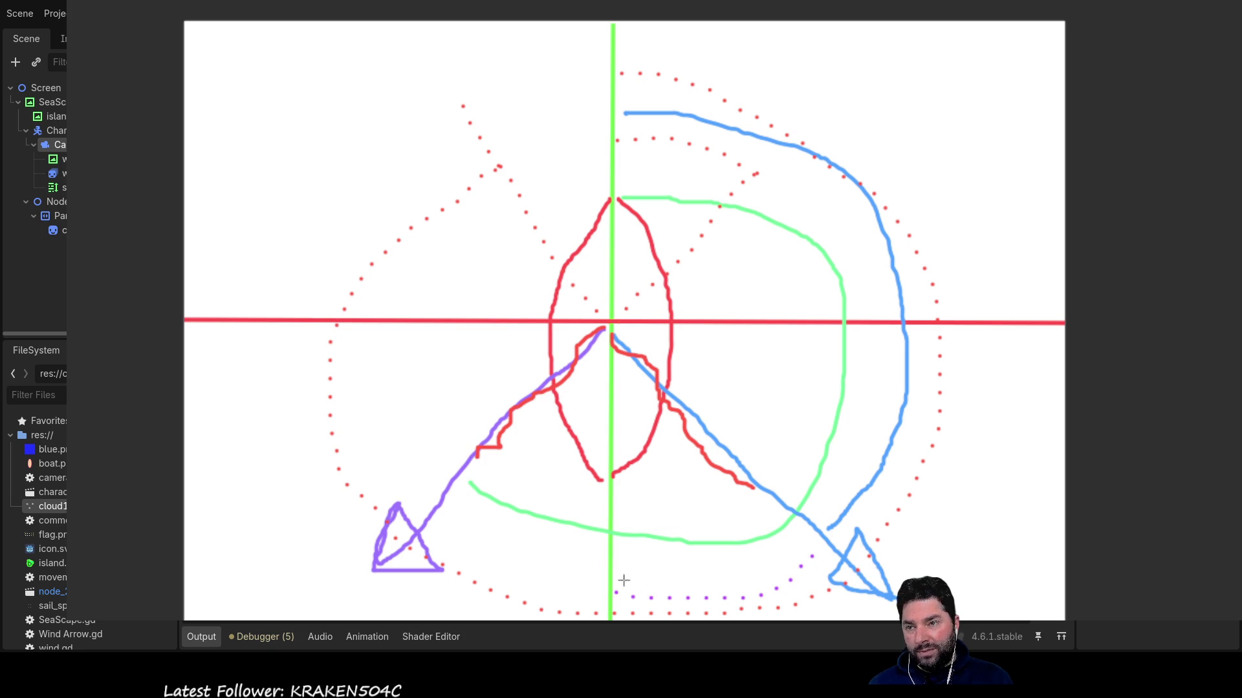
Draw purple brackets under the boat, each marked with a question mark.
mouse_move(451, 510)
left_mouse_down()
mouse_move(517, 562)
mouse_move(585, 582)
left_mouse_up()
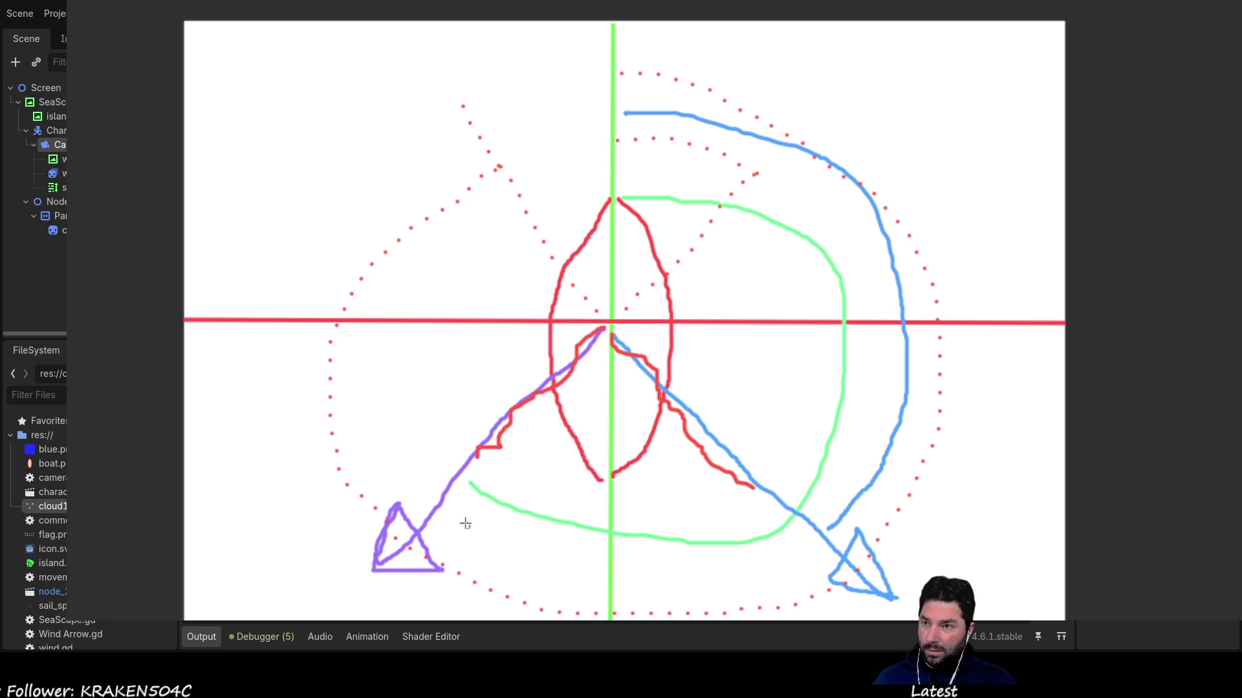
mouse_move(449, 501)
left_mouse_down()
mouse_move(464, 529)
mouse_move(566, 581)
mouse_move(737, 585)
mouse_move(805, 550)
left_mouse_up()
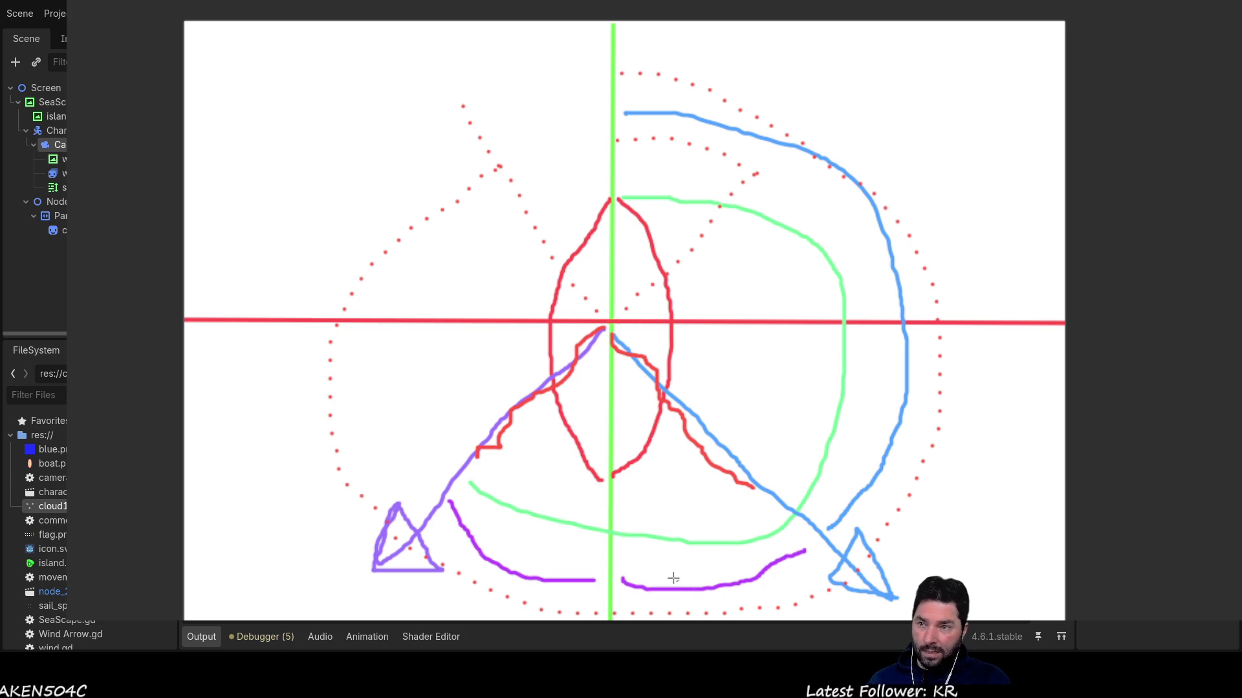
left_click_drag(679, 556, 679, 568)
left_click(683, 578)
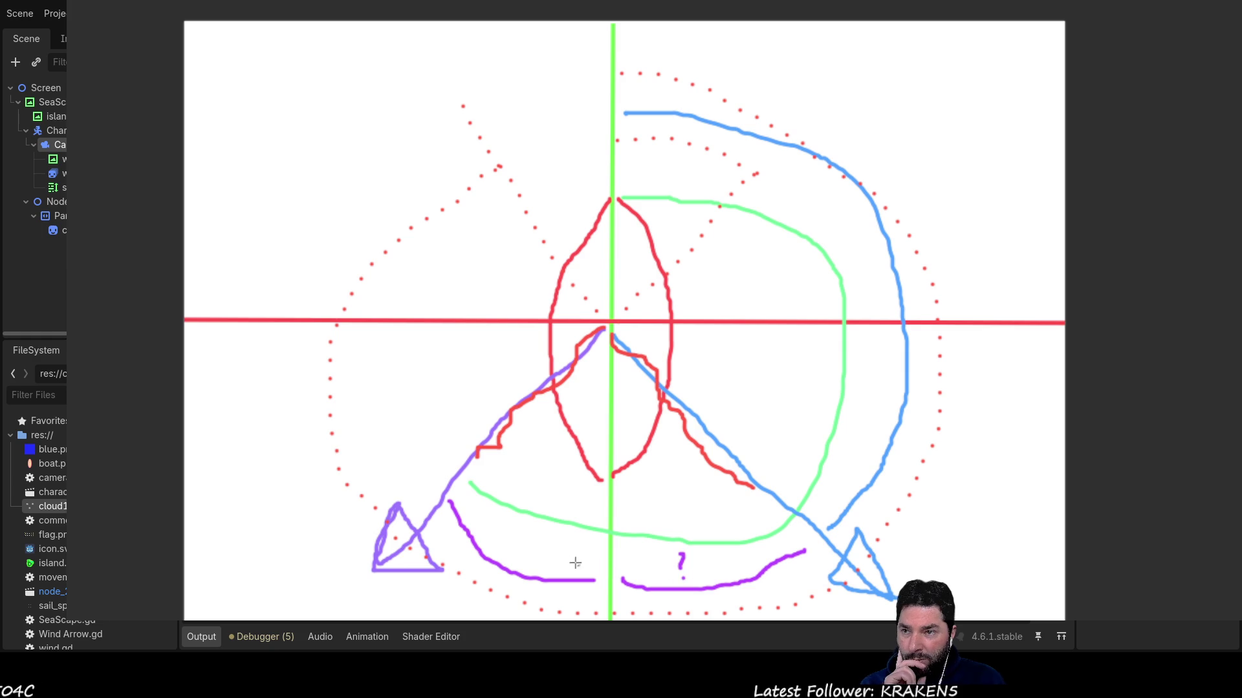
left_click_drag(522, 530, 527, 545)
left_click(526, 556)
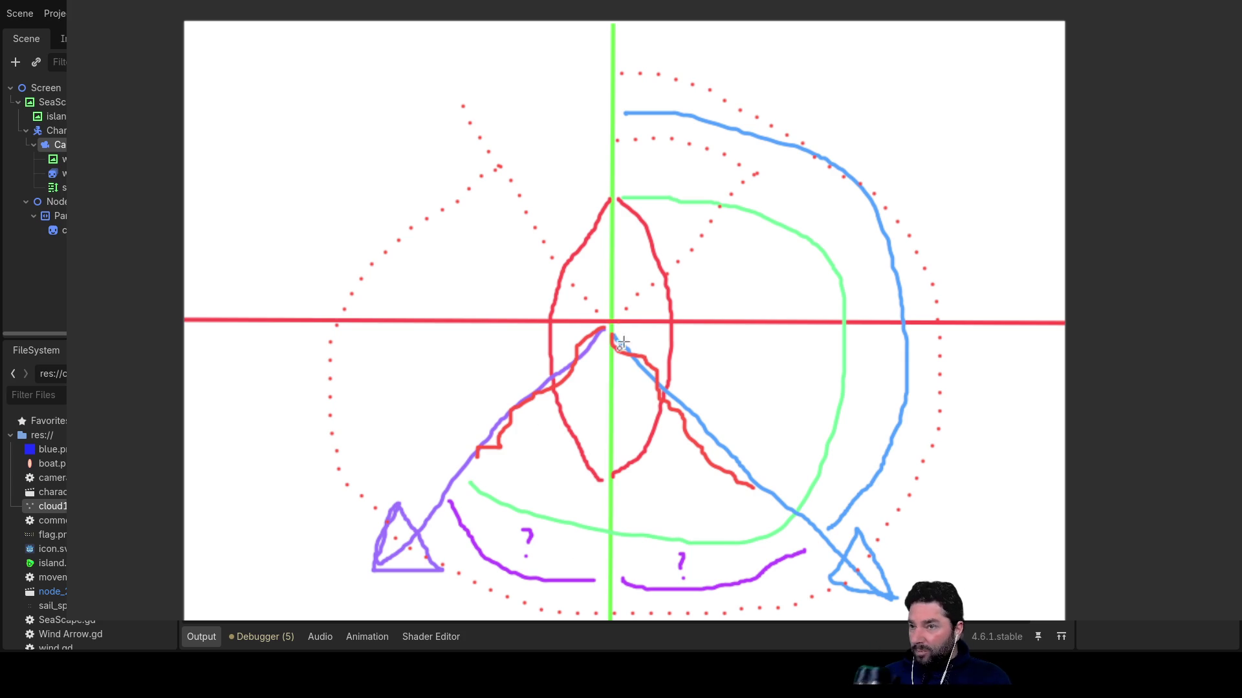
Label the blue arrow '180-x', undoing a stray dash, and start a note bottom-left.
mouse_move(944, 500)
left_mouse_down()
mouse_move(944, 524)
mouse_move(1002, 512)
left_mouse_up()
key("ctrl+z")
mouse_move(985, 517)
left_mouse_down()
mouse_move(988, 506)
mouse_move(1025, 513)
mouse_move(1046, 529)
left_mouse_up()
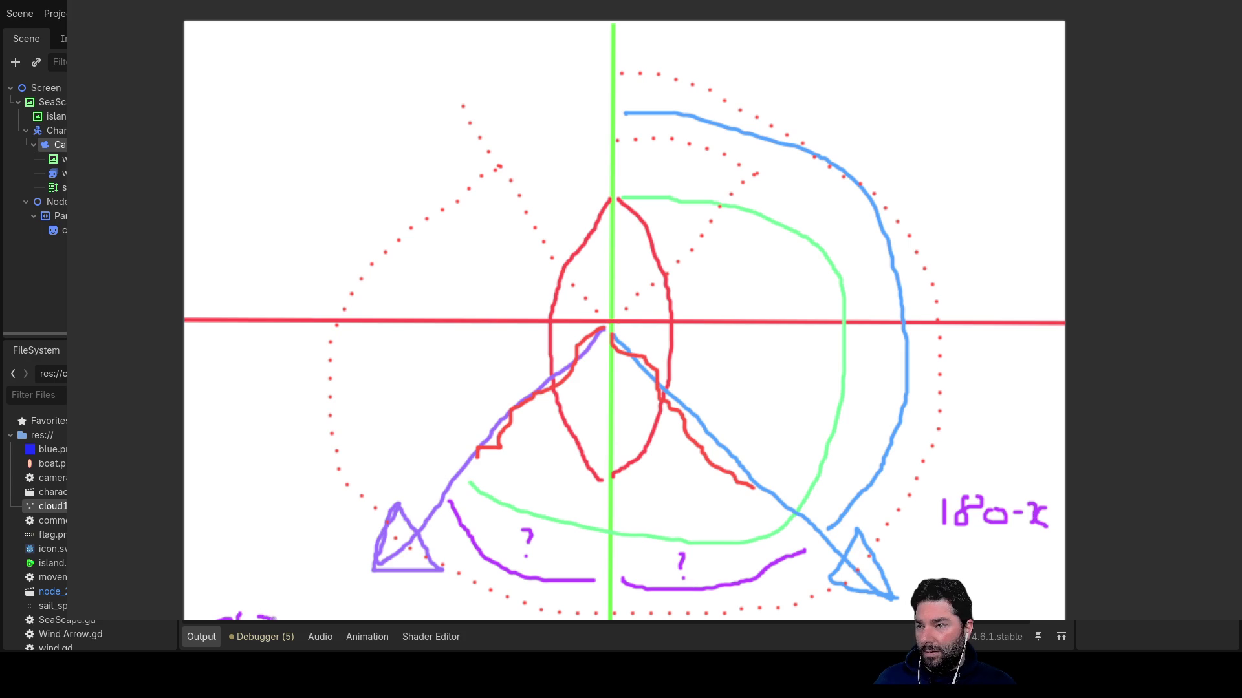
left_click_drag(336, 606, 326, 618)
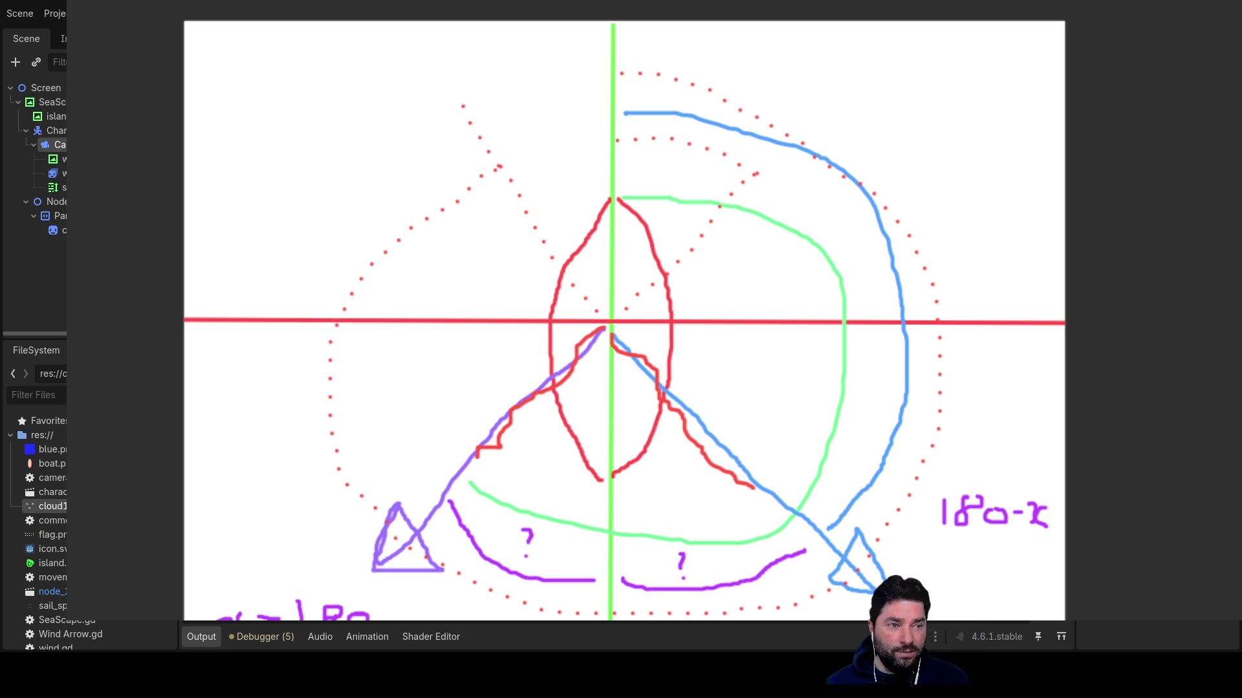
Rewrite line 80's flapping efficiency as ((lwb-180)/90)*-25, removing the stray parenthesis.
key("Escape")
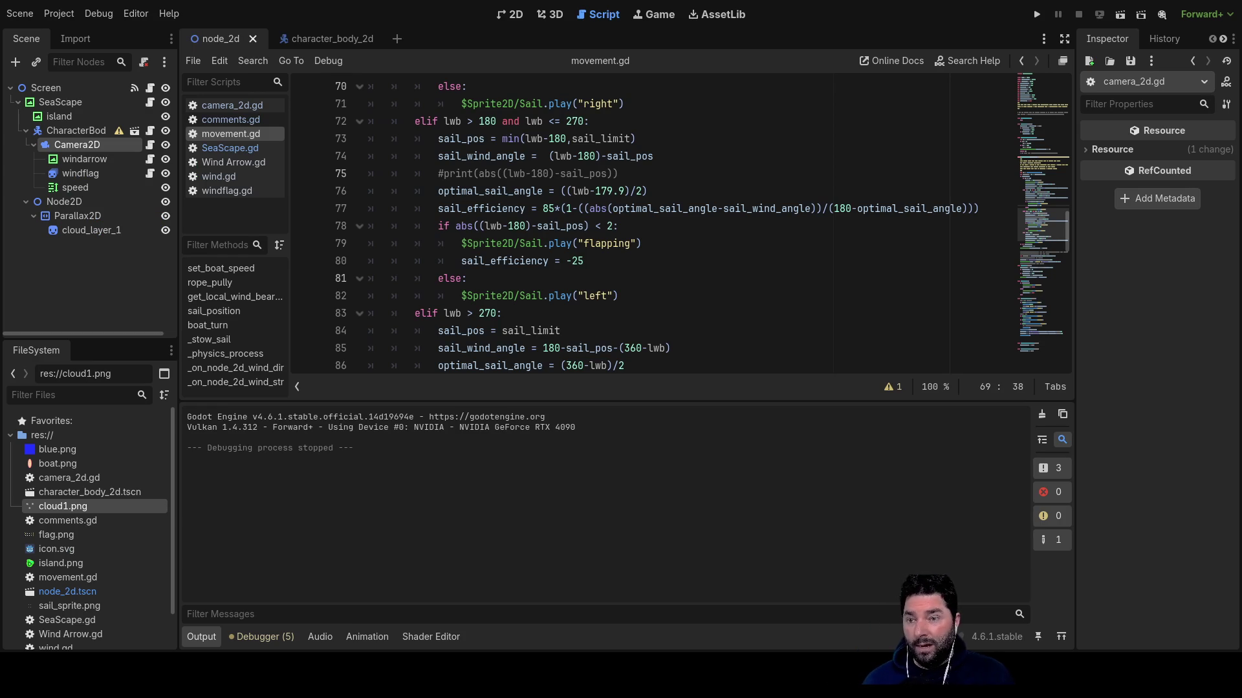
left_click(587, 262)
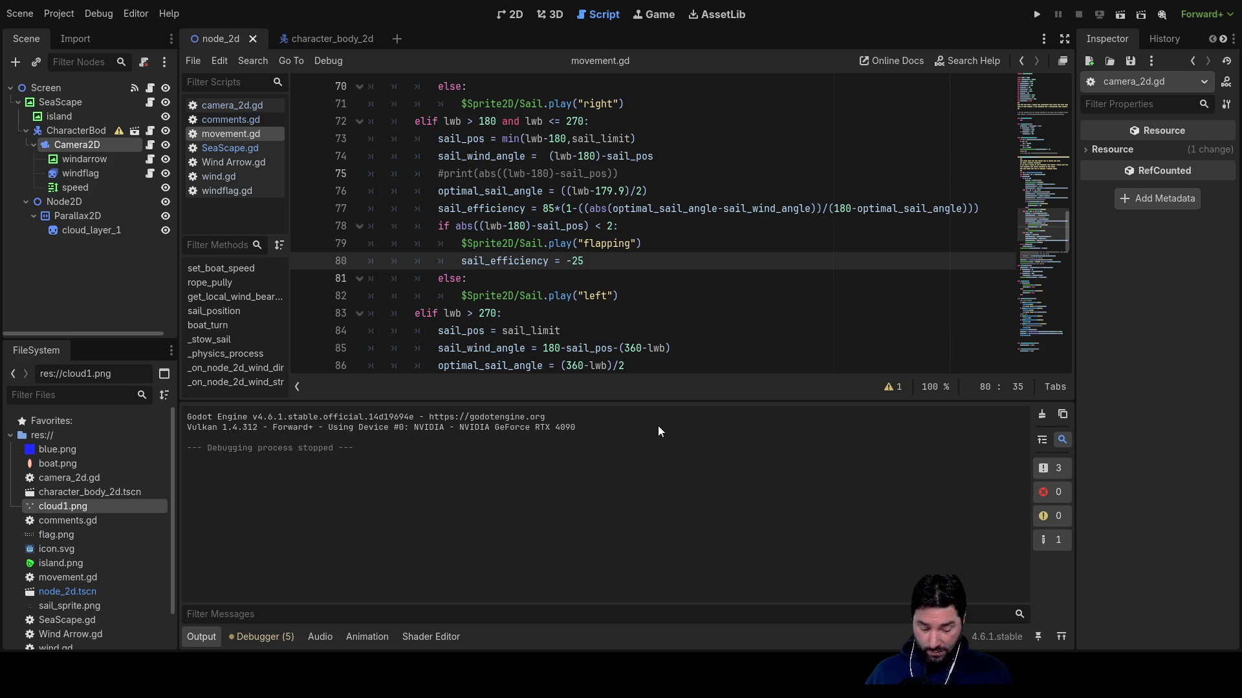
type("lwb")
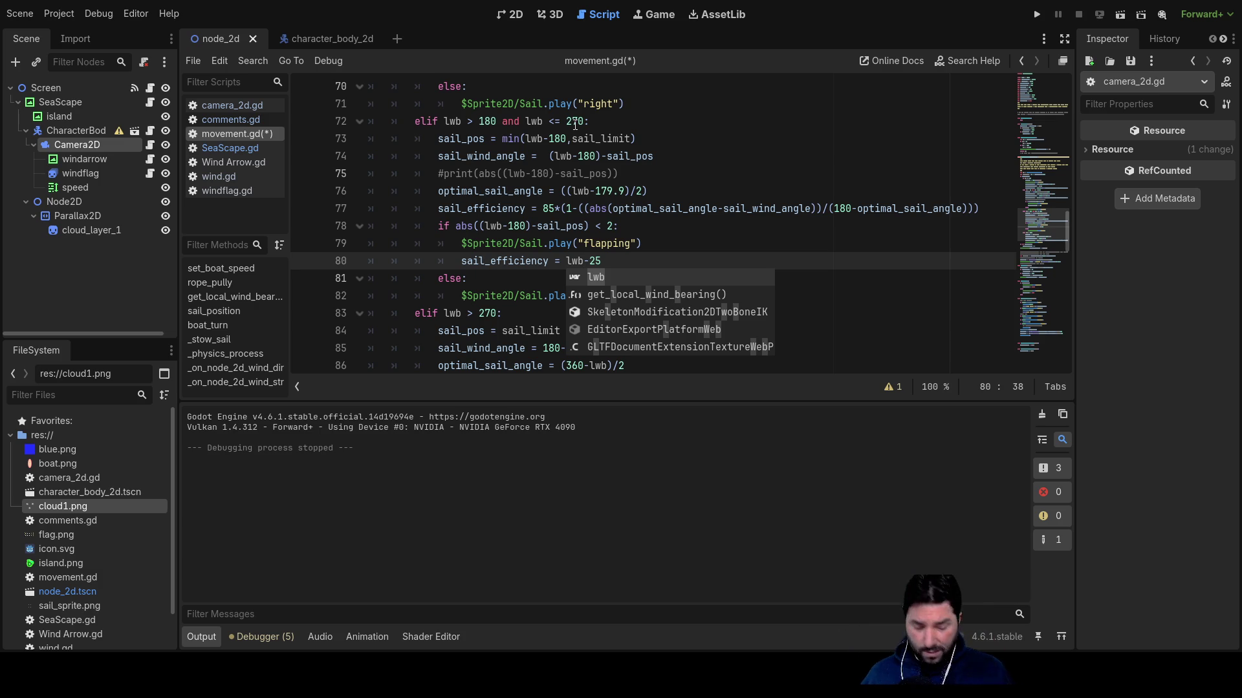
type("-180 ")
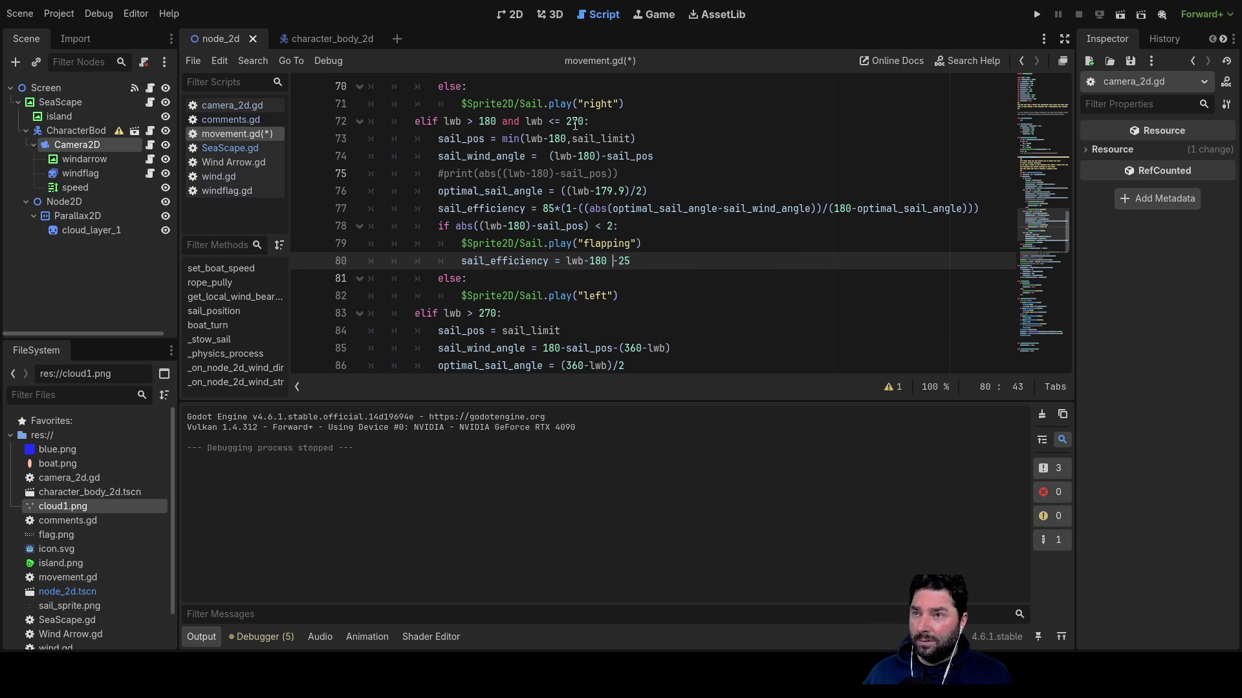
type(")")
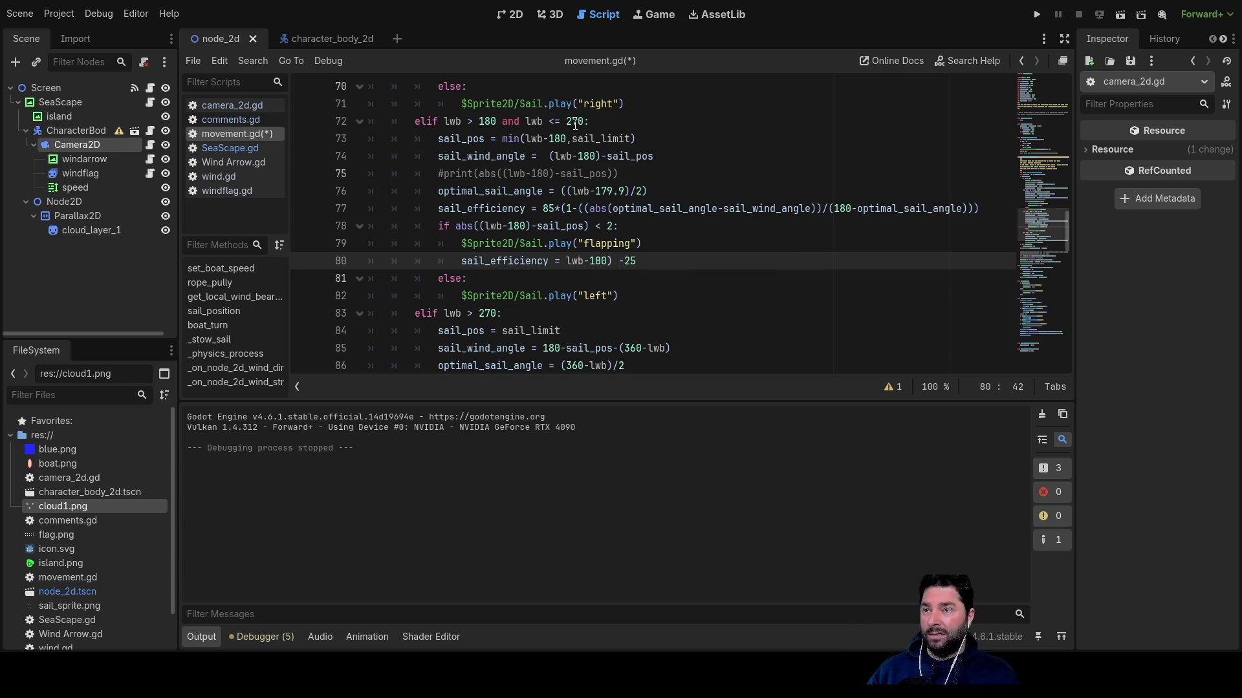
type("(")
key("Right")
key("Right")
key("Right")
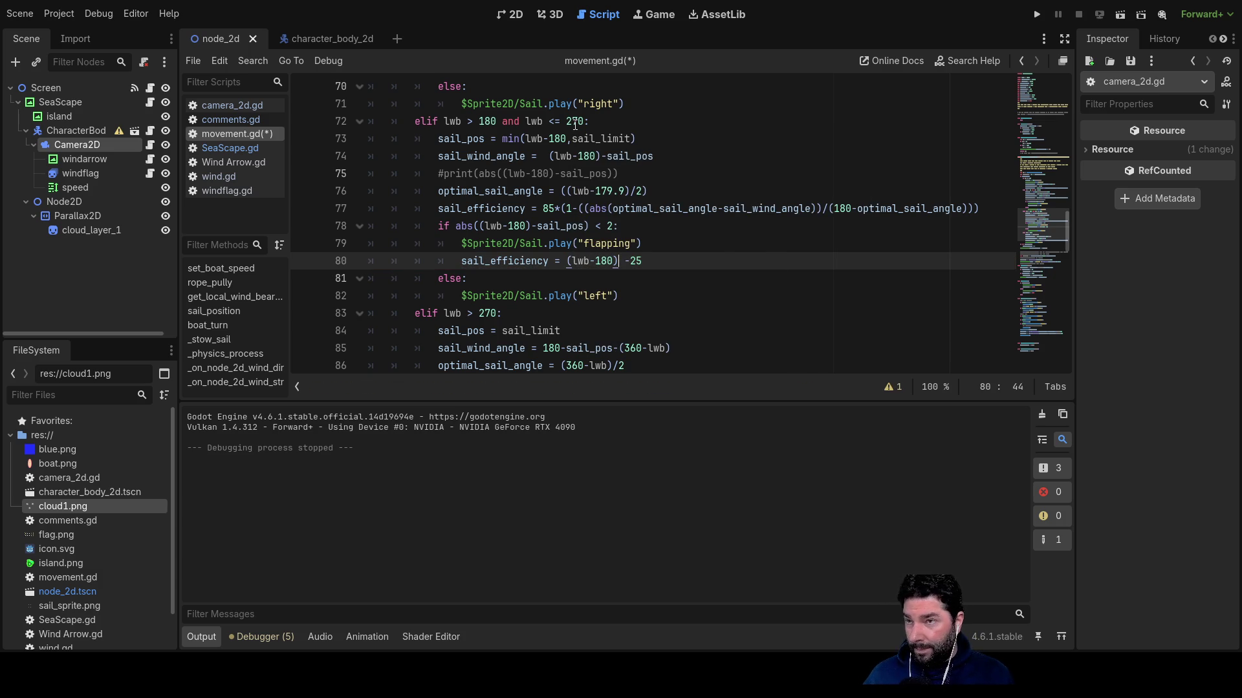
type("/90")
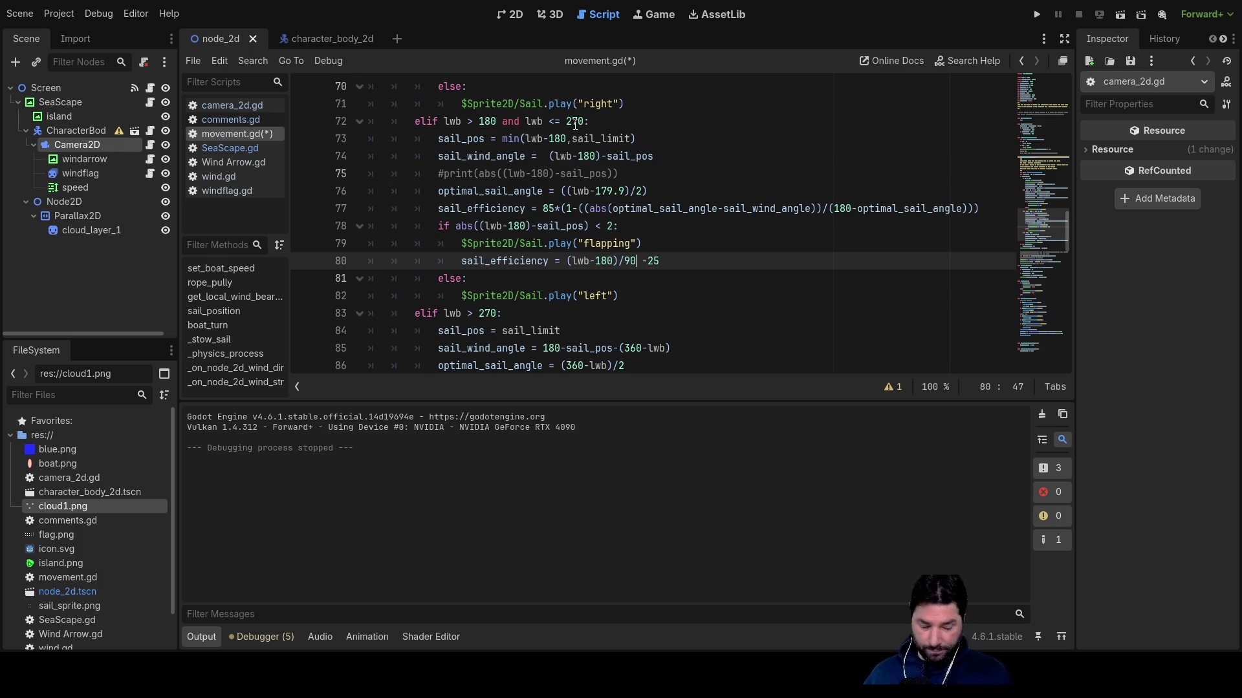
type("*")
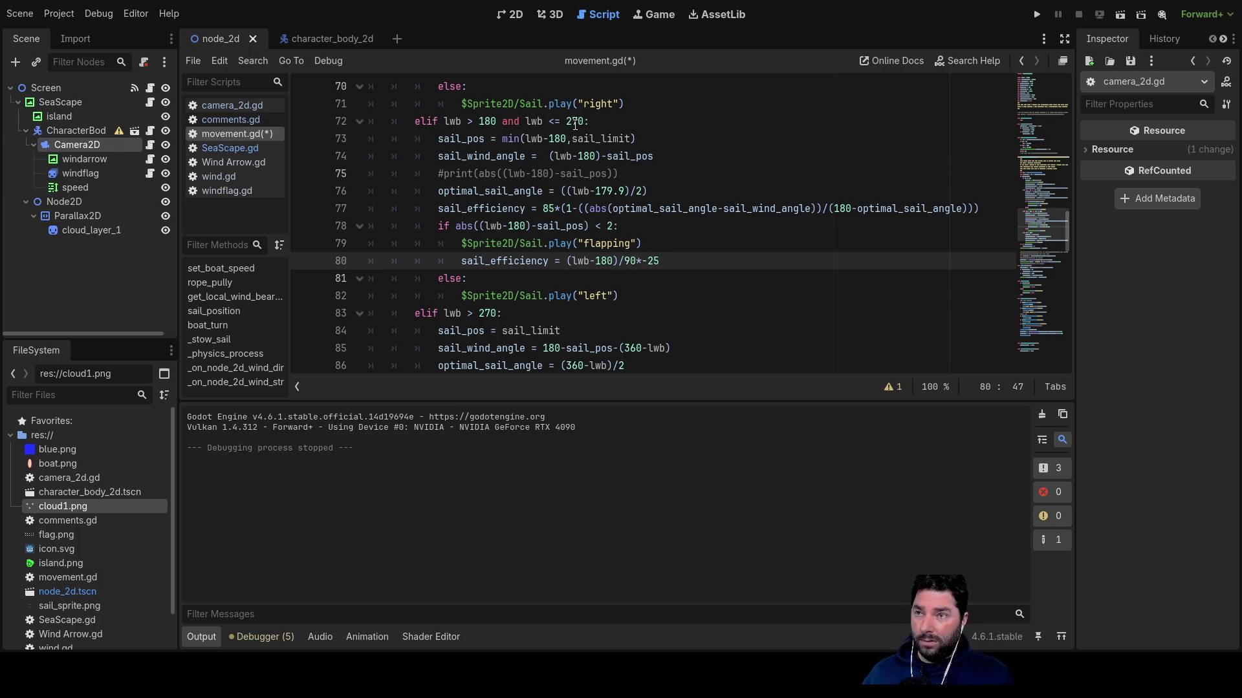
type(")")
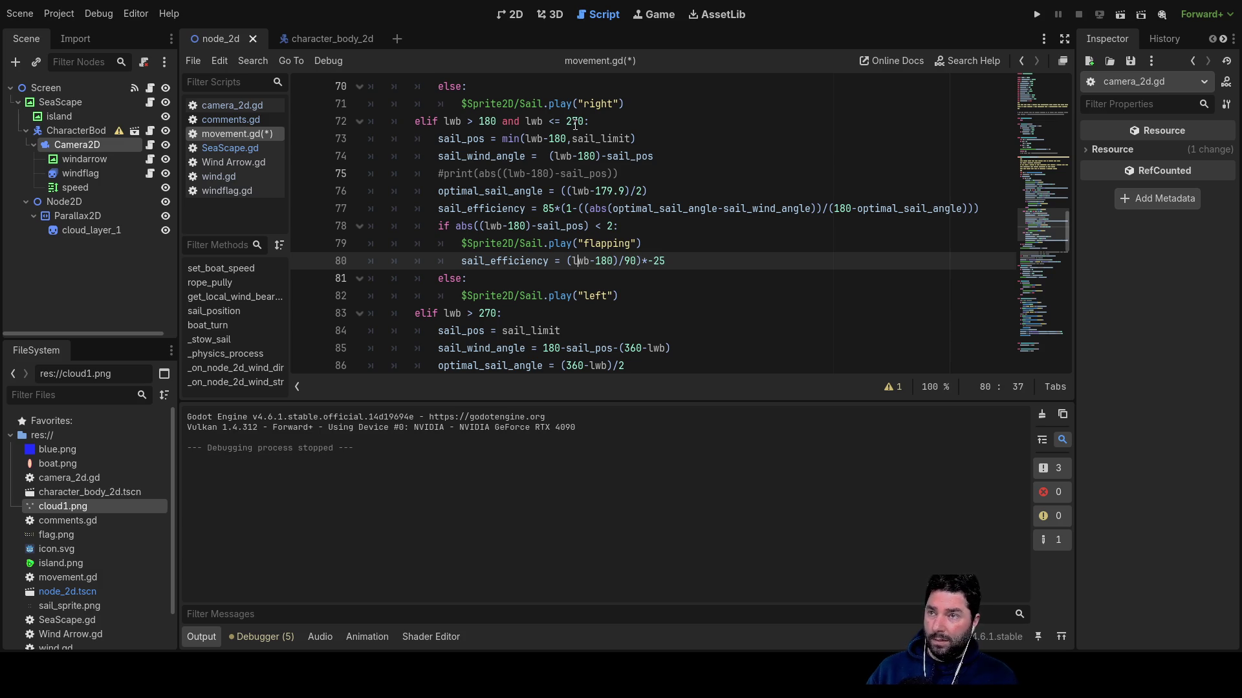
type("(")
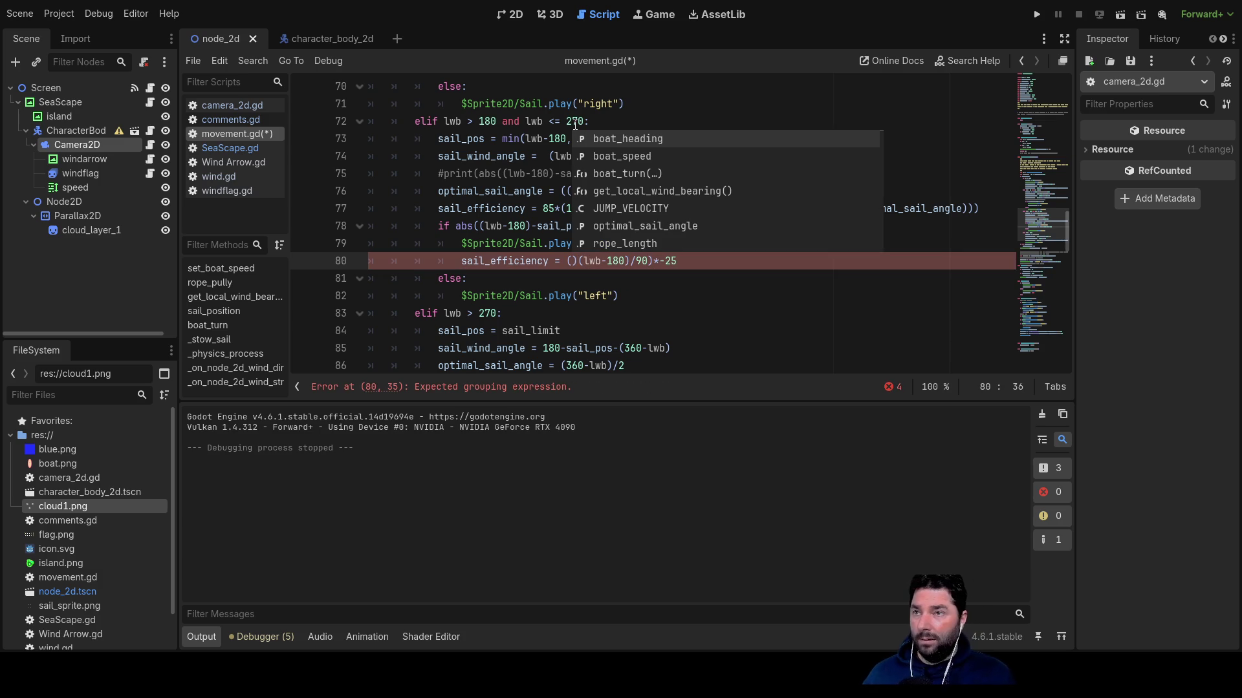
key("Delete")
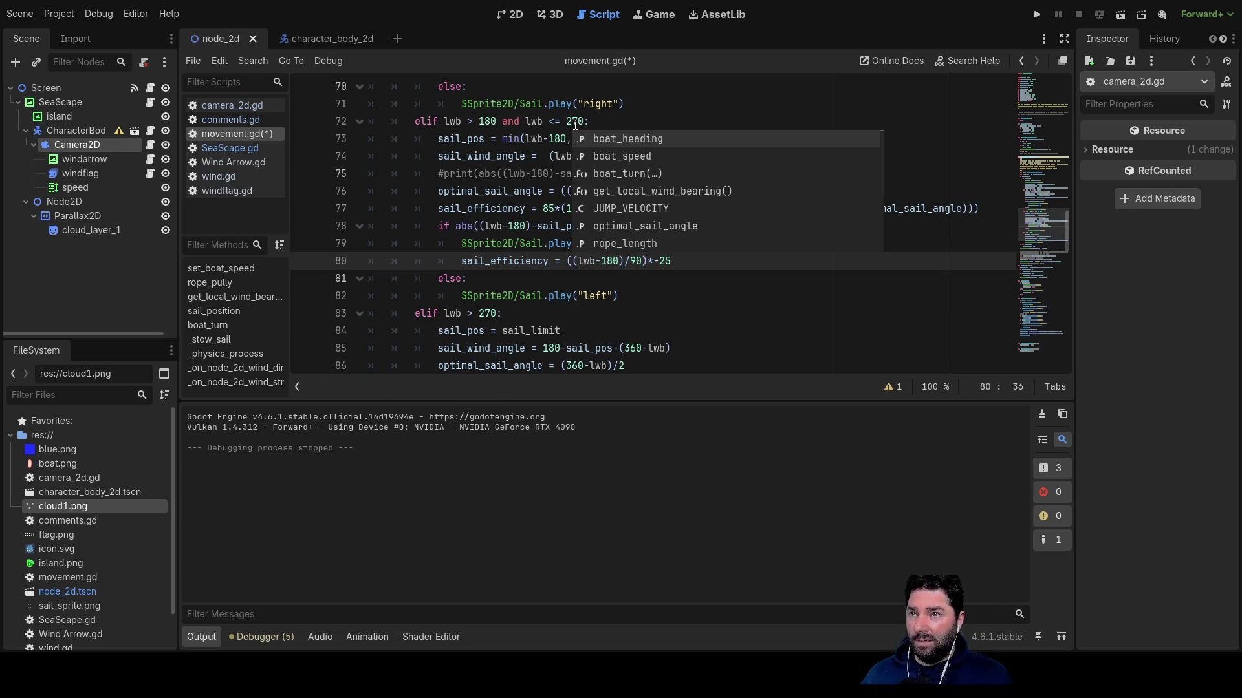
Review the line 80 efficiency expression, undo the last change, and run the game.
key("Left")
key("shift+Right")
key("shift+Right")
key("shift+Right")
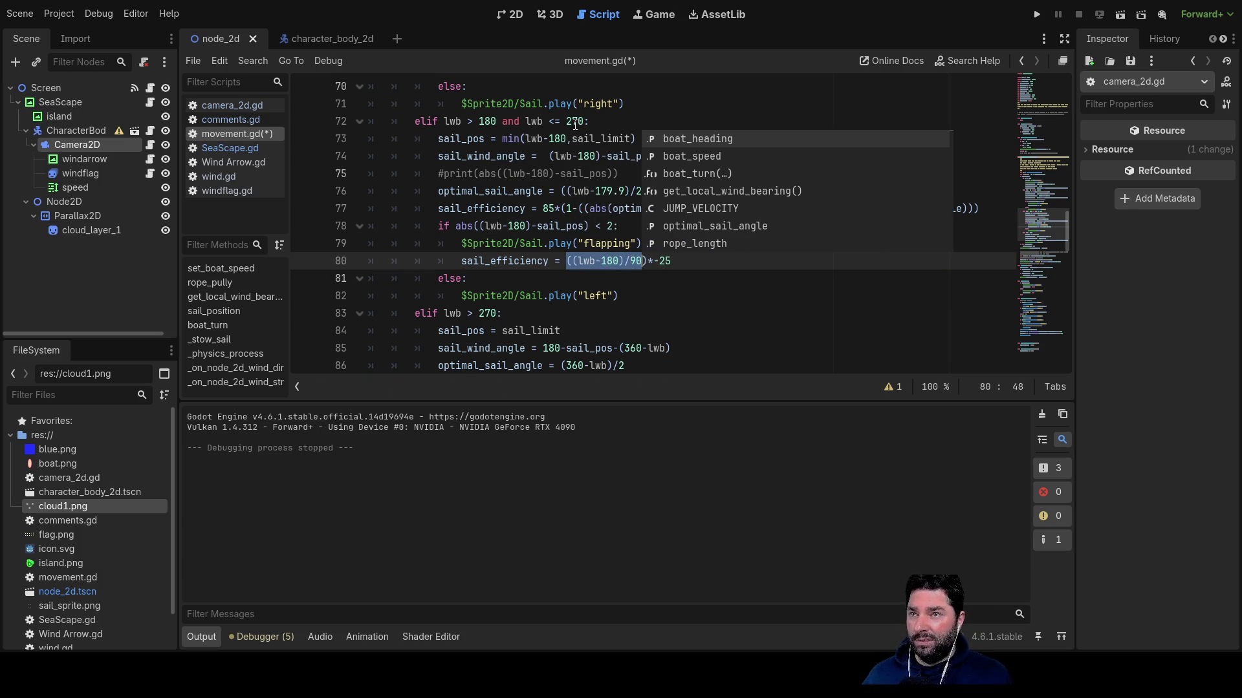
key("shift+Right")
key("shift+Right")
key("shift+Right")
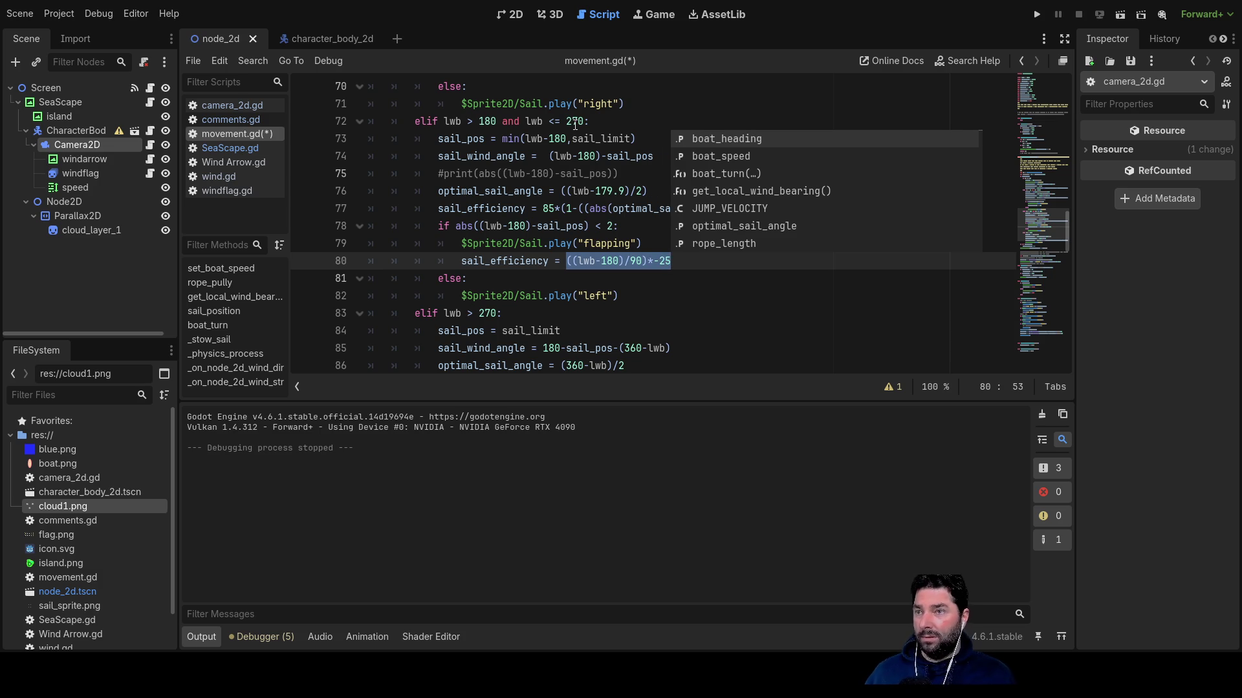
left_click(644, 301)
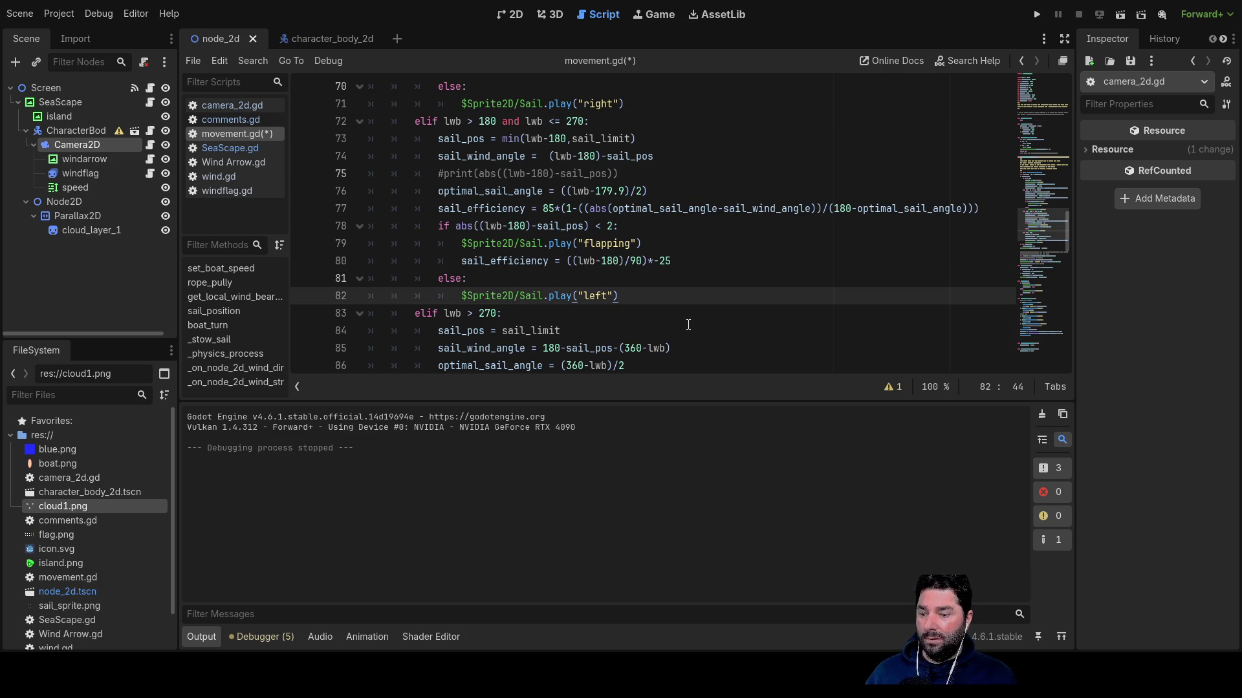
key("ctrl+z")
key("F5")
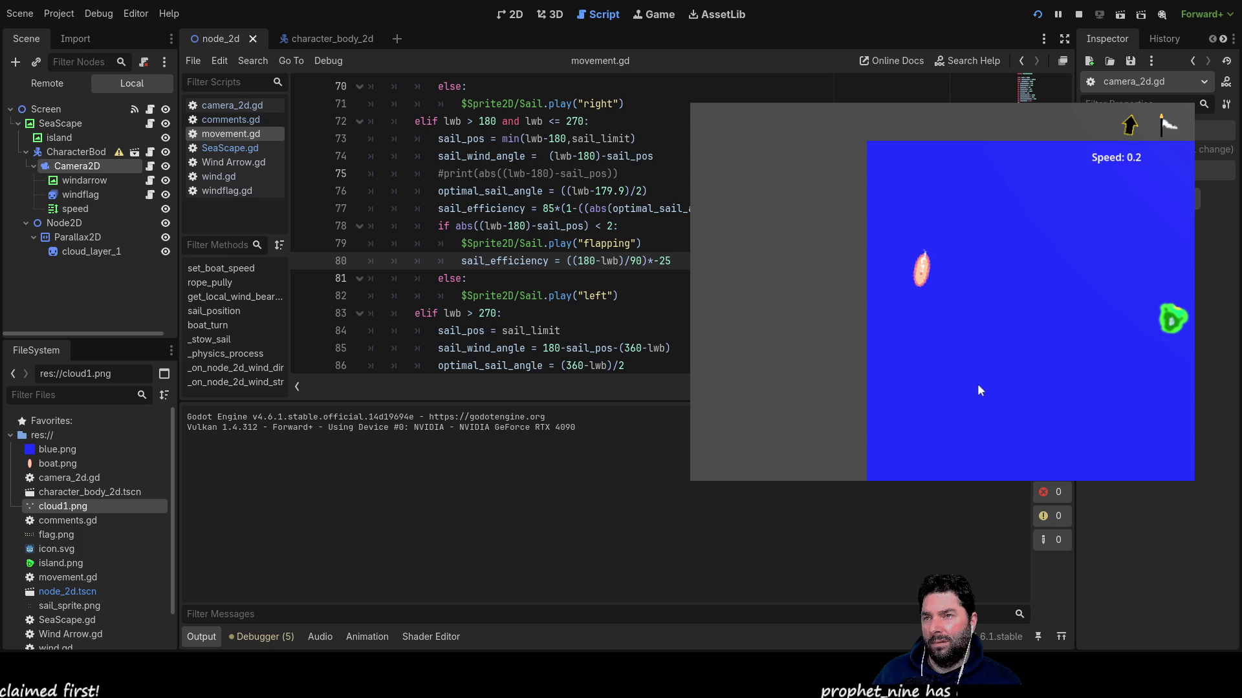
Adjust the sail in the running game while watching speed fall to 0.0, then stop it.
key("Down")
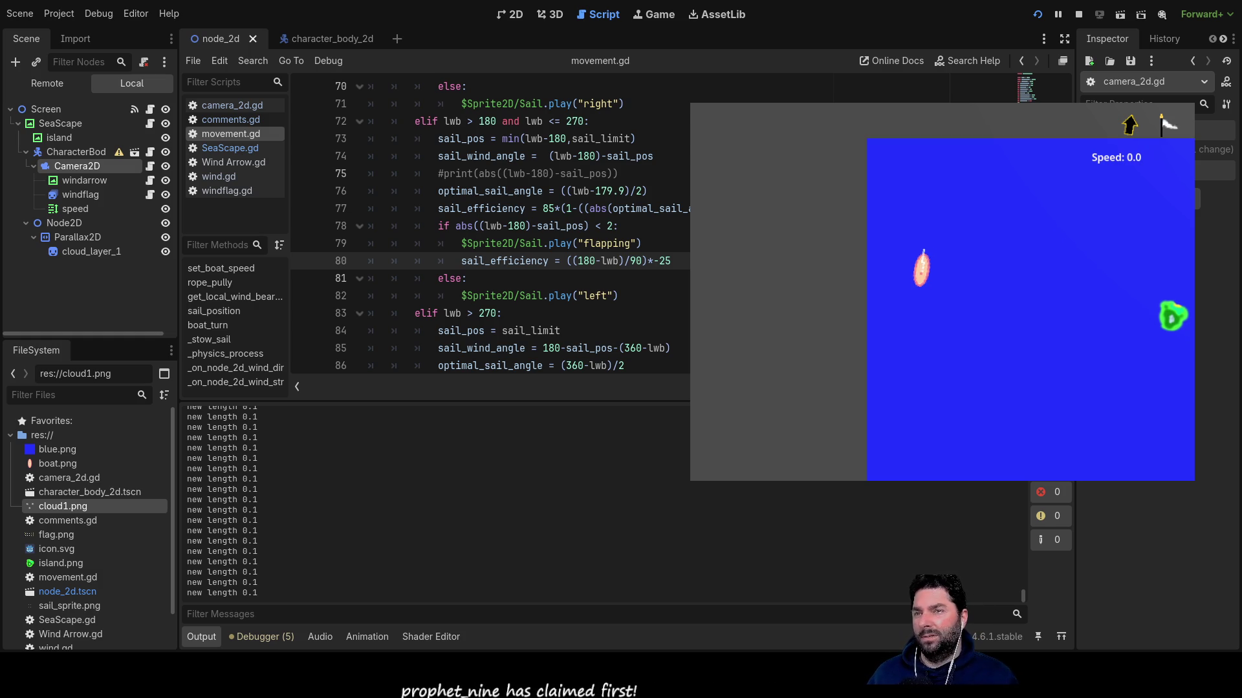
left_click(1078, 14)
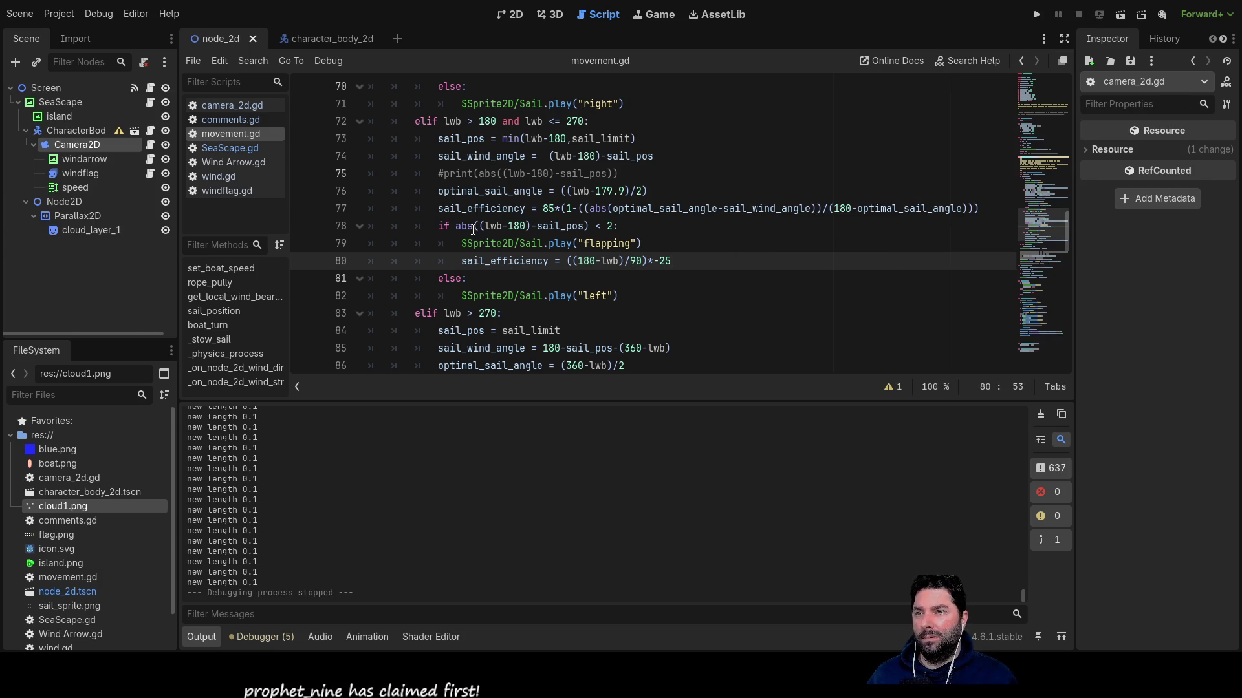
Close the sketch and change line 80 back to ((lwb-180)/90)*-25 by moving 180 after lwb.
double_click(485, 123)
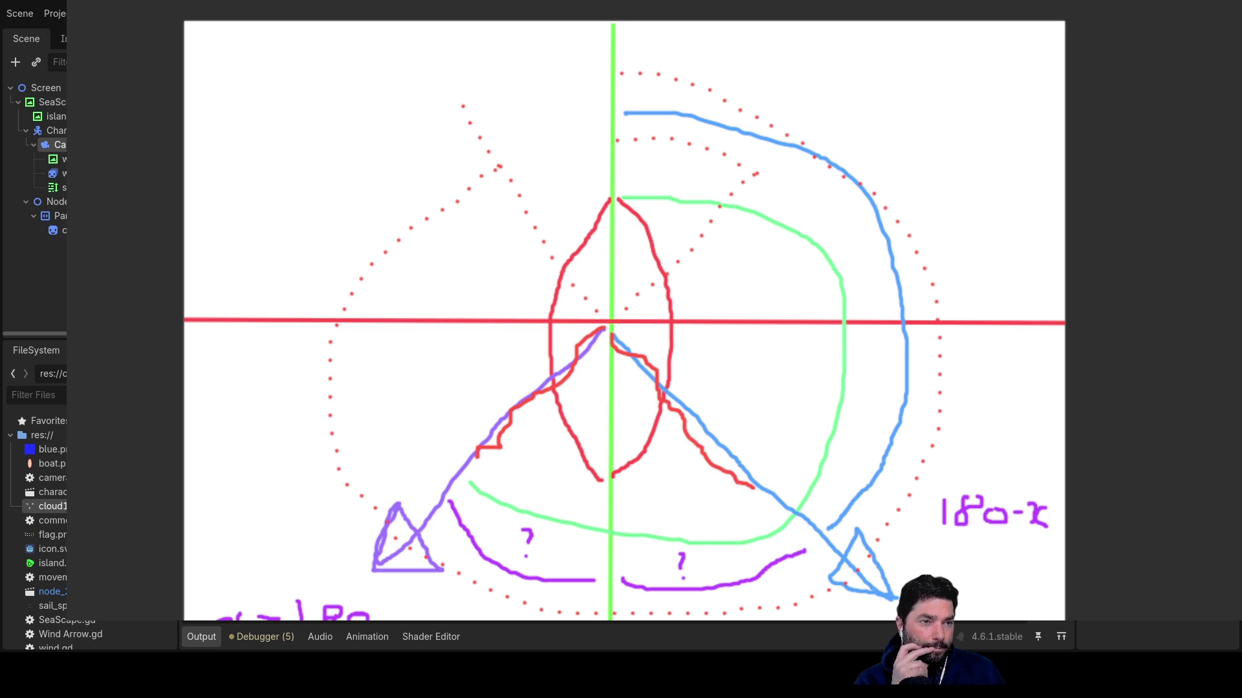
key("F8")
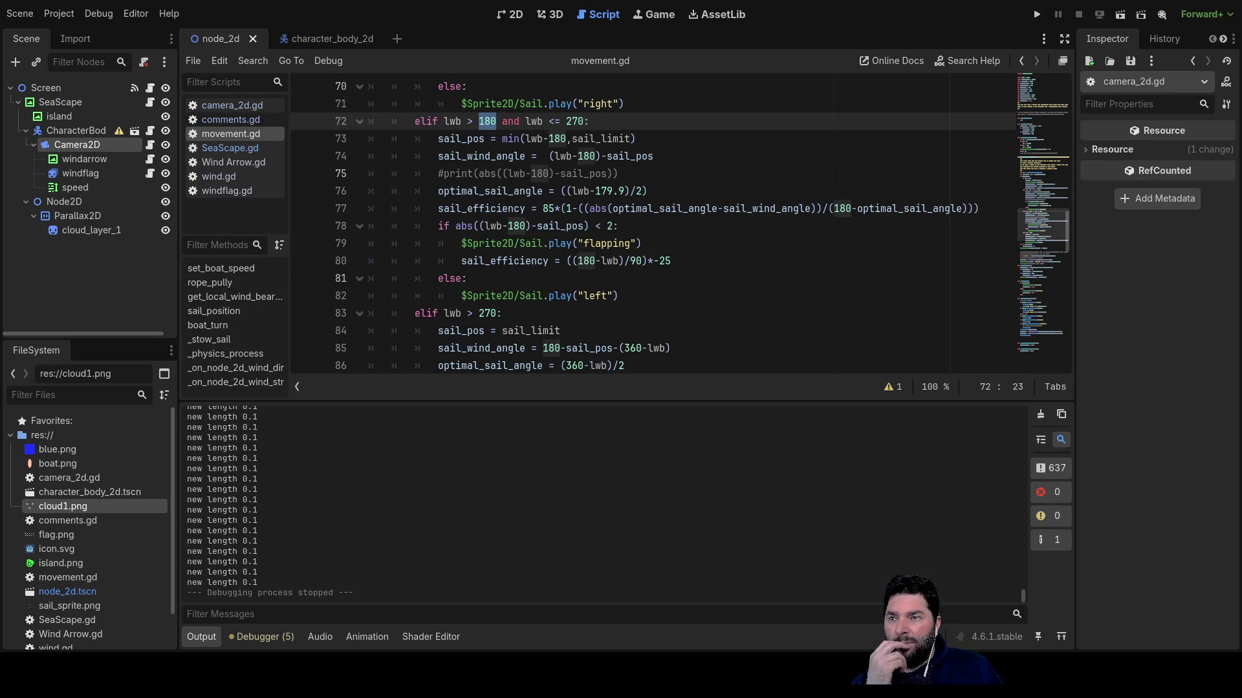
double_click(587, 261)
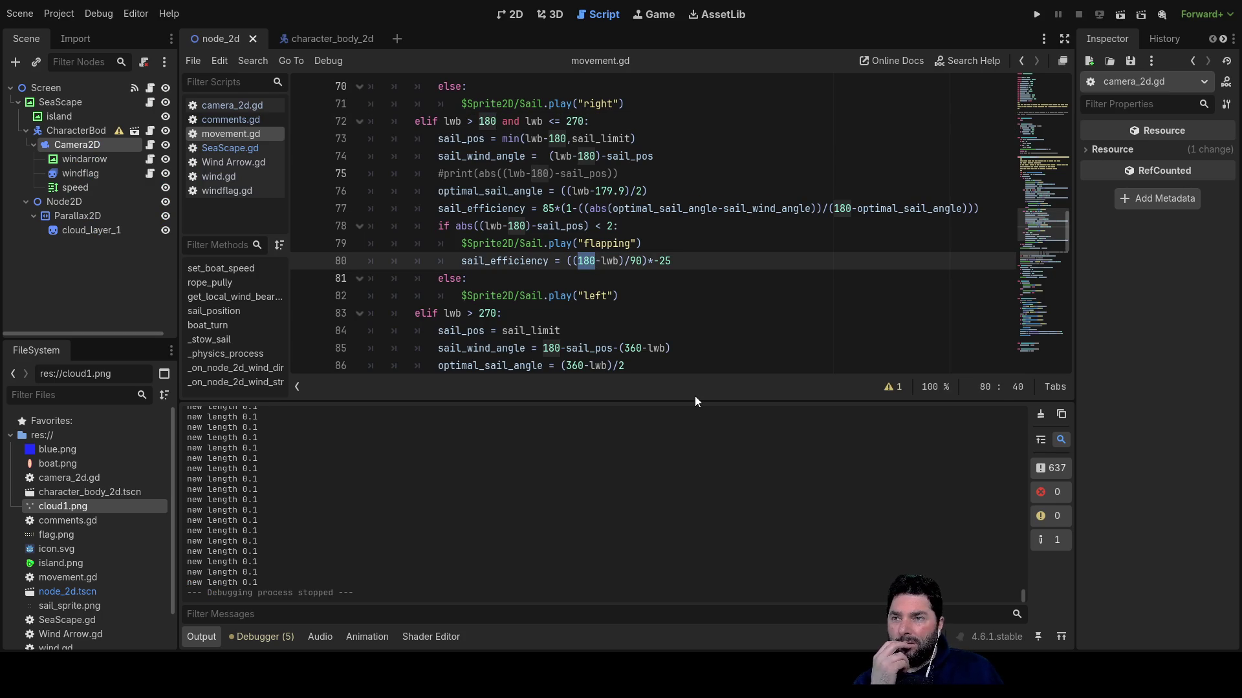
key("Left")
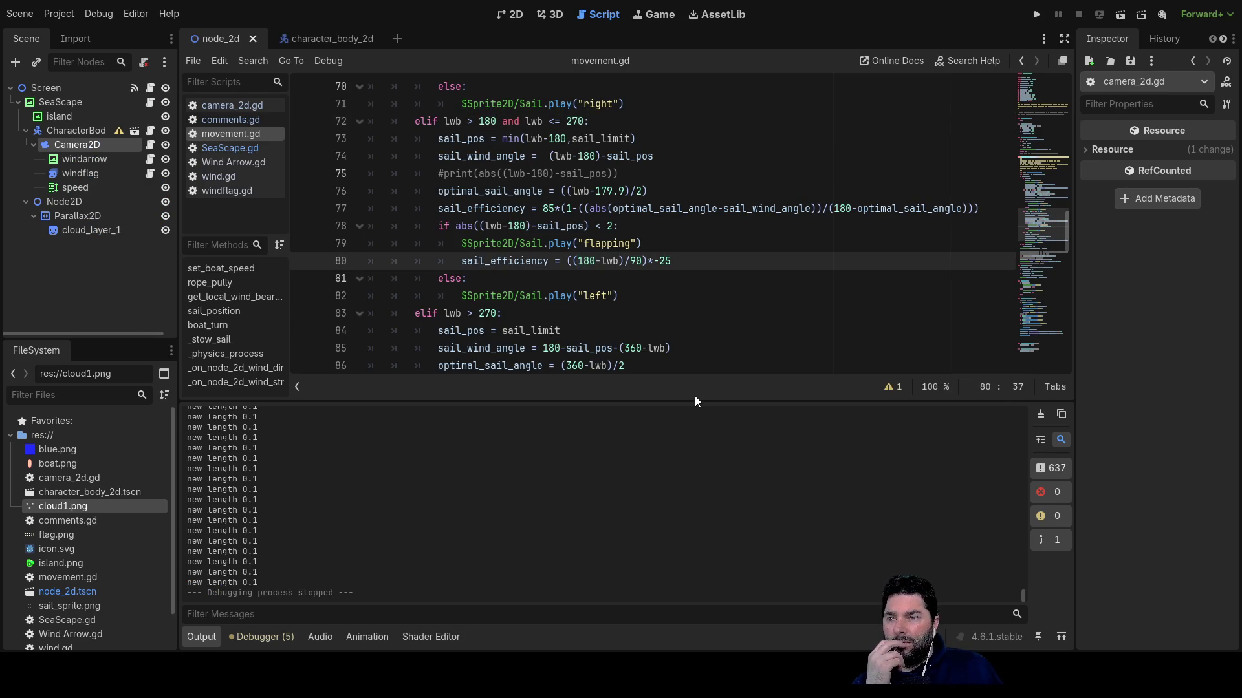
key("Delete")
key("Delete")
key("Delete")
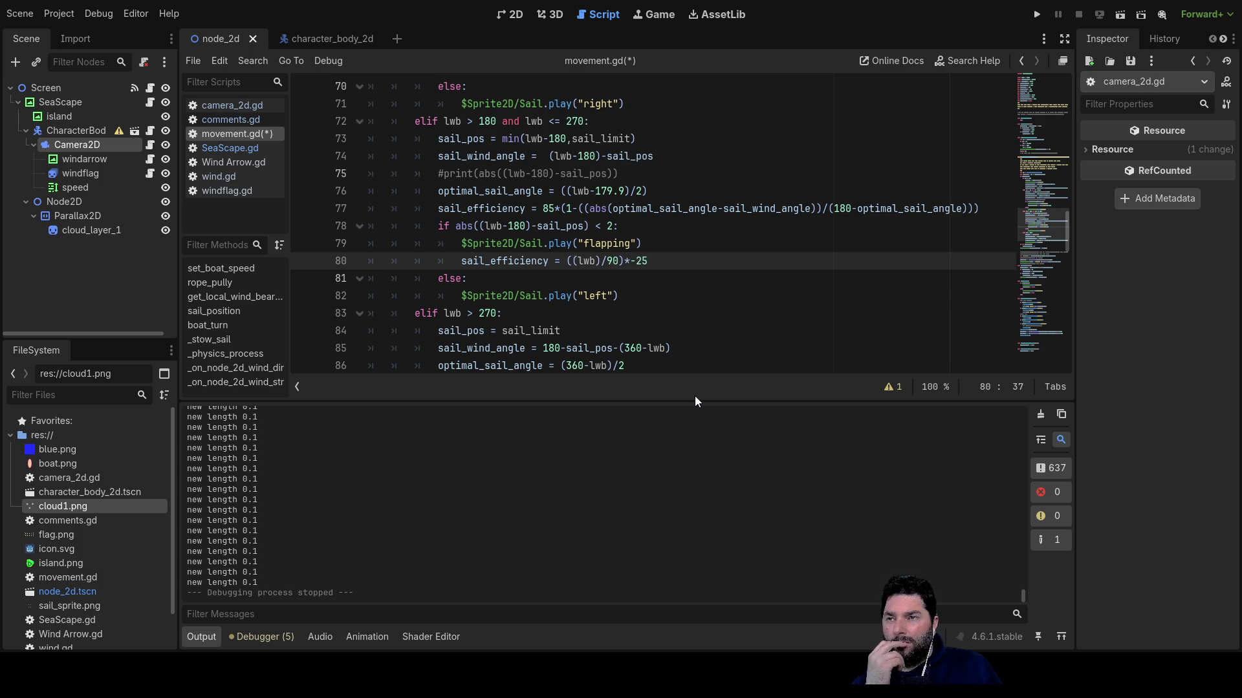
key("Right")
key("Right")
key("Right")
key("Left")
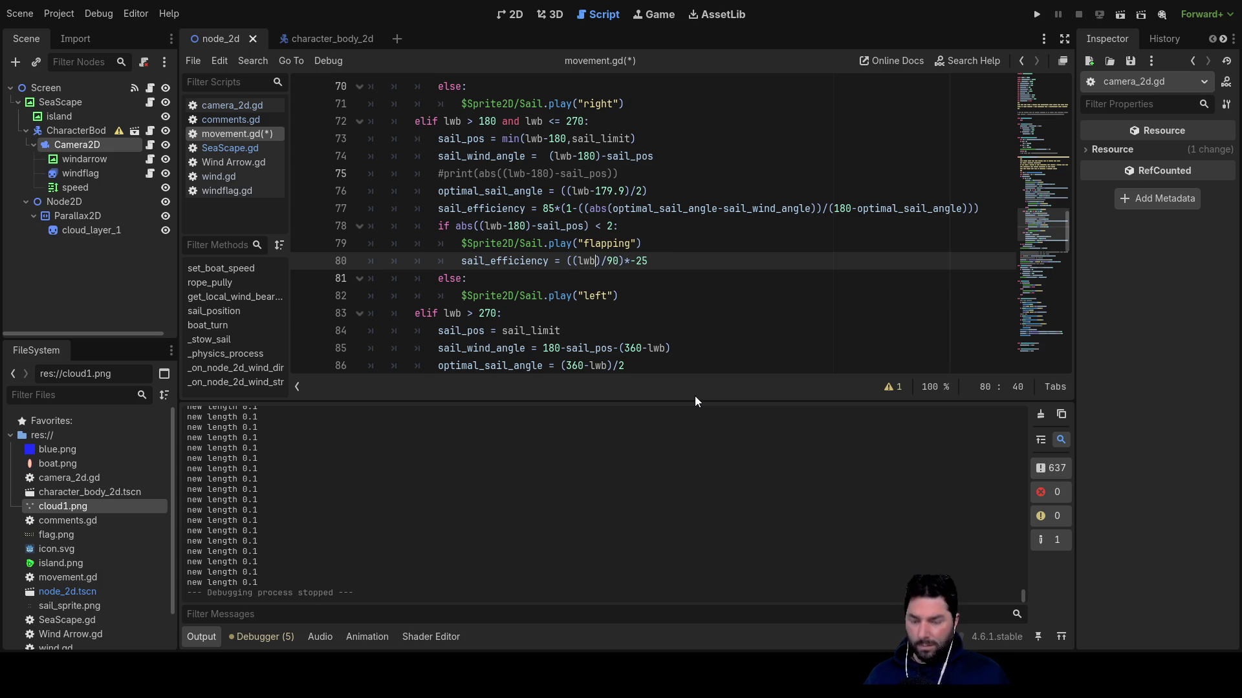
type("-180")
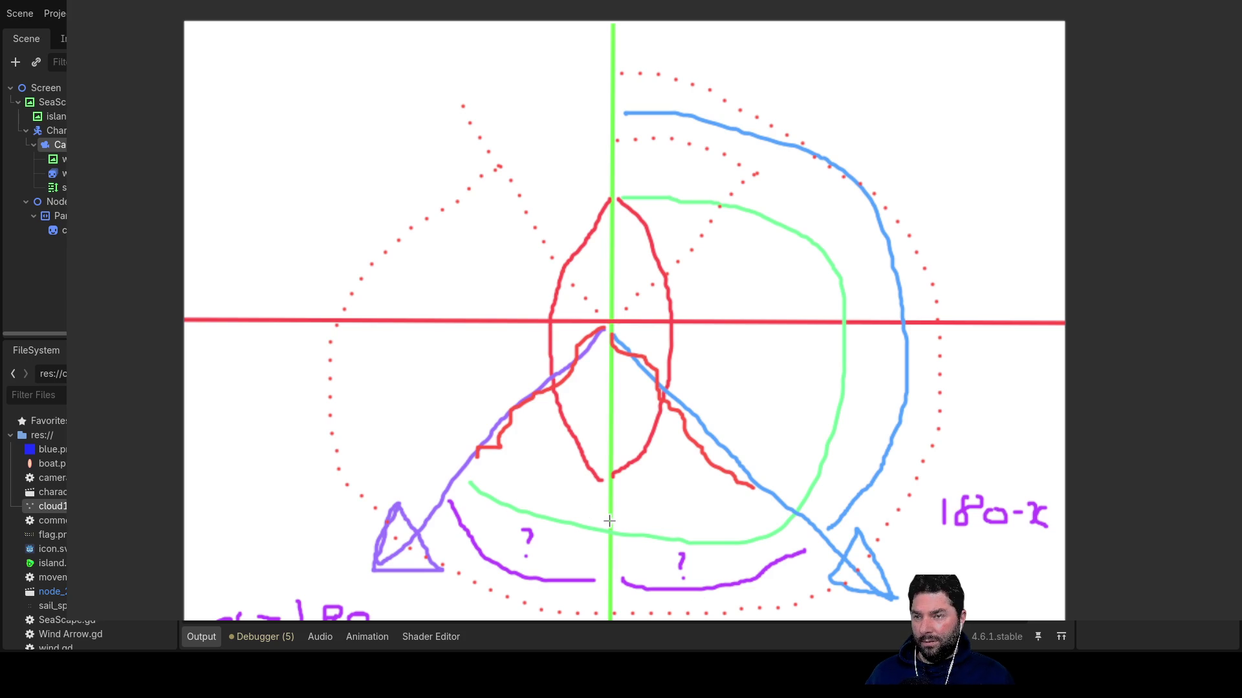
Mark 0 at the sketch bottom, write then erase 90, and draw a 1 on the left axis.
mouse_move(610, 521)
left_mouse_down()
mouse_move(614, 501)
mouse_move(600, 505)
mouse_move(617, 514)
left_mouse_up()
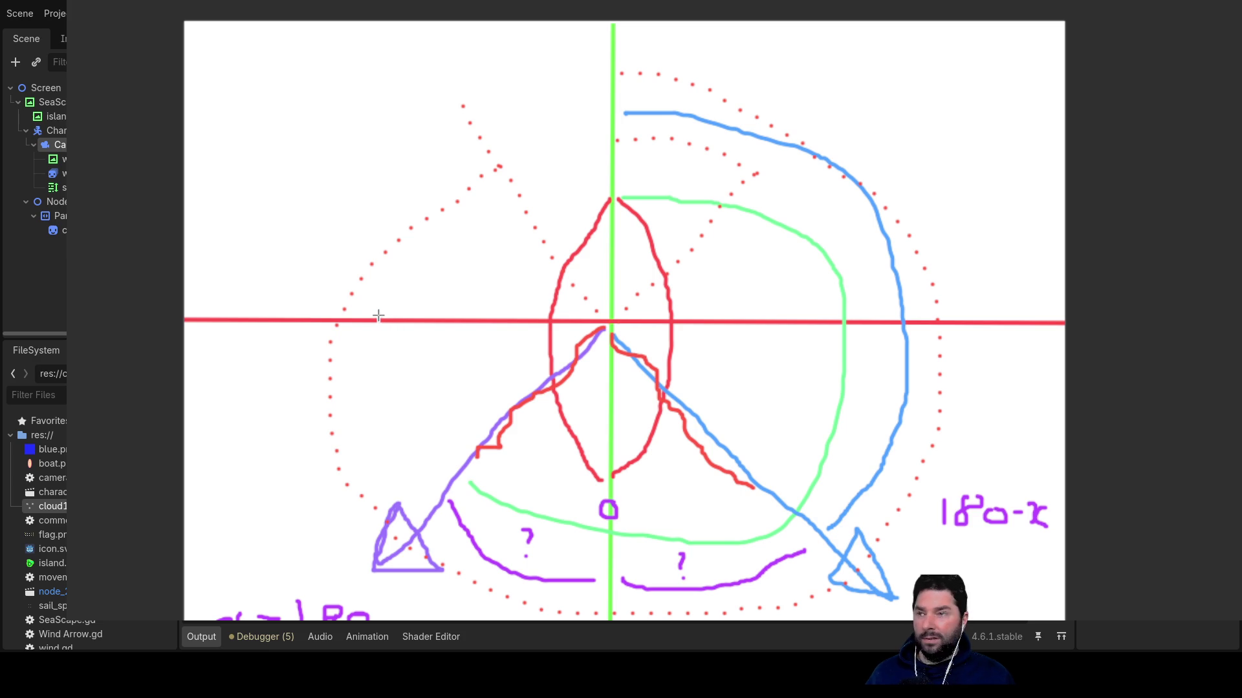
mouse_move(381, 313)
left_mouse_down()
mouse_move(406, 318)
mouse_move(412, 366)
left_mouse_up()
mouse_move(439, 317)
left_mouse_down()
mouse_move(463, 327)
mouse_move(432, 316)
left_mouse_up()
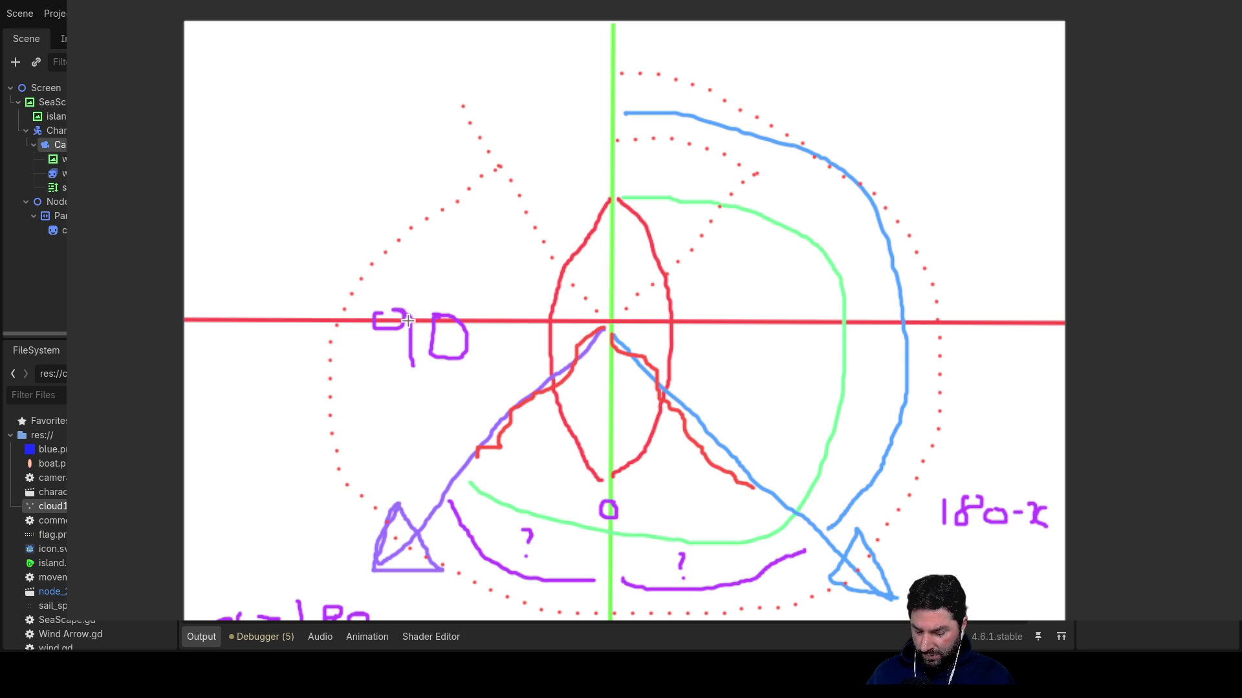
key("ctrl+z")
key("ctrl+z")
left_click_drag(397, 315, 401, 340)
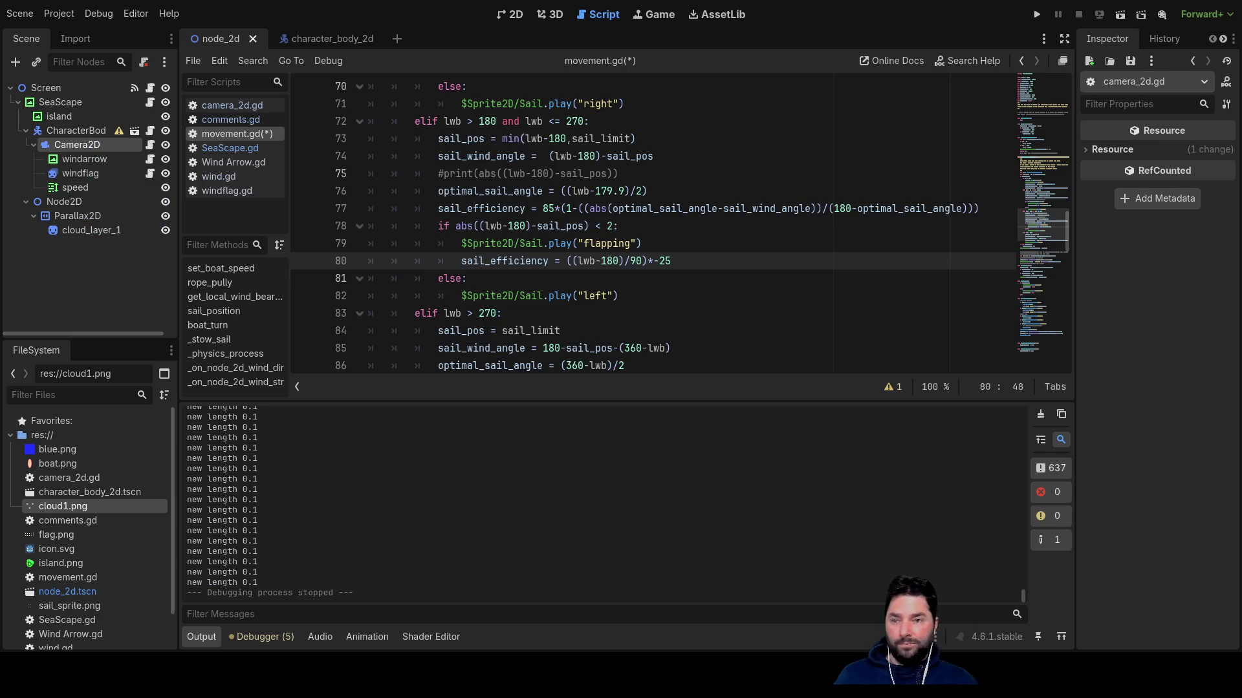
Change line 80 to (1-((lwb-180)/90))*-25 and scroll up toward line 69.
left_click(577, 260)
type("1-")
key("Right")
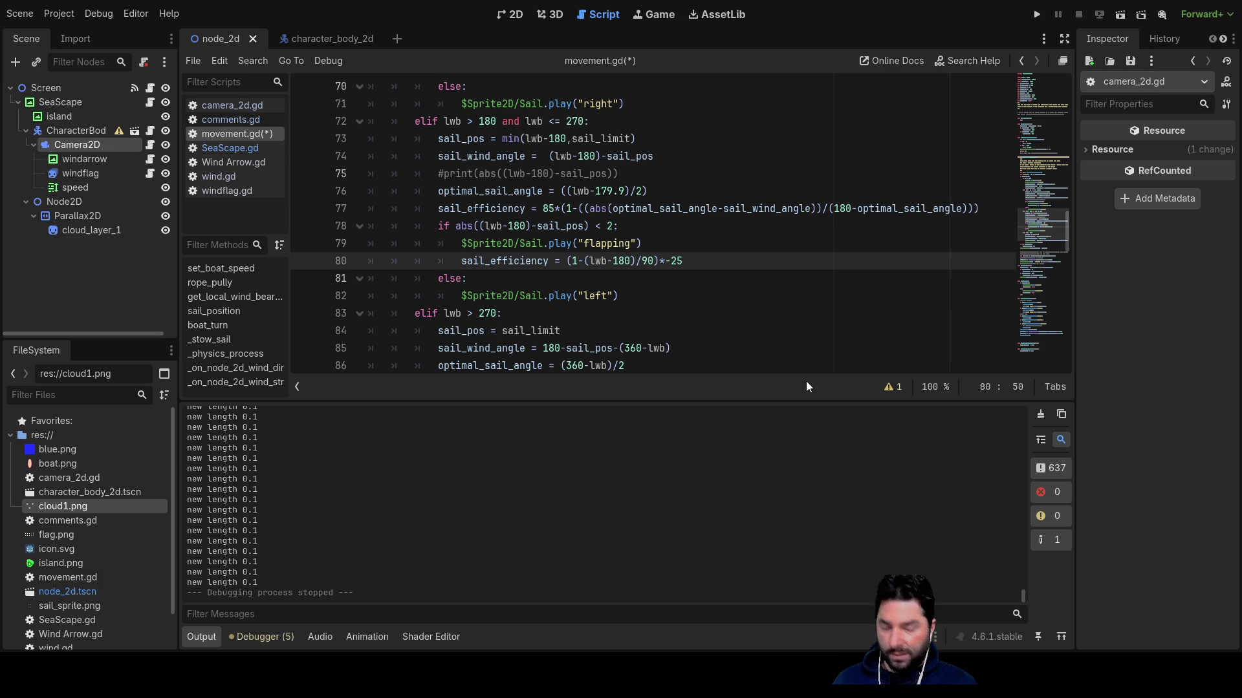
key("Left")
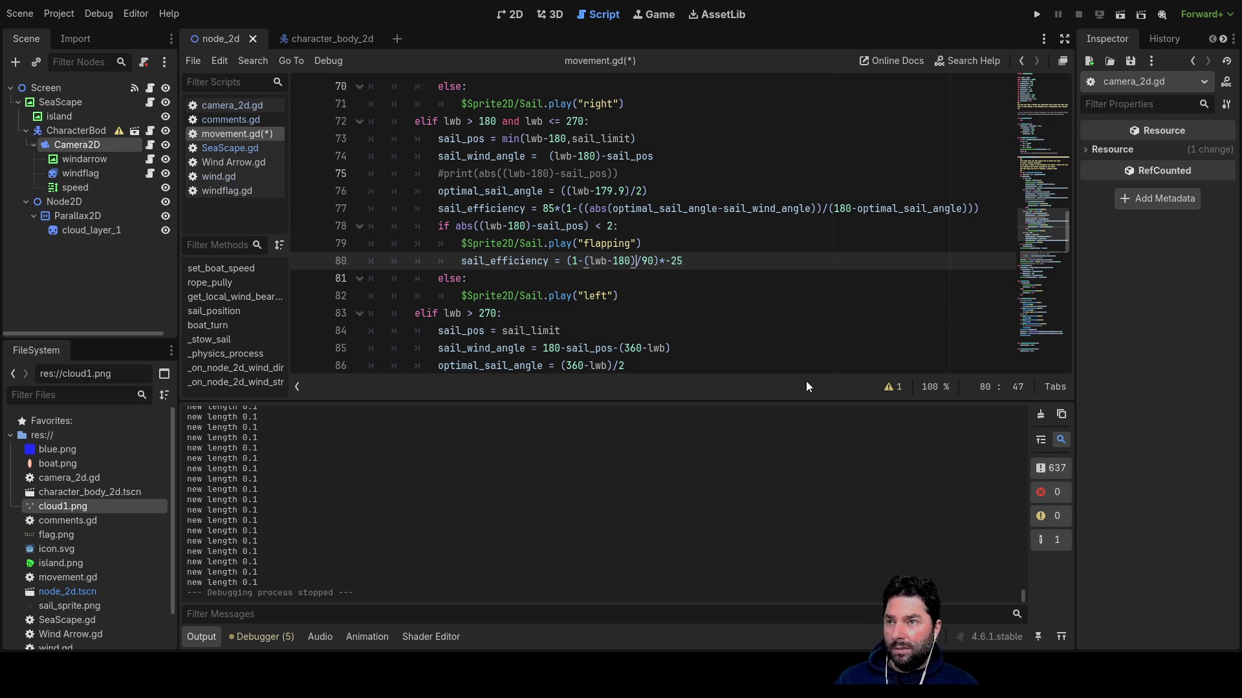
type("(")
key("Right")
key("Right")
key("Right")
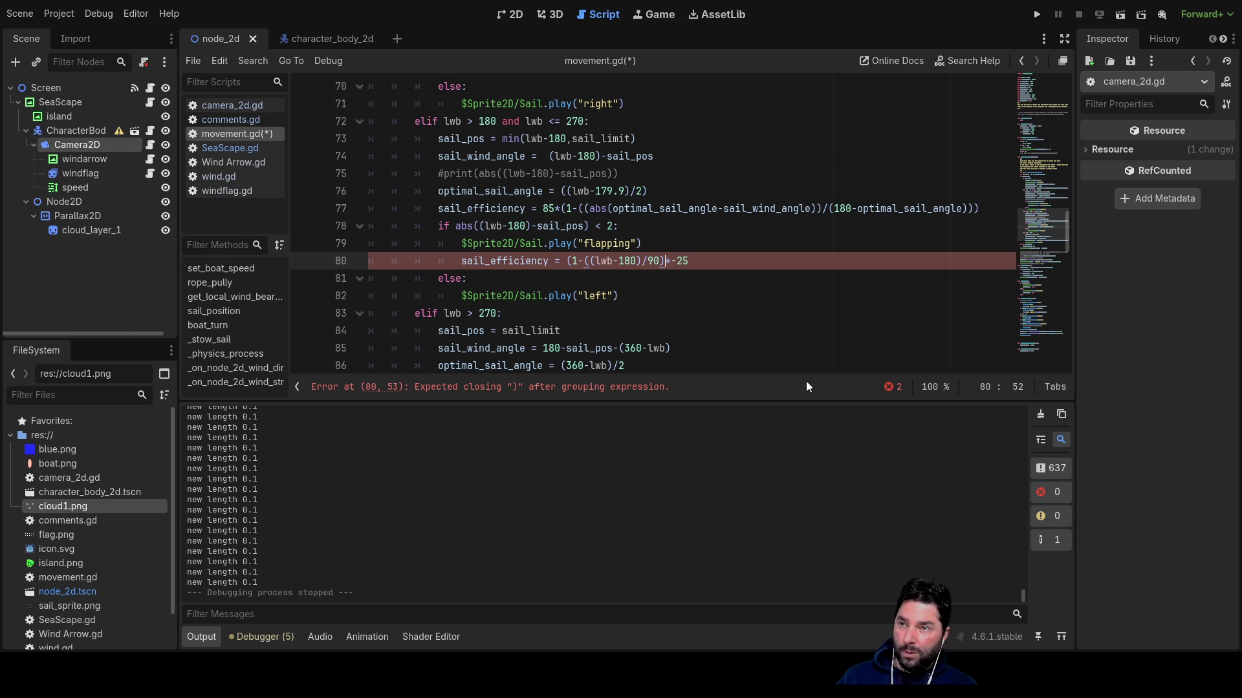
type(")")
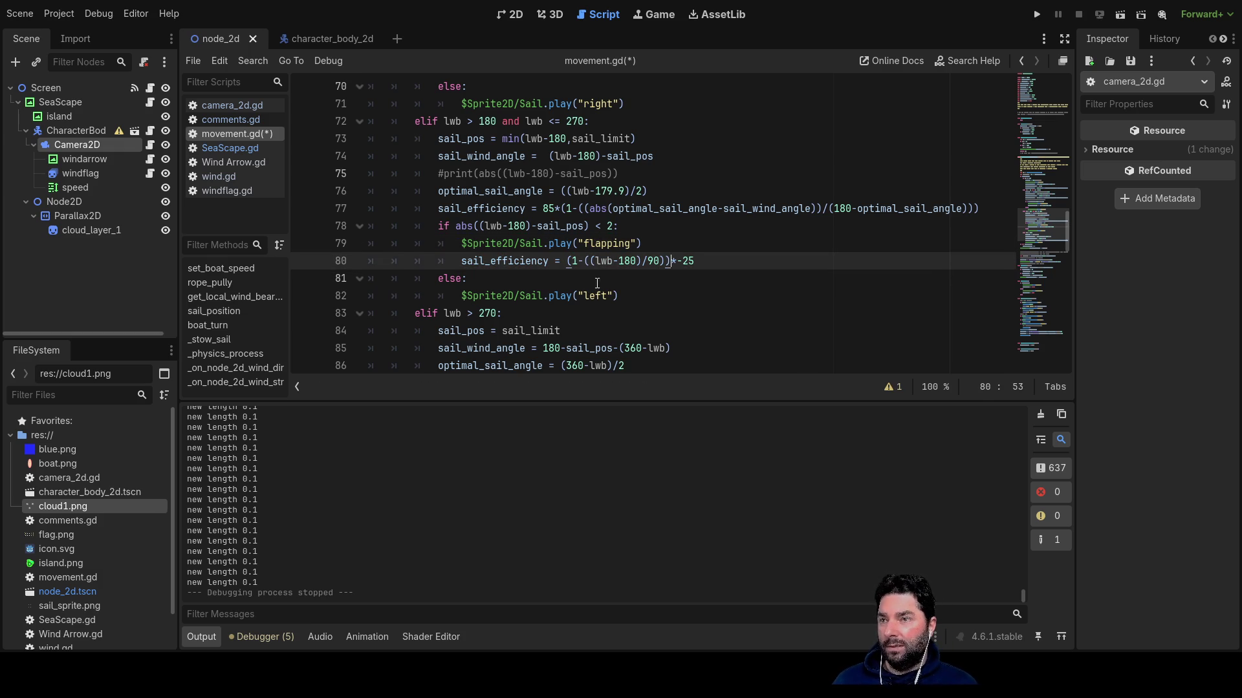
scroll(593, 290, "down", 3)
scroll(618, 266, "up", 3)
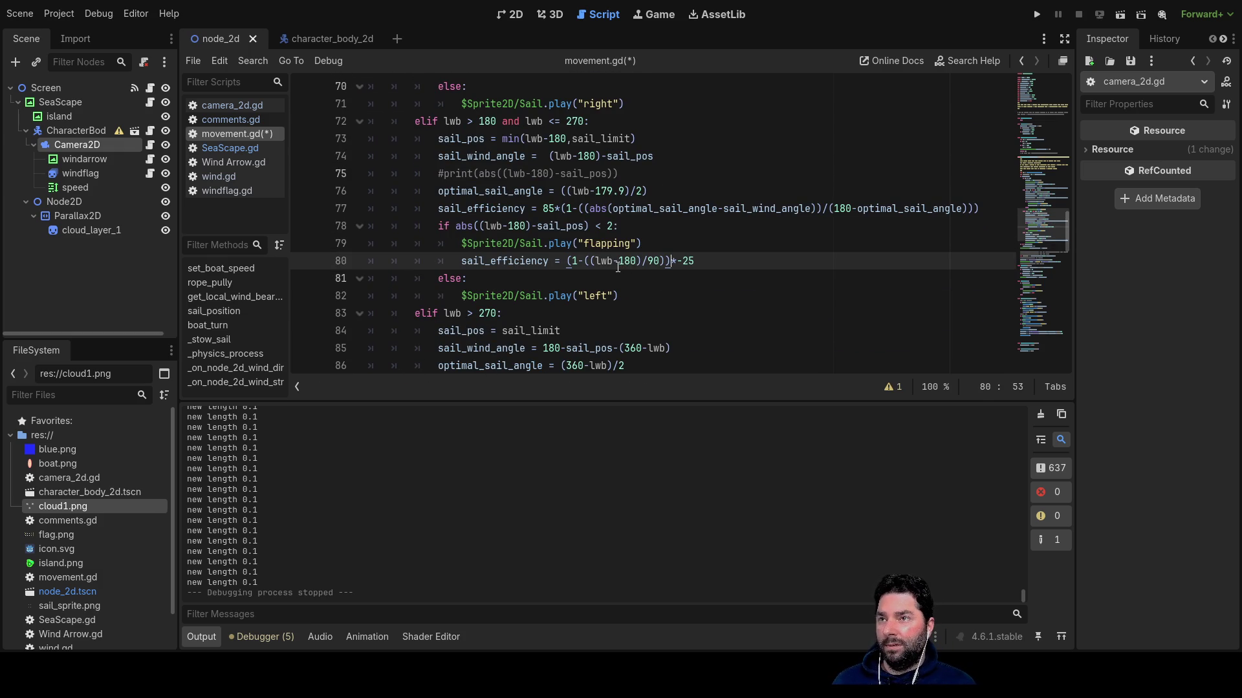
scroll(618, 266, "up", 3)
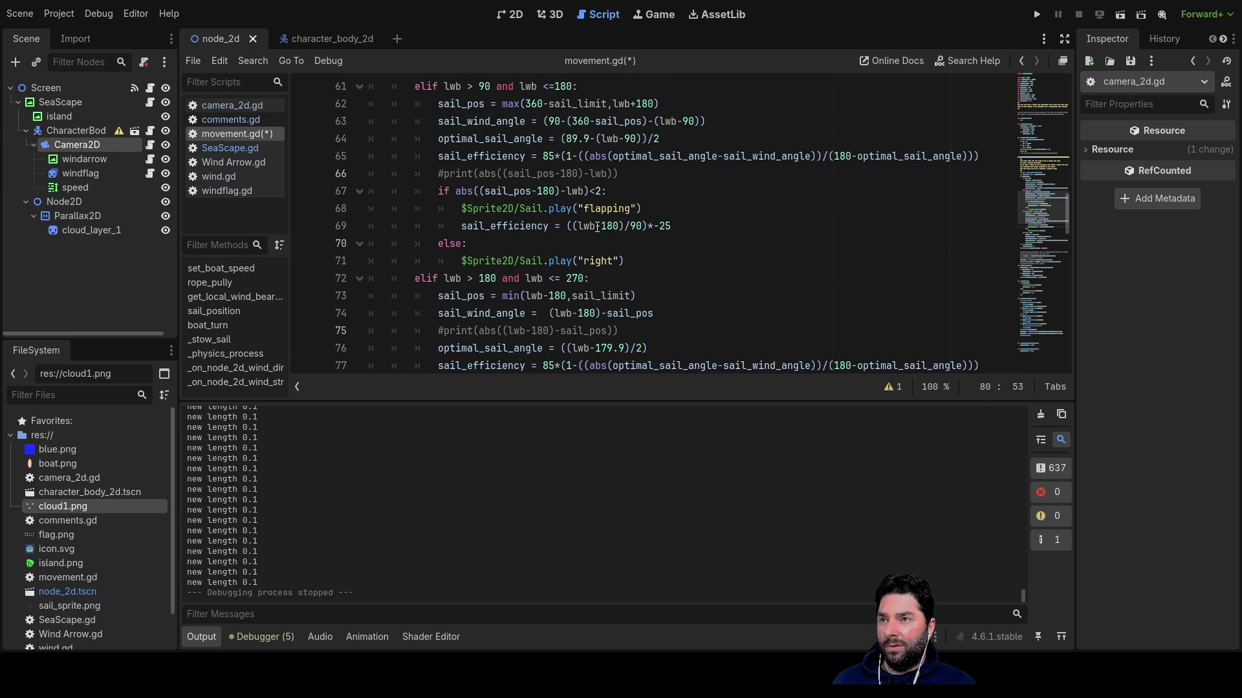
Swap line 69's lwb-180 term to 180-lwb.
left_click(596, 226)
scroll(660, 267, "down", 3)
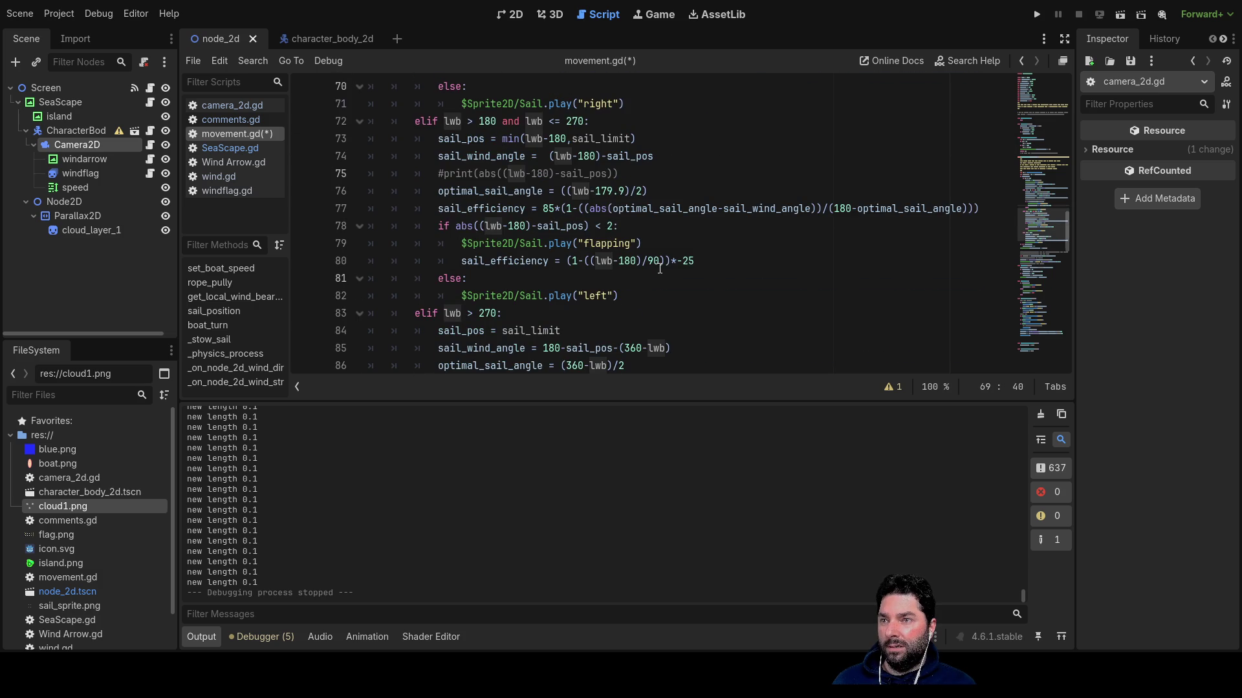
scroll(659, 293, "down", 1)
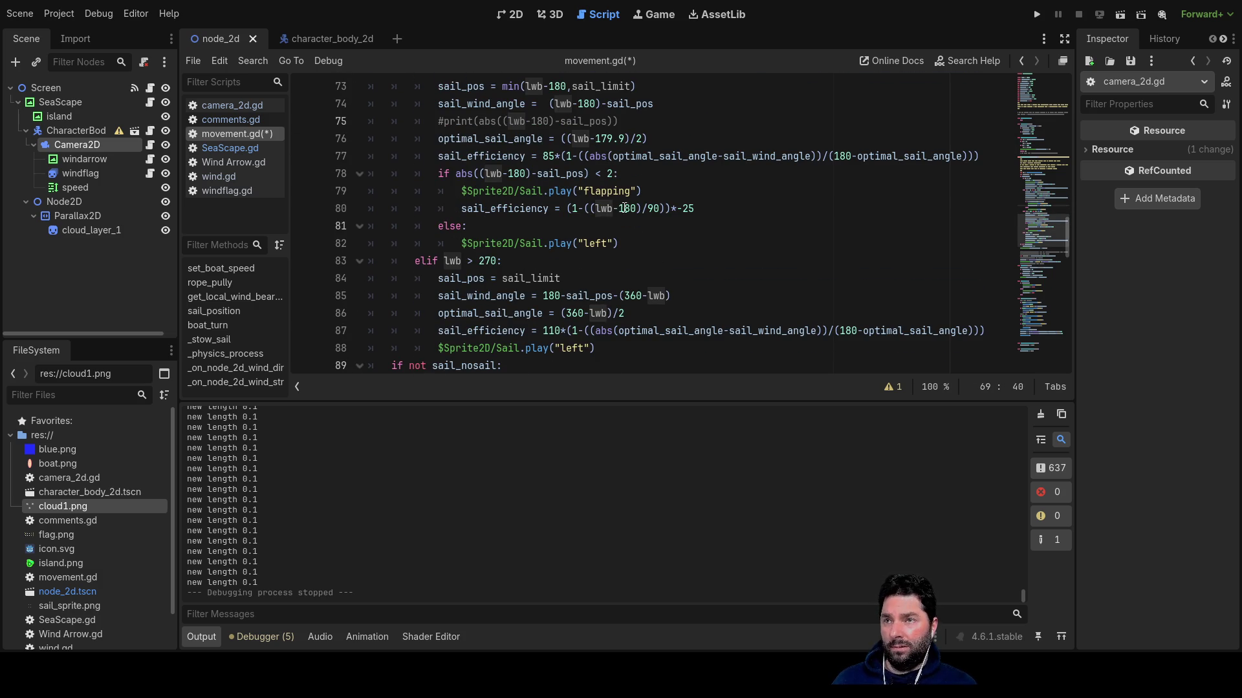
scroll(640, 246, "up", 3)
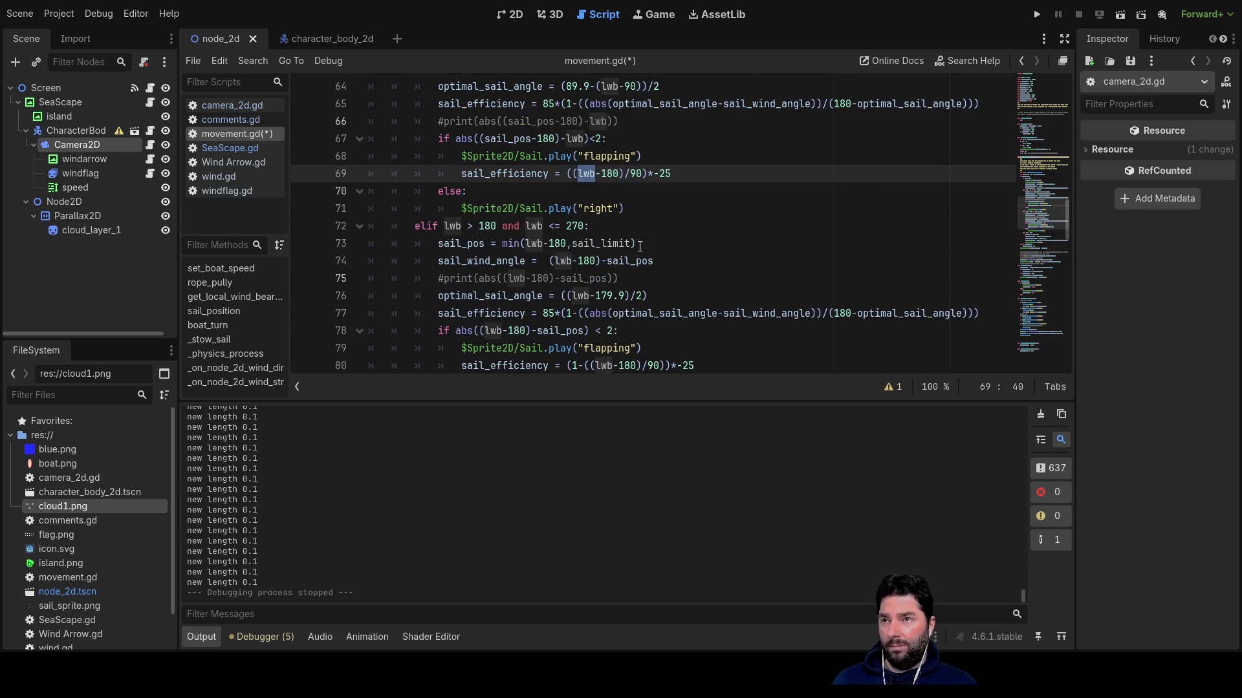
left_click(600, 175)
key("BackSpace")
key("BackSpace")
key("BackSpace")
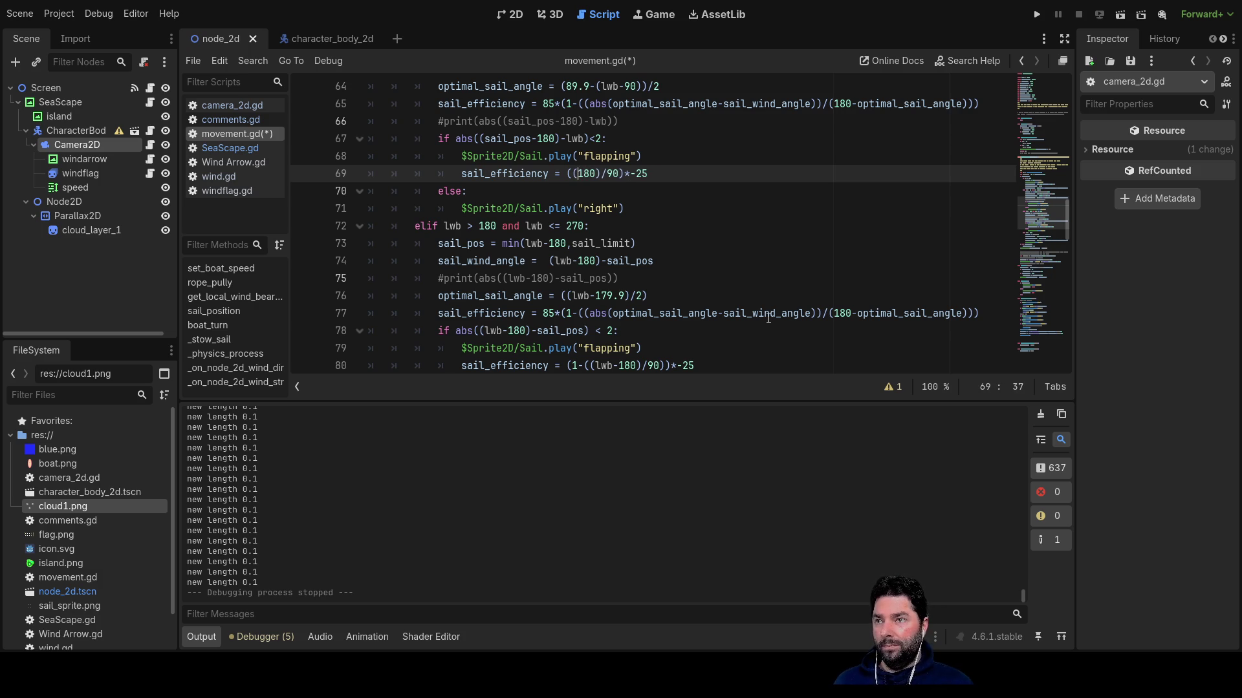
type("-")
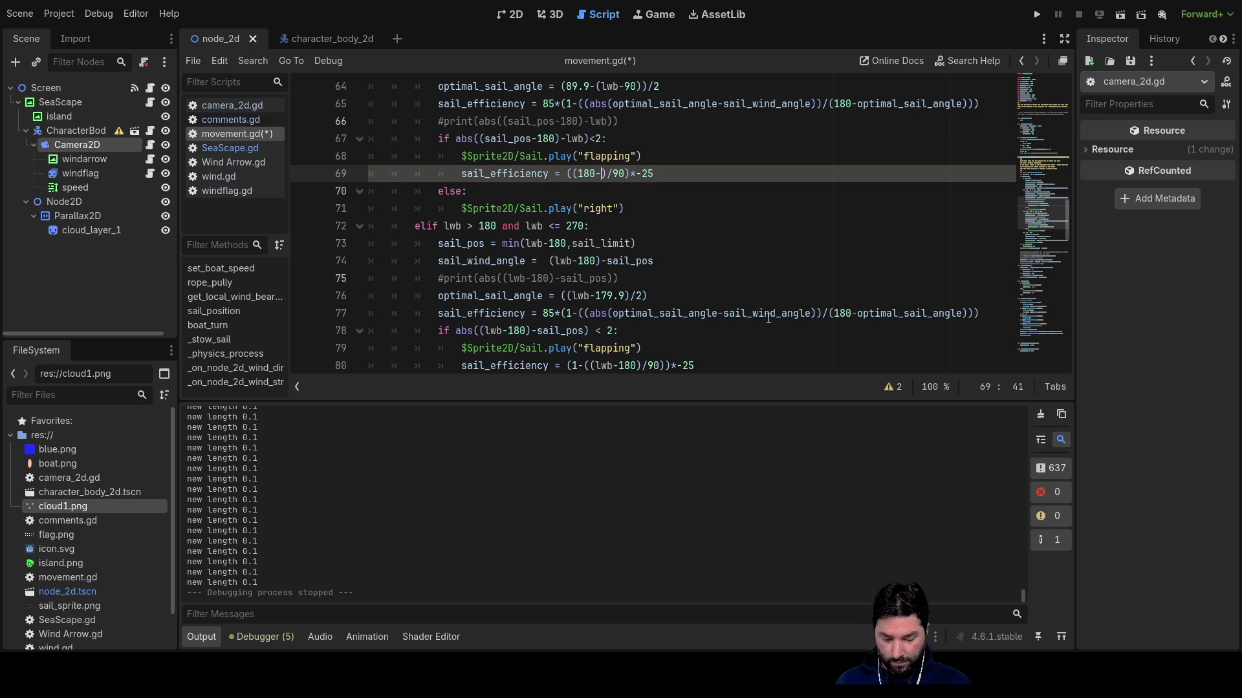
type("lwb")
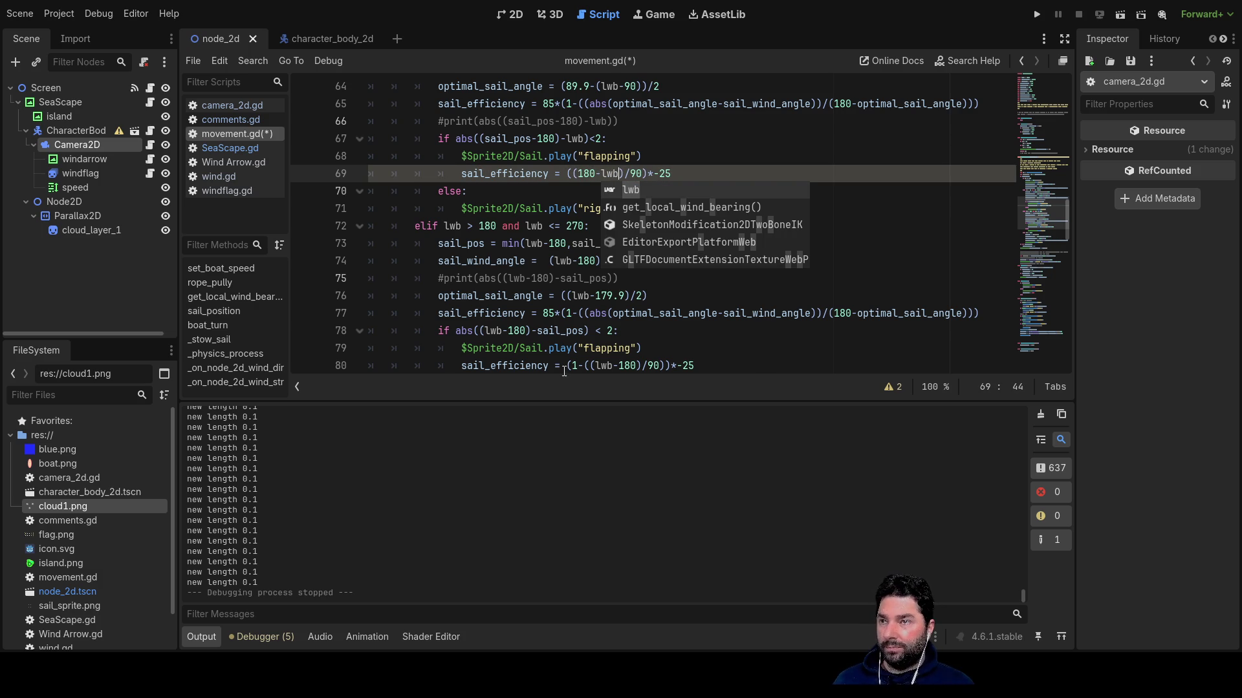
Wrap it as (1-((180-lwb)/90))*-25 and run the game to test boat speed.
left_click(573, 174)
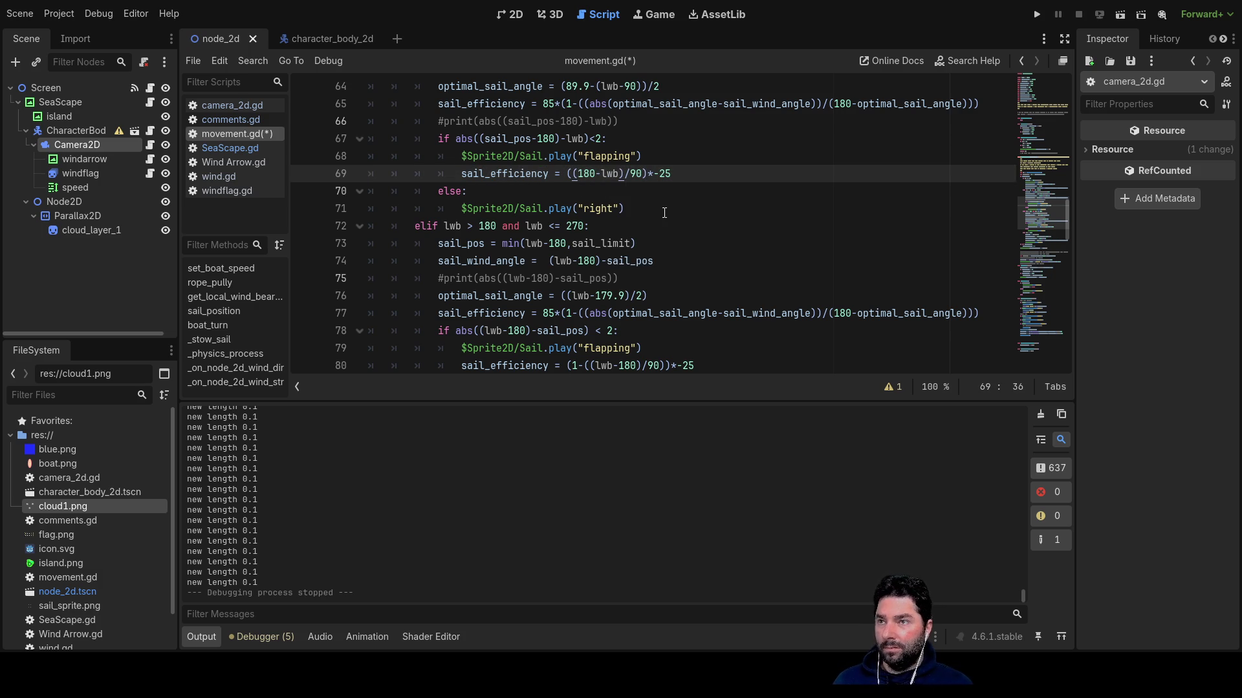
key("Right")
key("Right")
key("Right")
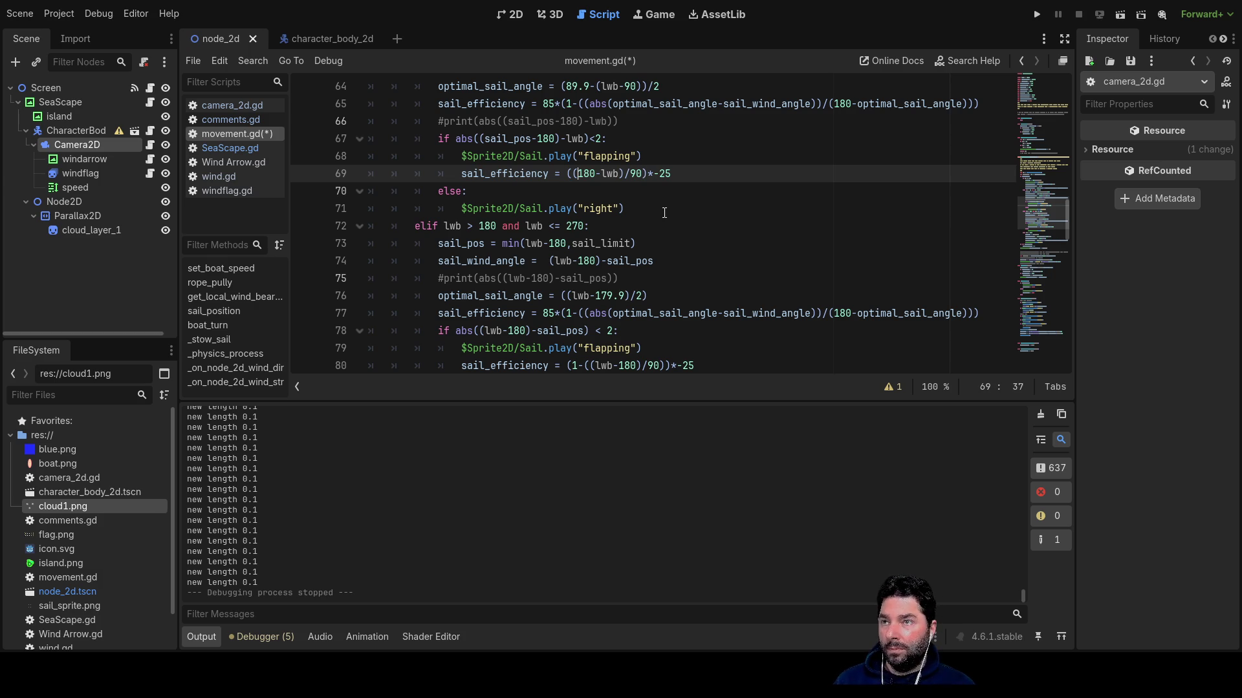
key("Left")
type("1-")
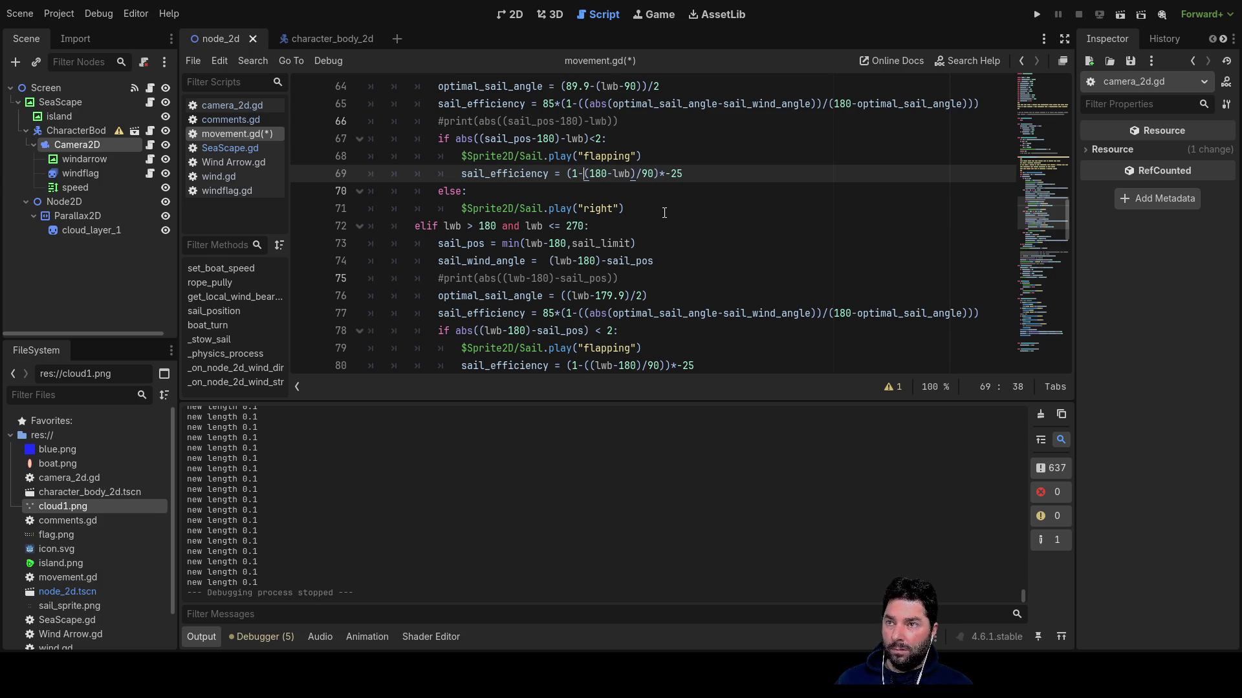
type("(")
key("Right")
key("Right")
key("Right")
type(")")
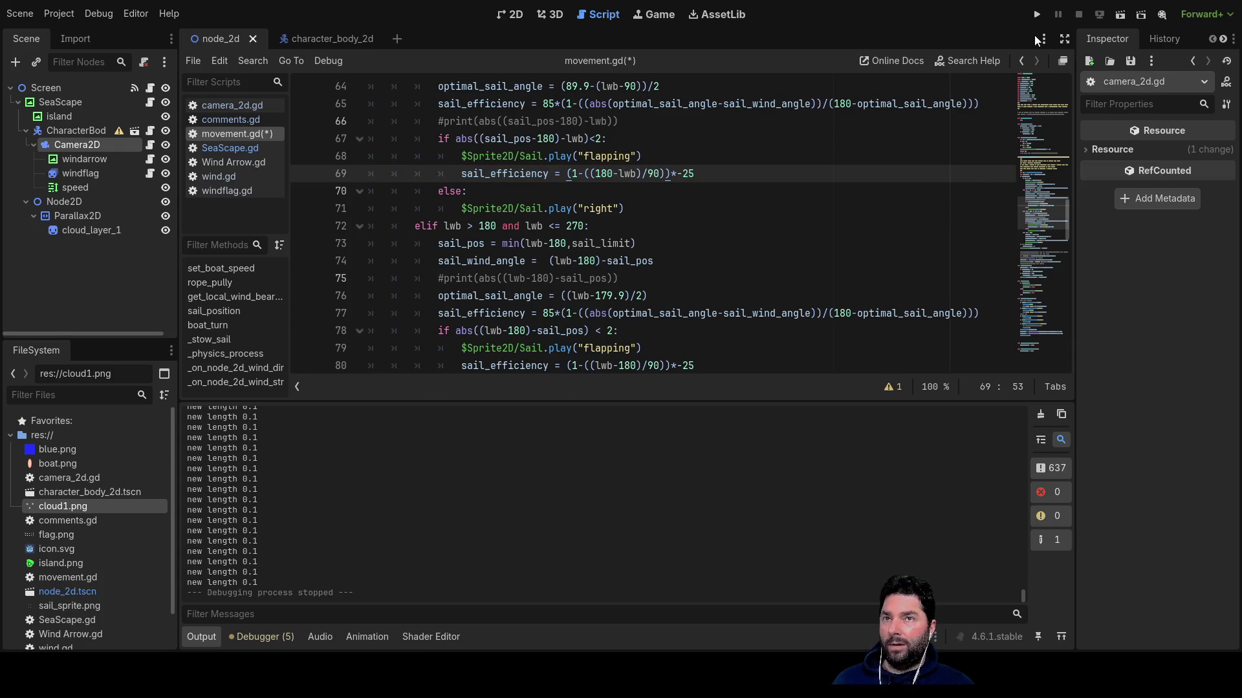
left_click(1036, 15)
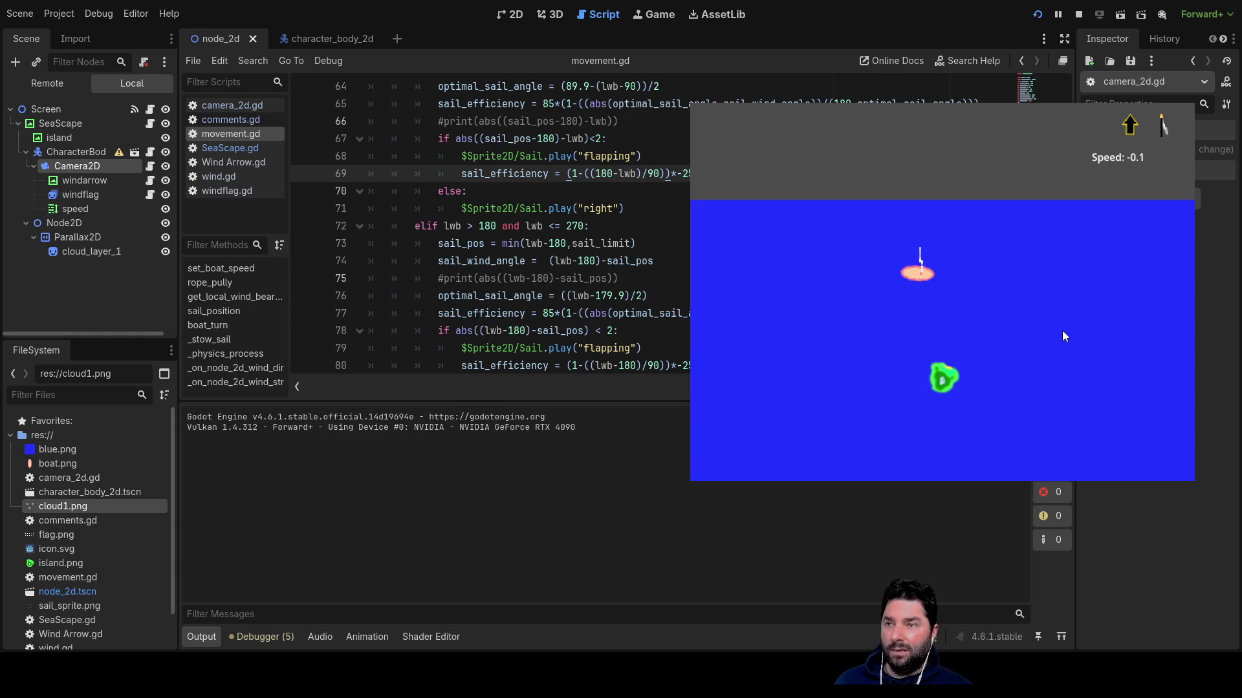
Trim the sail rope twice to build boat speed, then start turning the boat around.
key("Up")
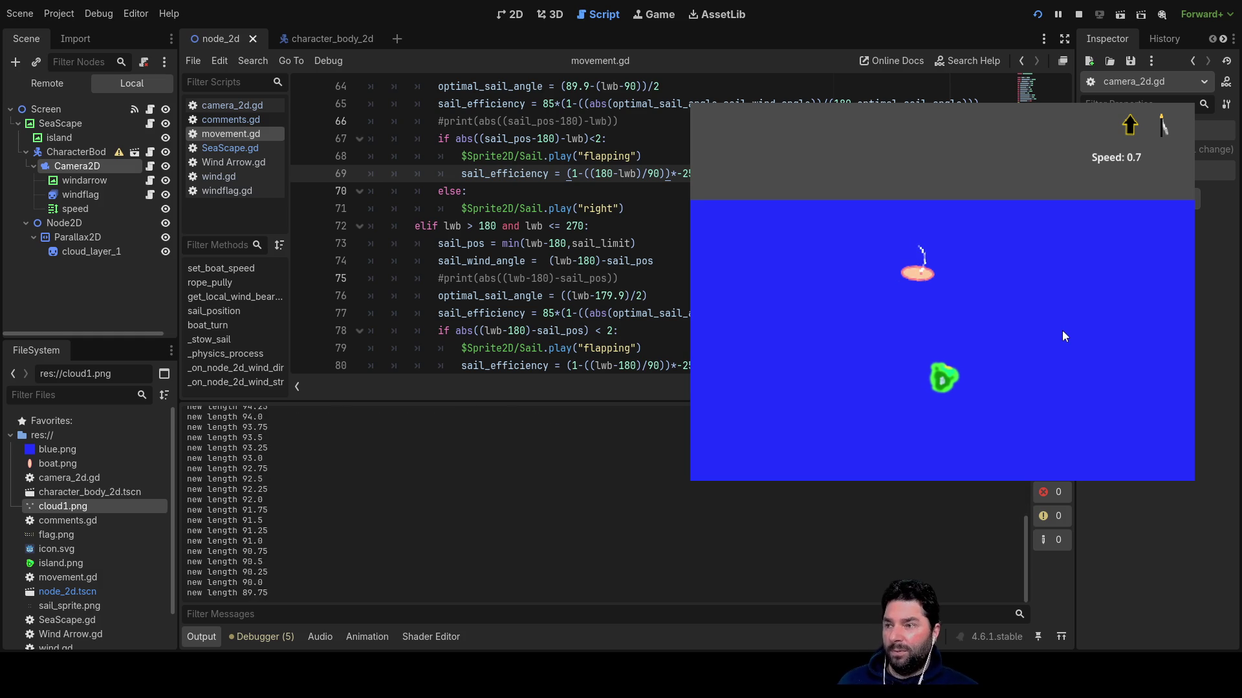
key("Up")
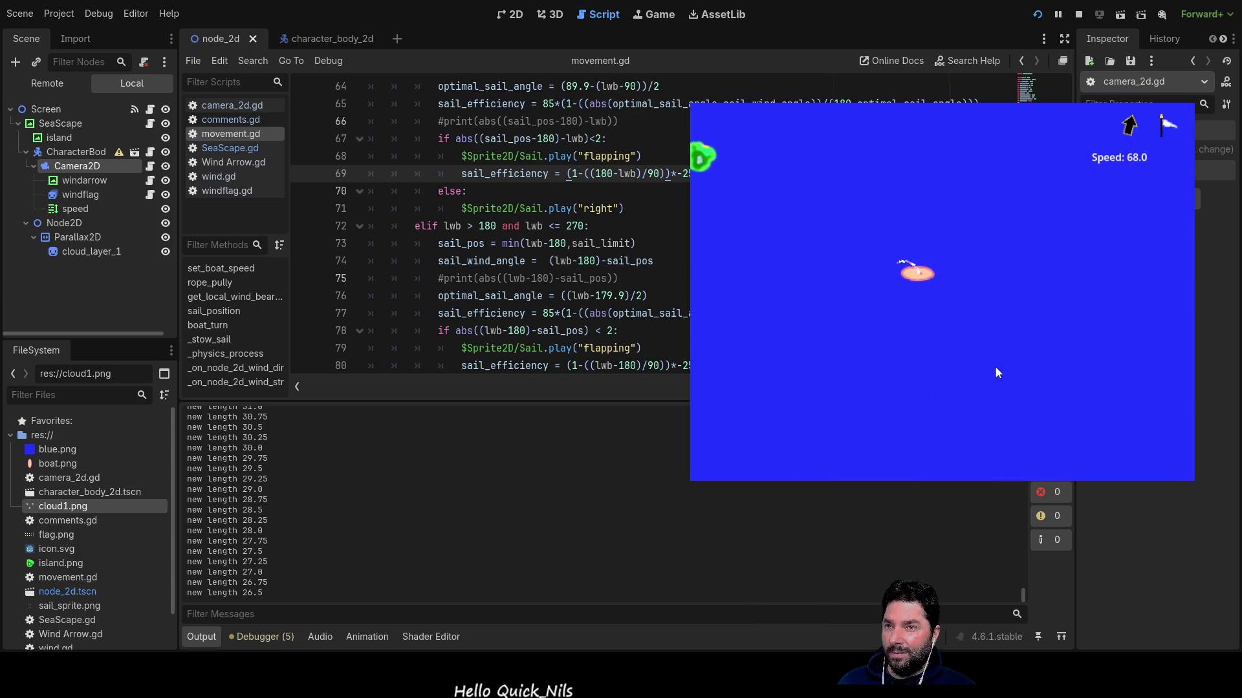
key("Right")
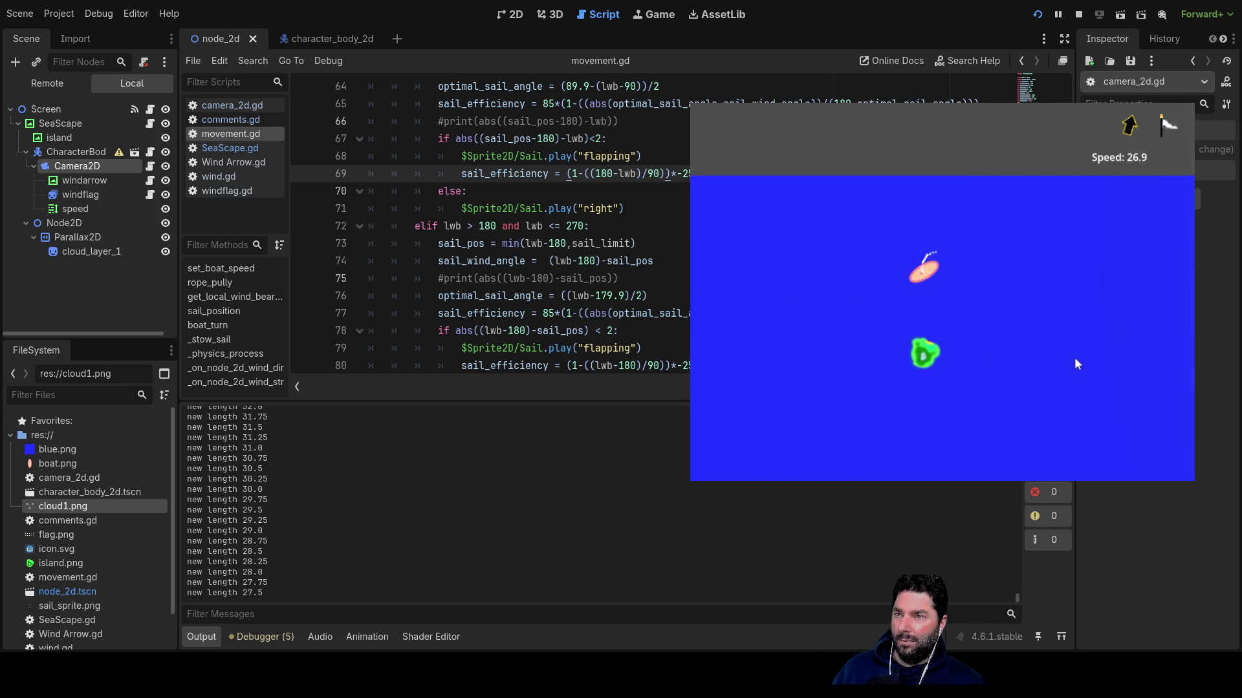
Steer the boat left onto a horizontal heading back toward the island.
key("Left")
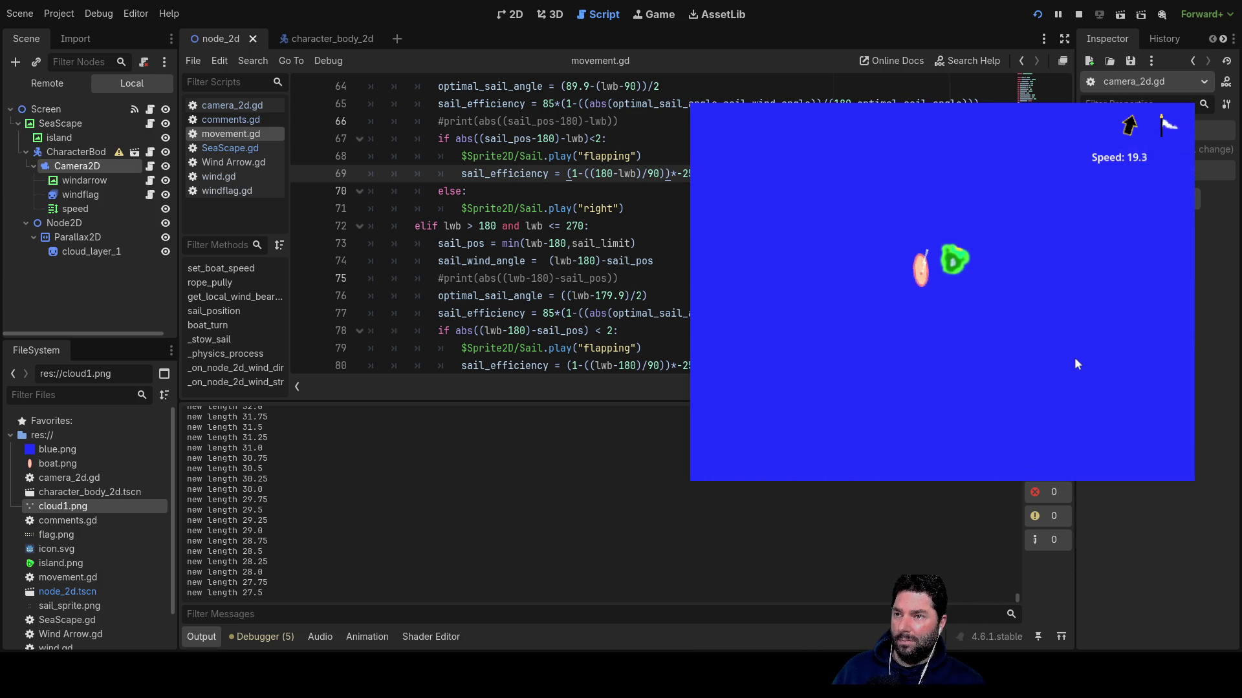
Turn the boat through a half circle to check its speed, then stop the game with F8.
key("Left")
key("Left")
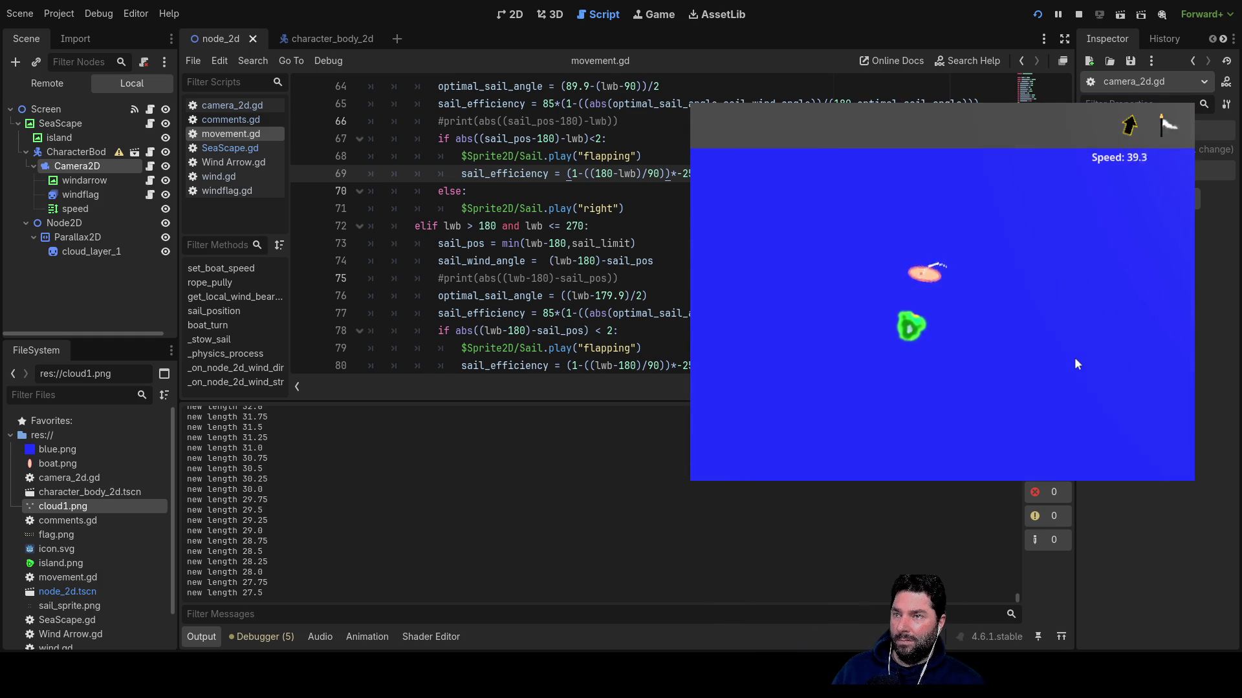
key("Left")
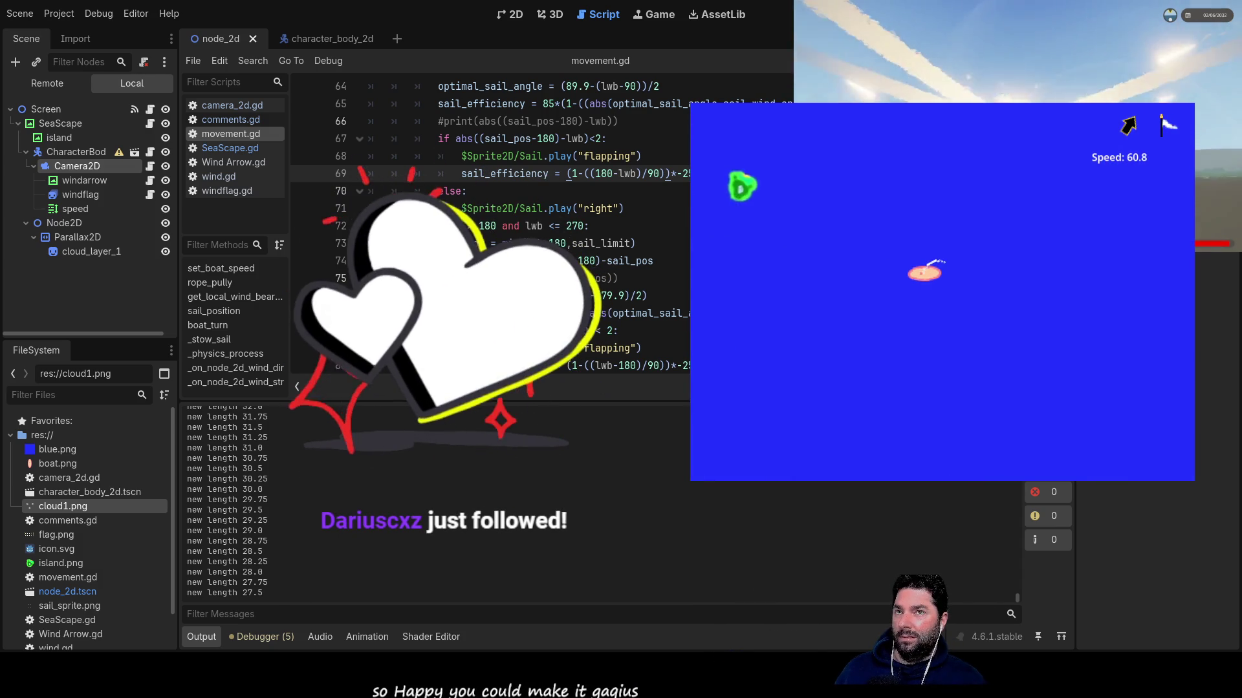
key("F8")
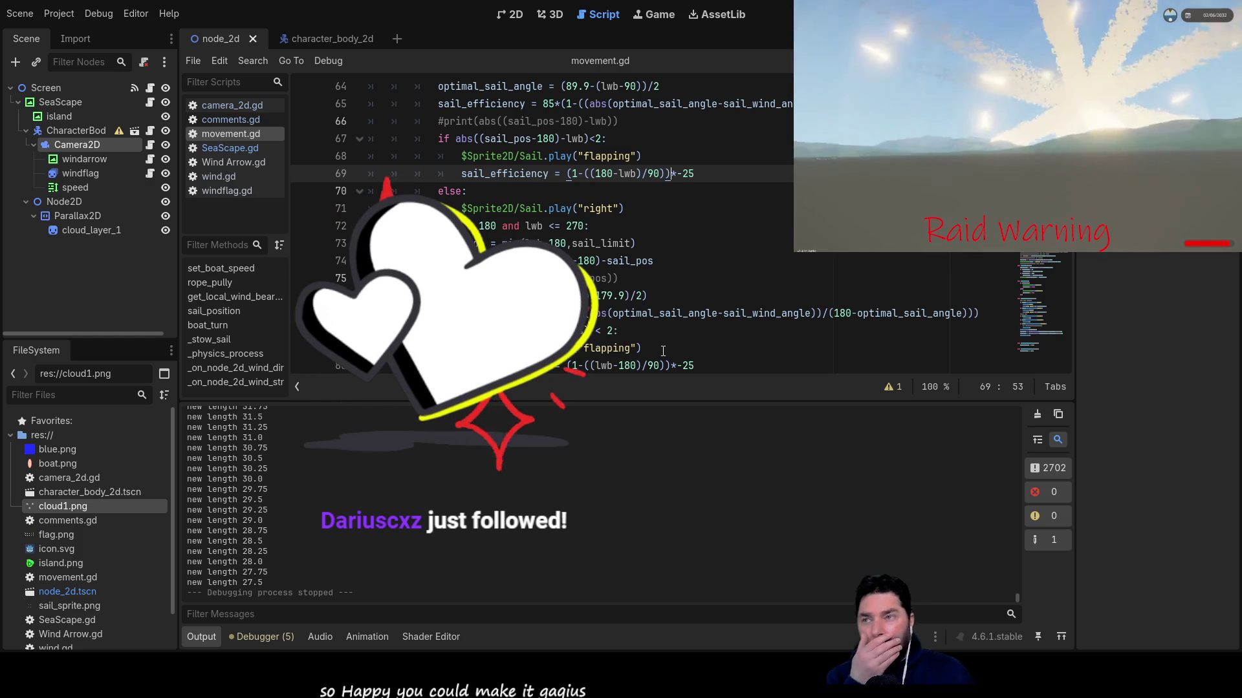
scroll(639, 296, "up", 6)
scroll(639, 296, "up", 1)
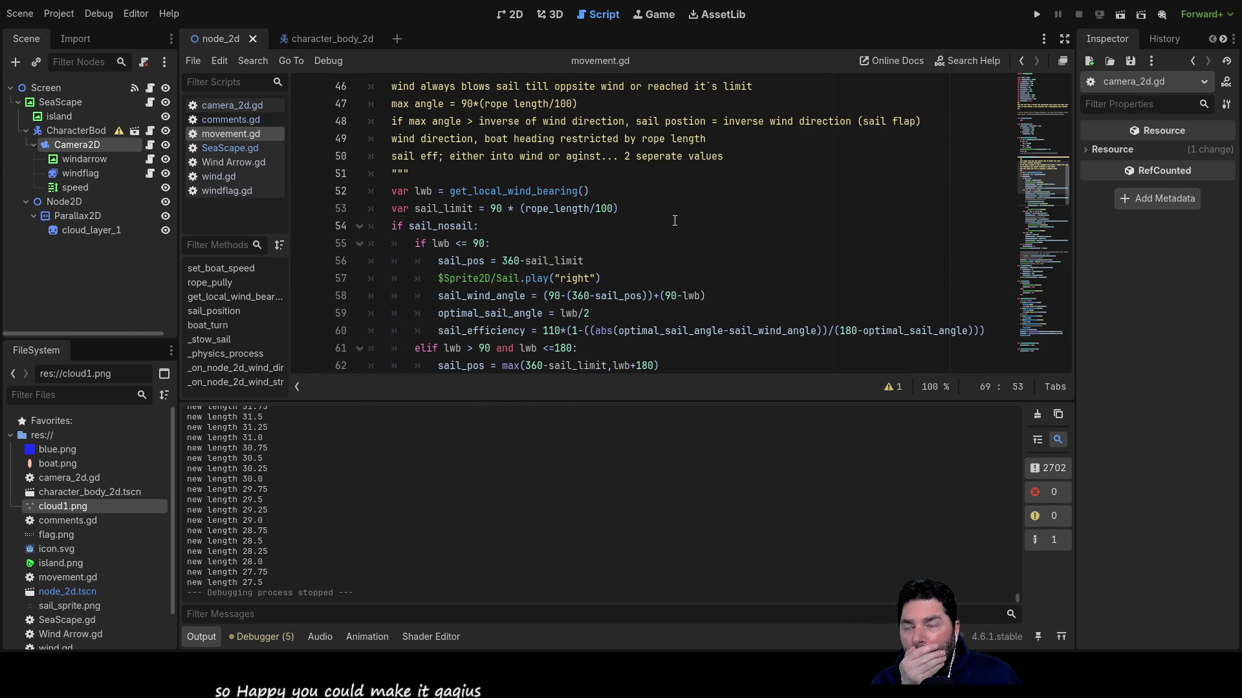
scroll(595, 253, "down", 1)
left_click(502, 276)
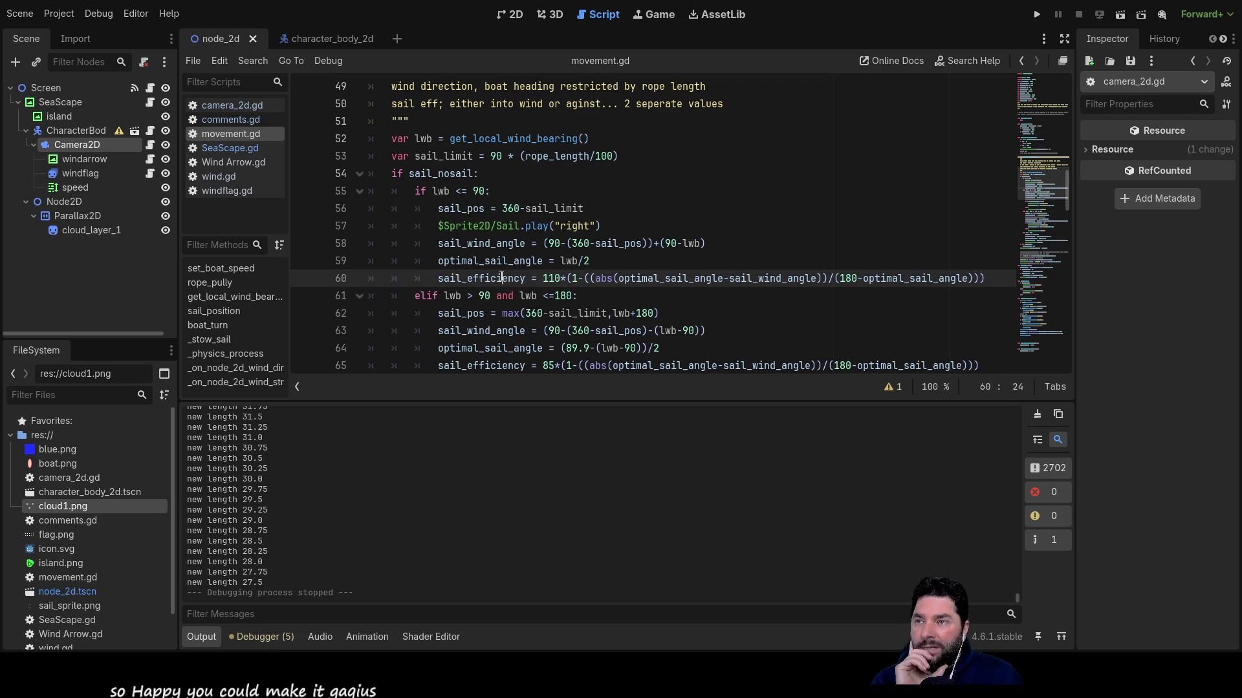
double_click(501, 276)
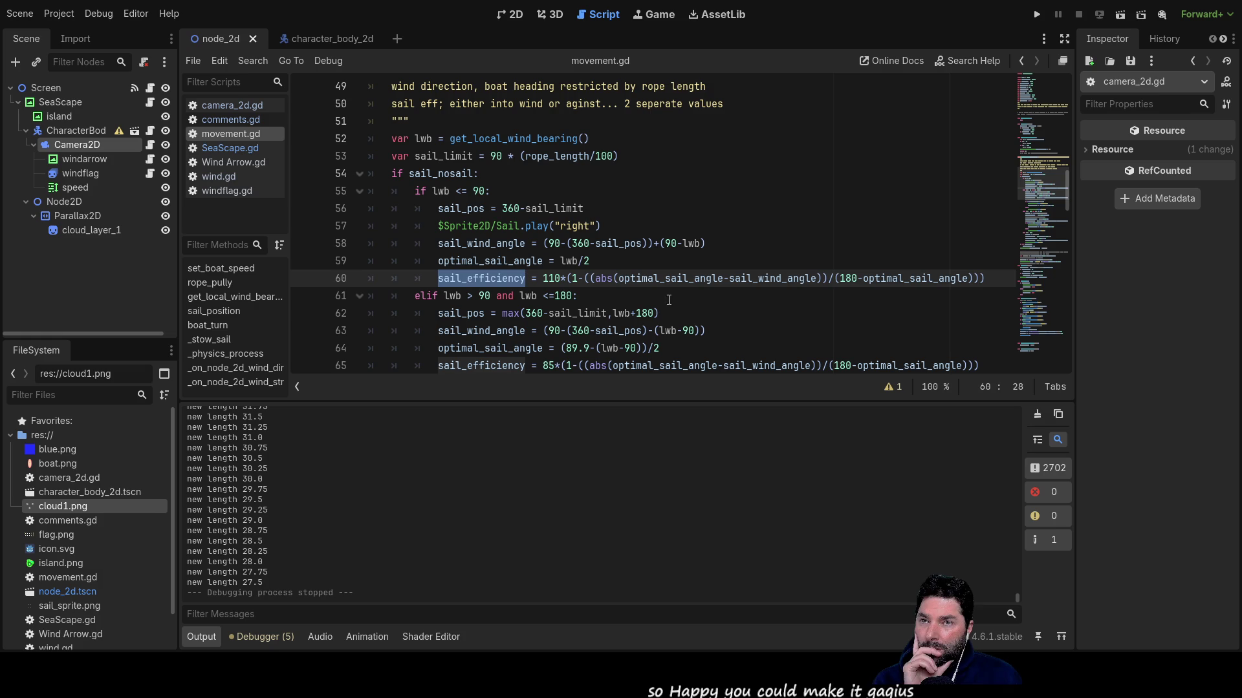
left_click(591, 279)
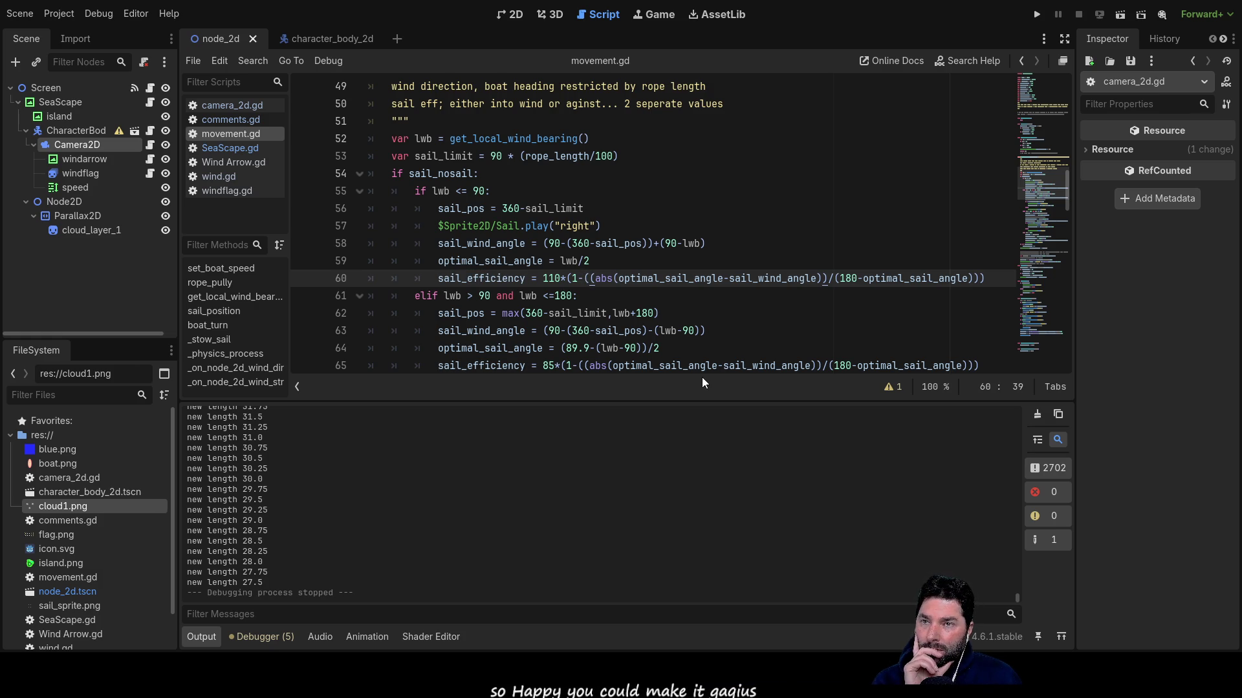
key("Left")
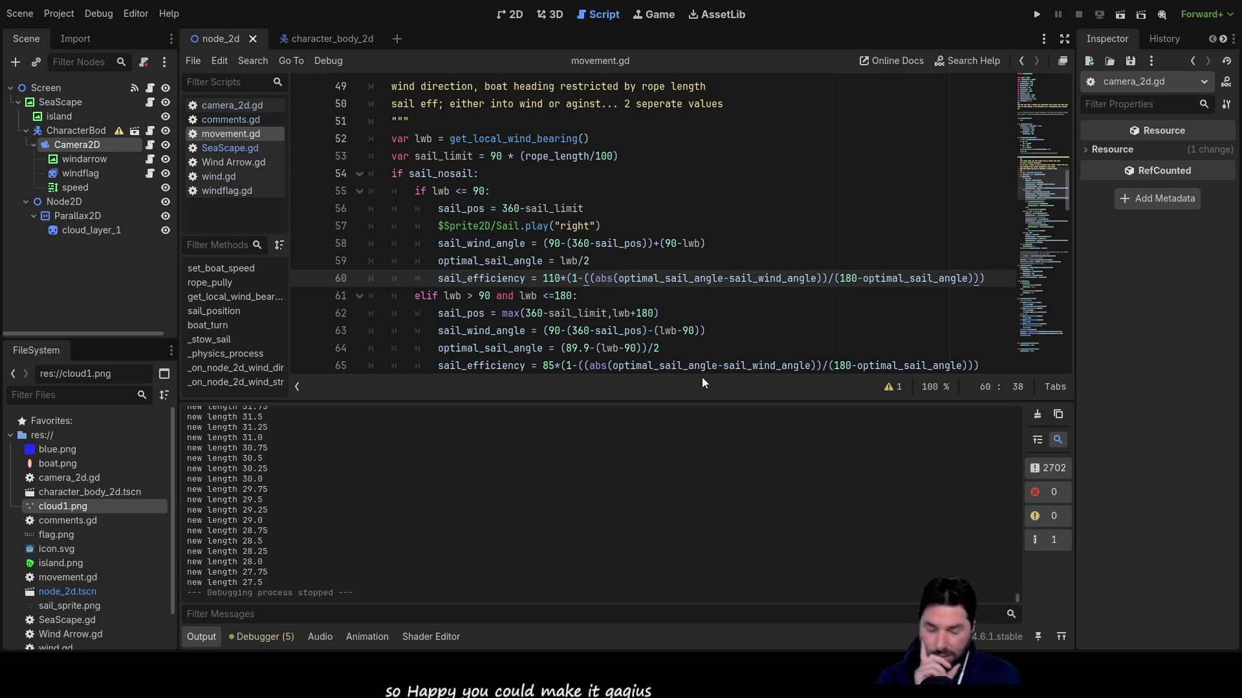
type("(")
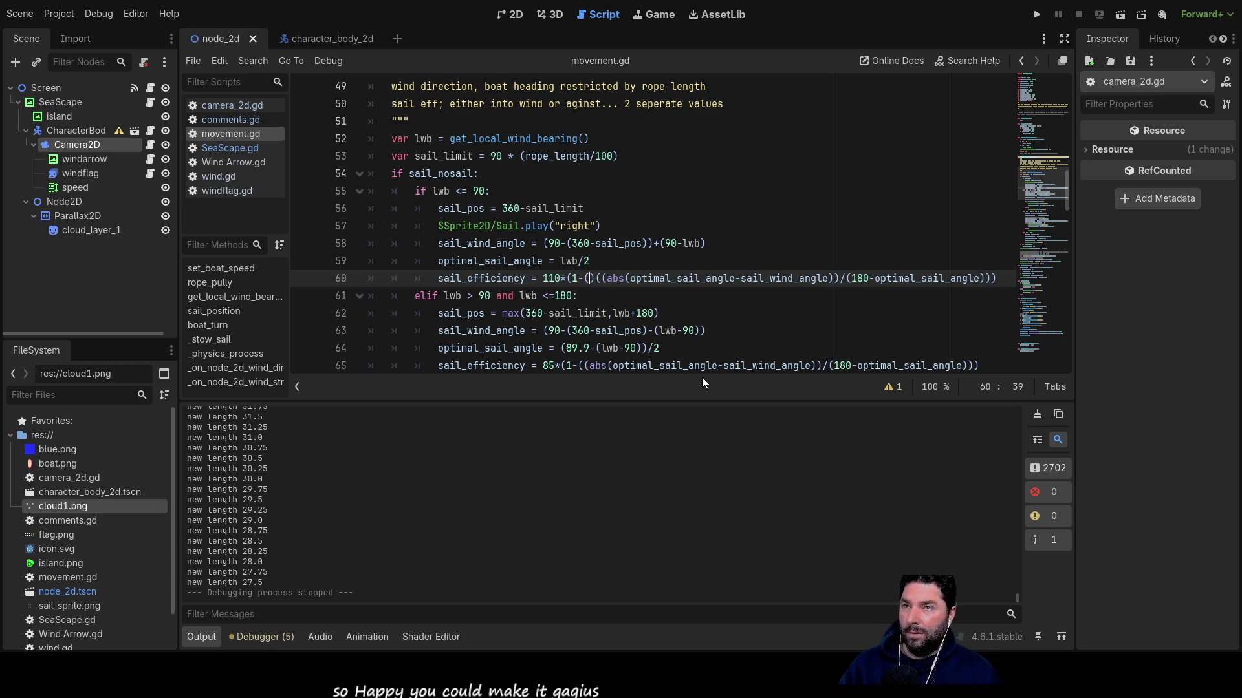
key("ctrl+Right")
key("ctrl+Right")
key("ctrl+Right")
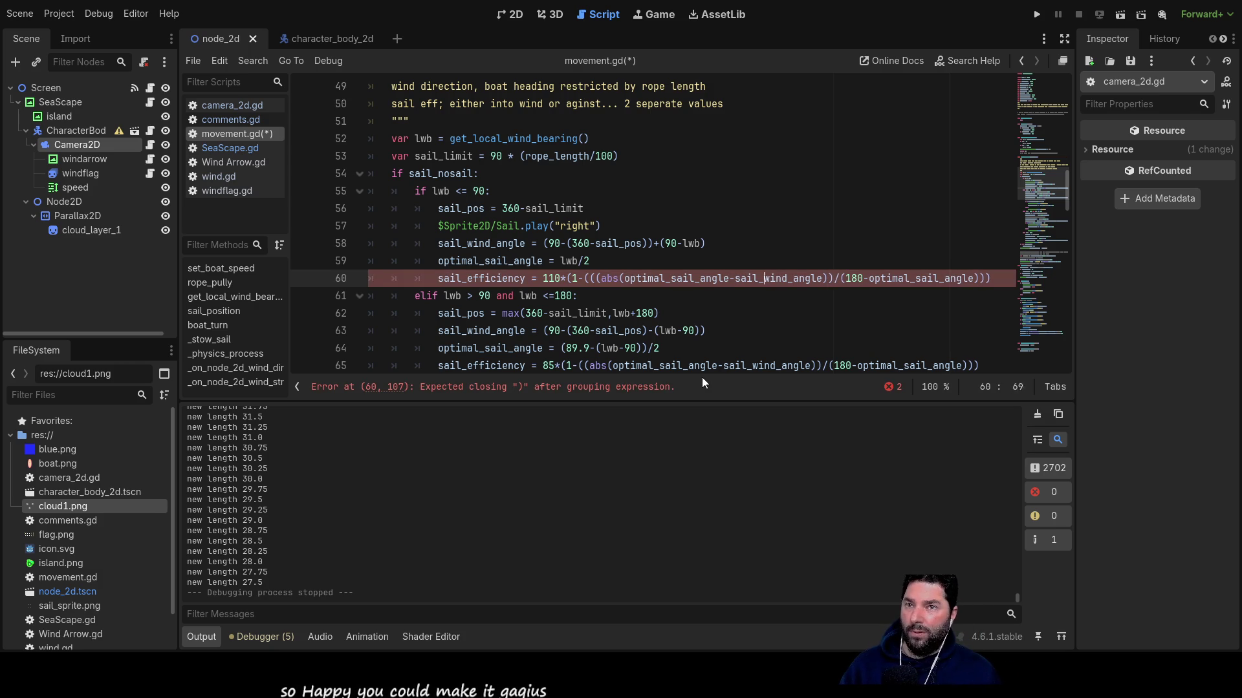
key("End")
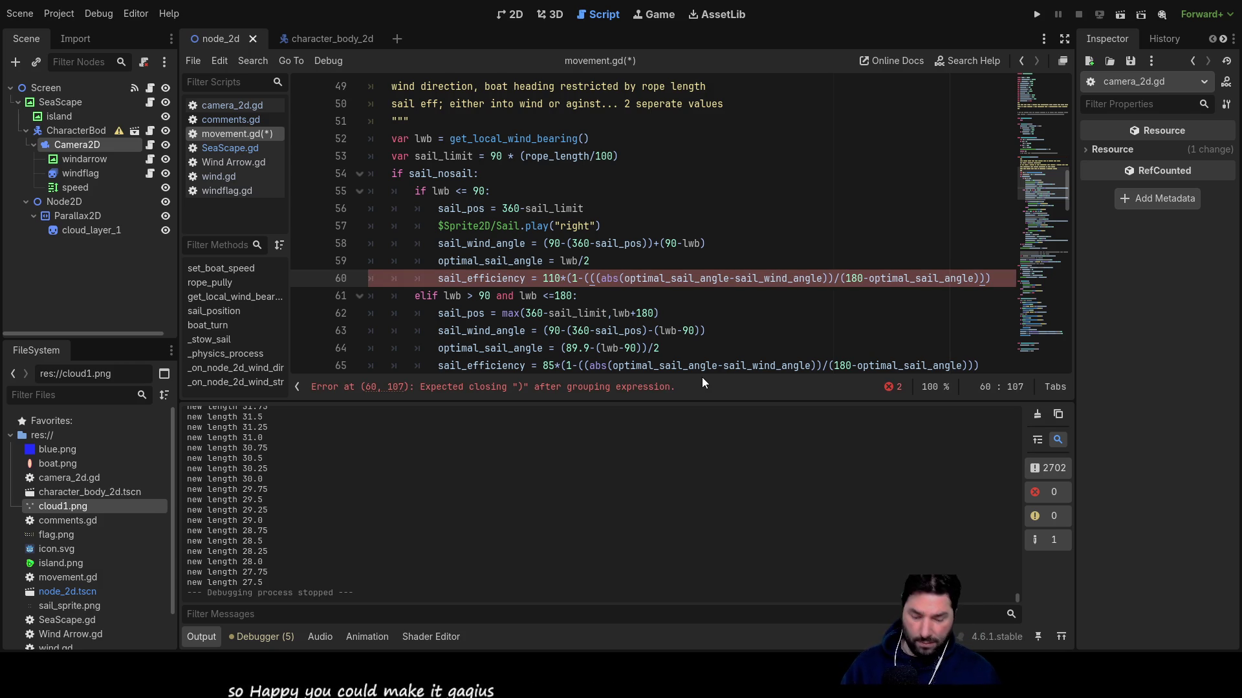
type(")")
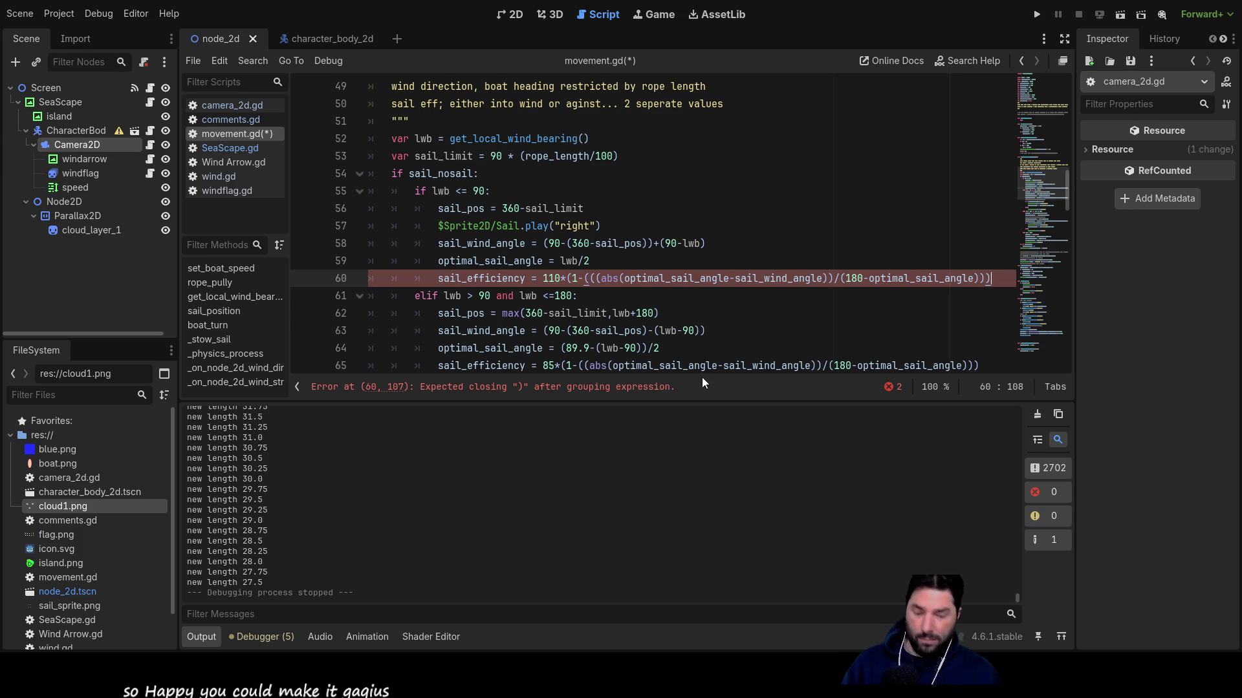
type(")")
key("Left")
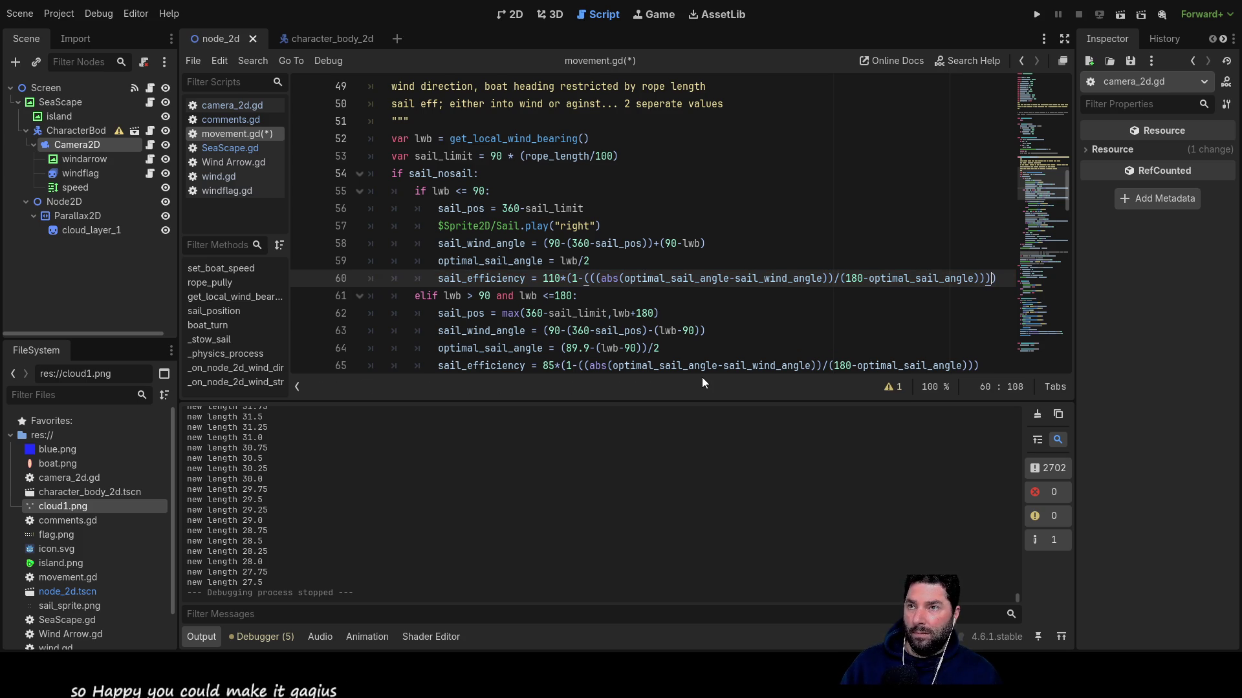
key("Left")
key("Left")
key("Left")
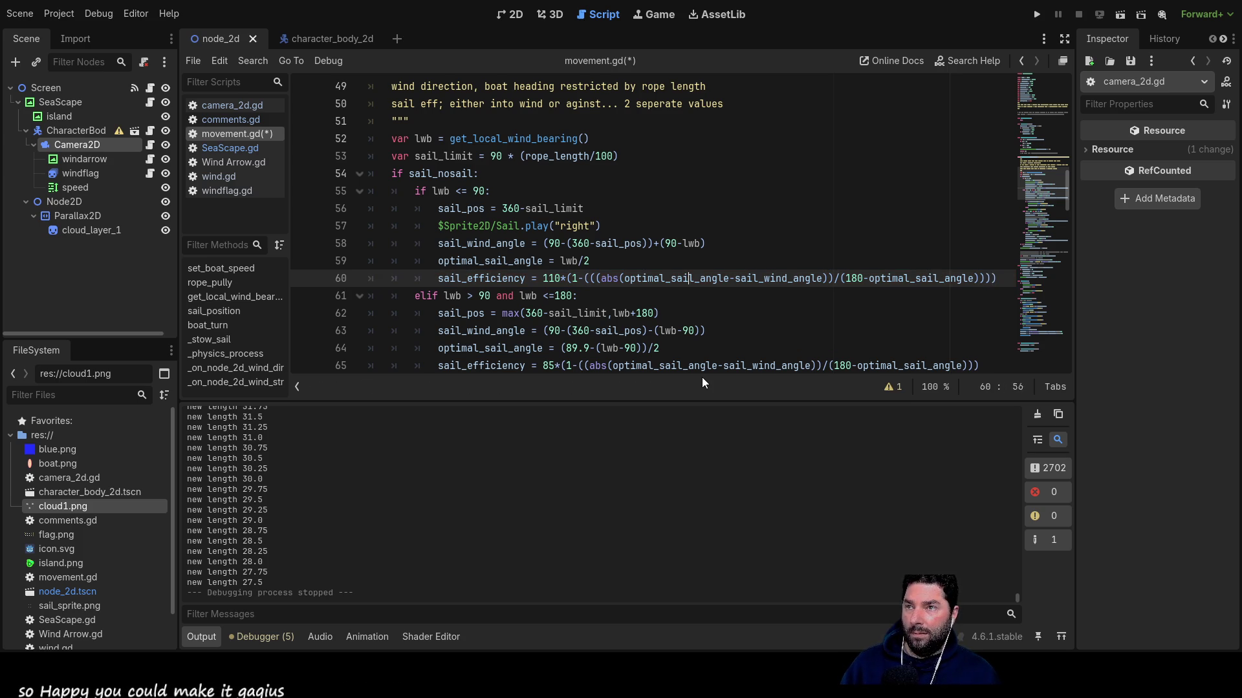
key("Left")
key("Left")
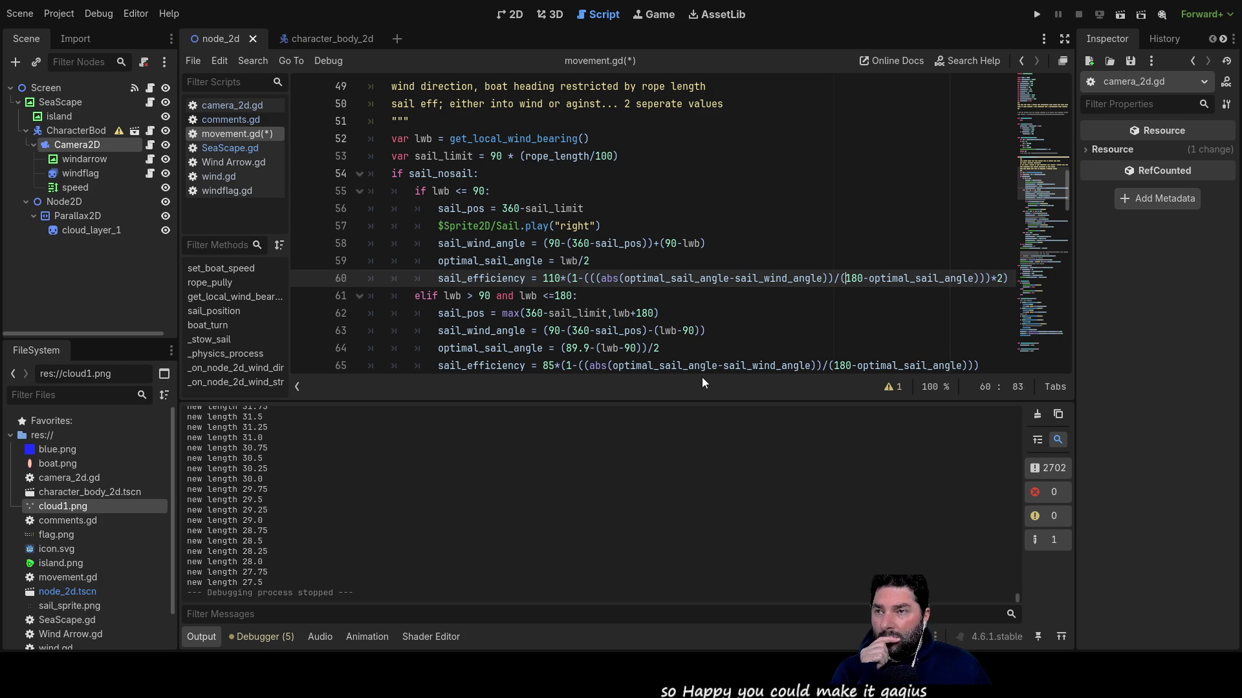
key("Left")
key("Left")
key("Left")
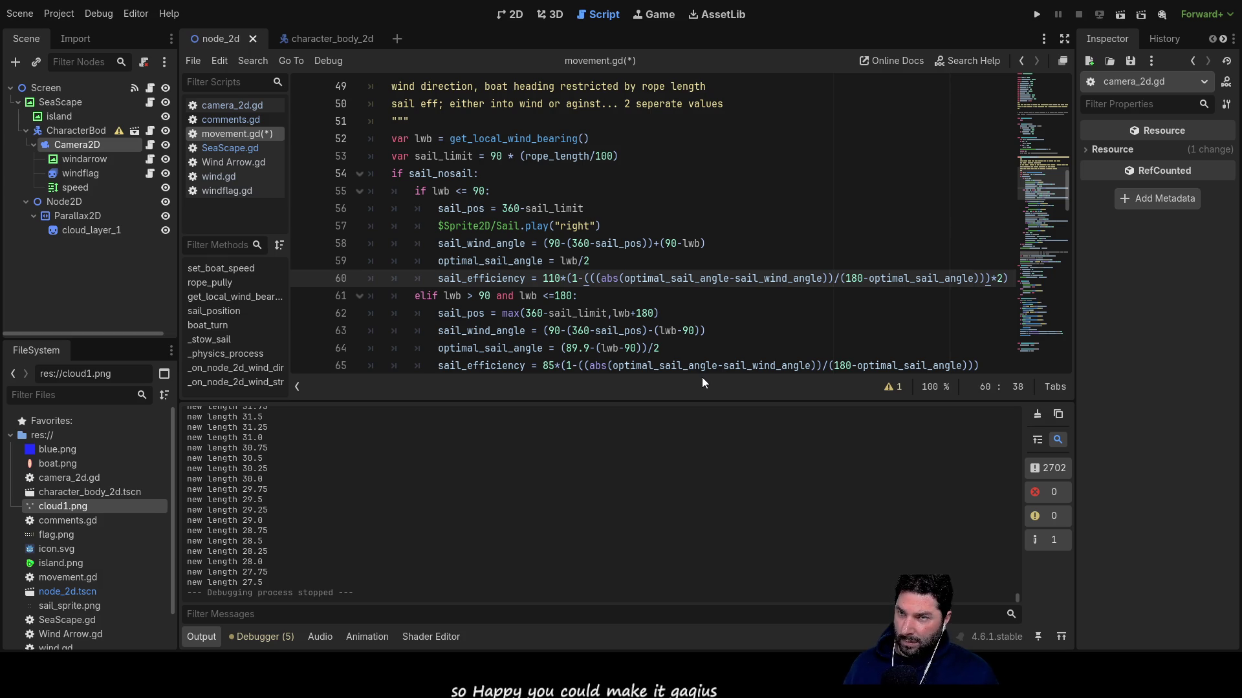
type("max")
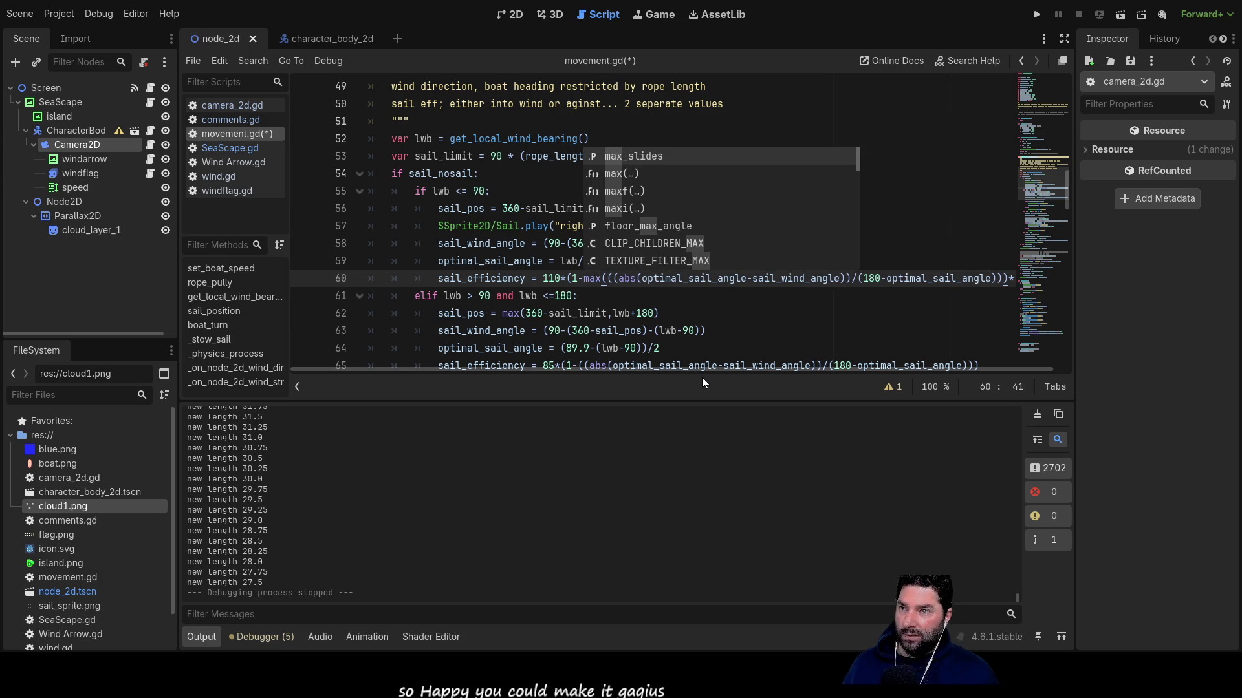
Add a ',0' argument inside the closing parenthesis at the end of line 60.
key("Right")
key("Right")
key("Right")
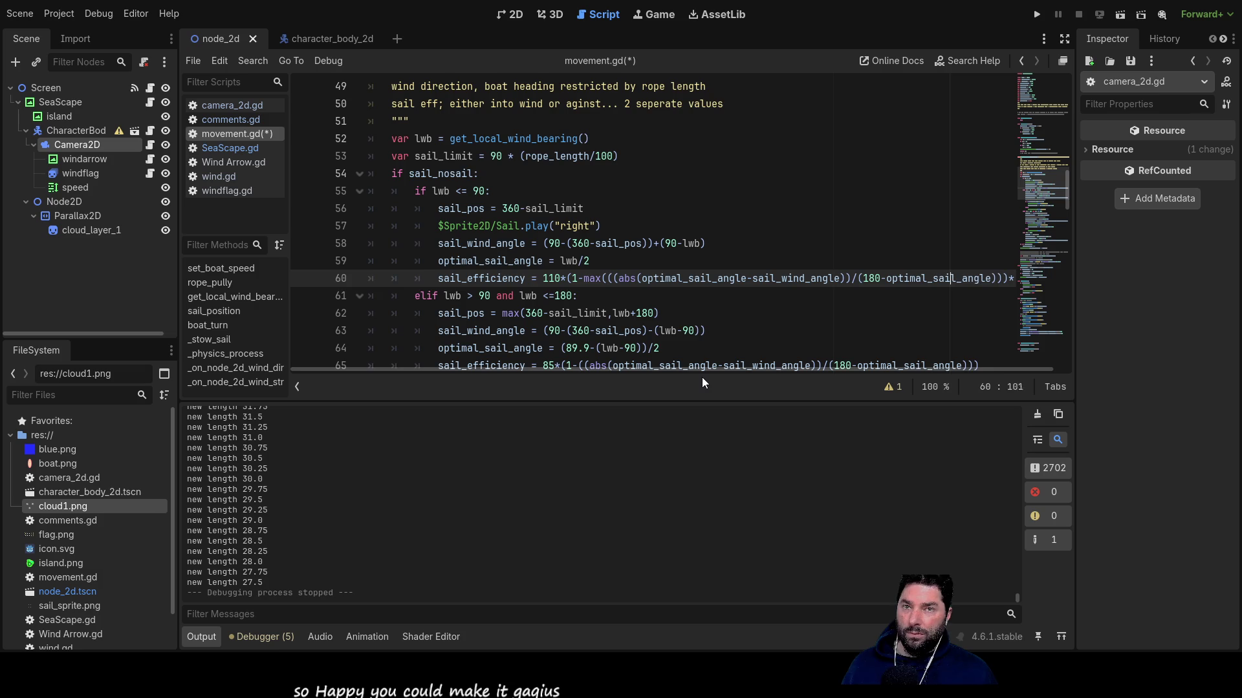
key("Down")
key("Home")
key("Right")
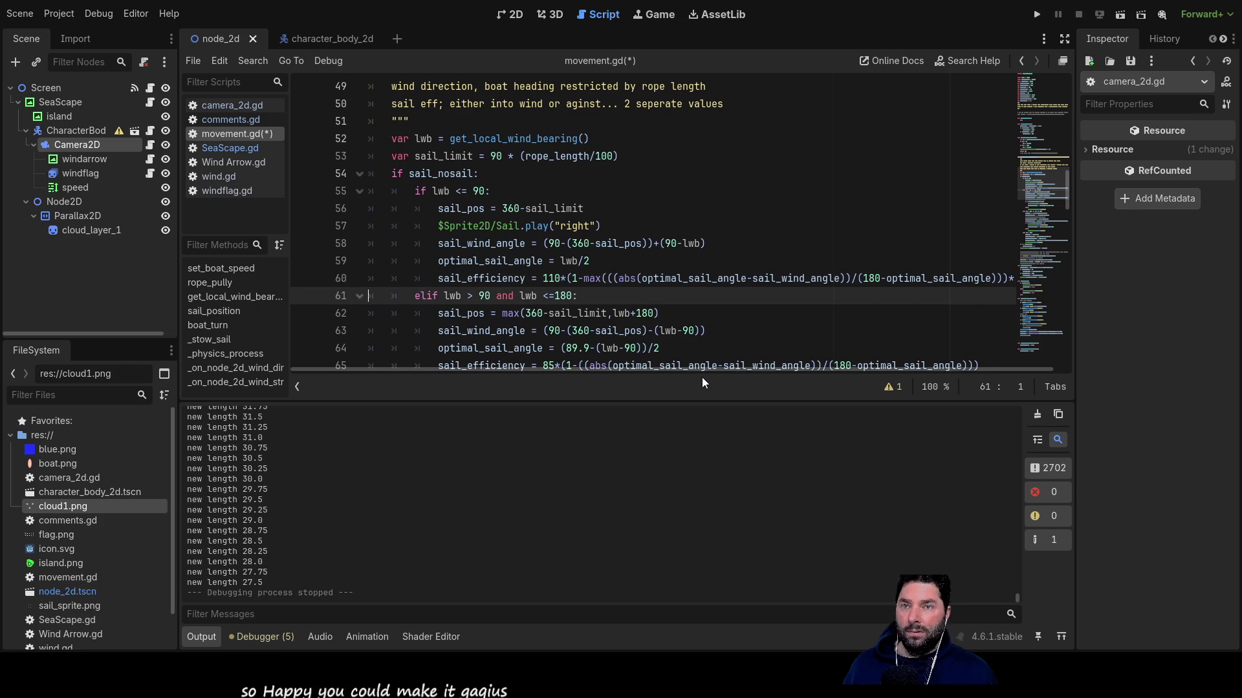
key("Up")
key("End")
type(",0")
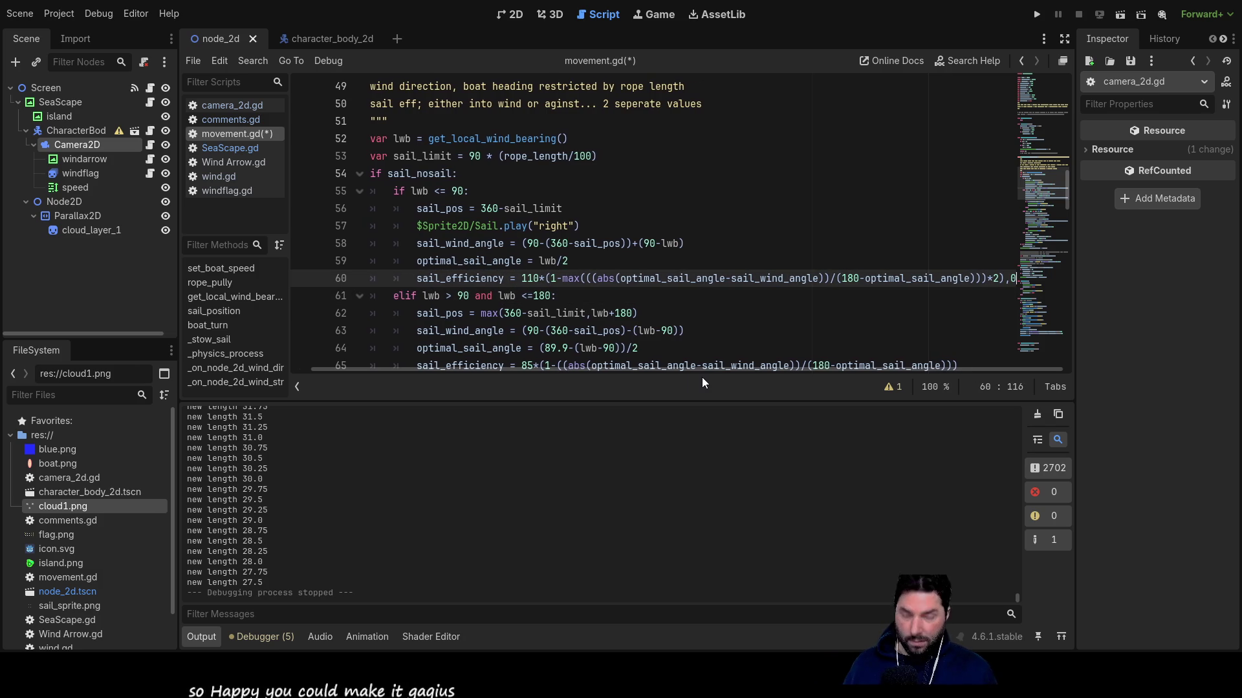
key("BackSpace")
key("BackSpace")
key("Left")
type(",0")
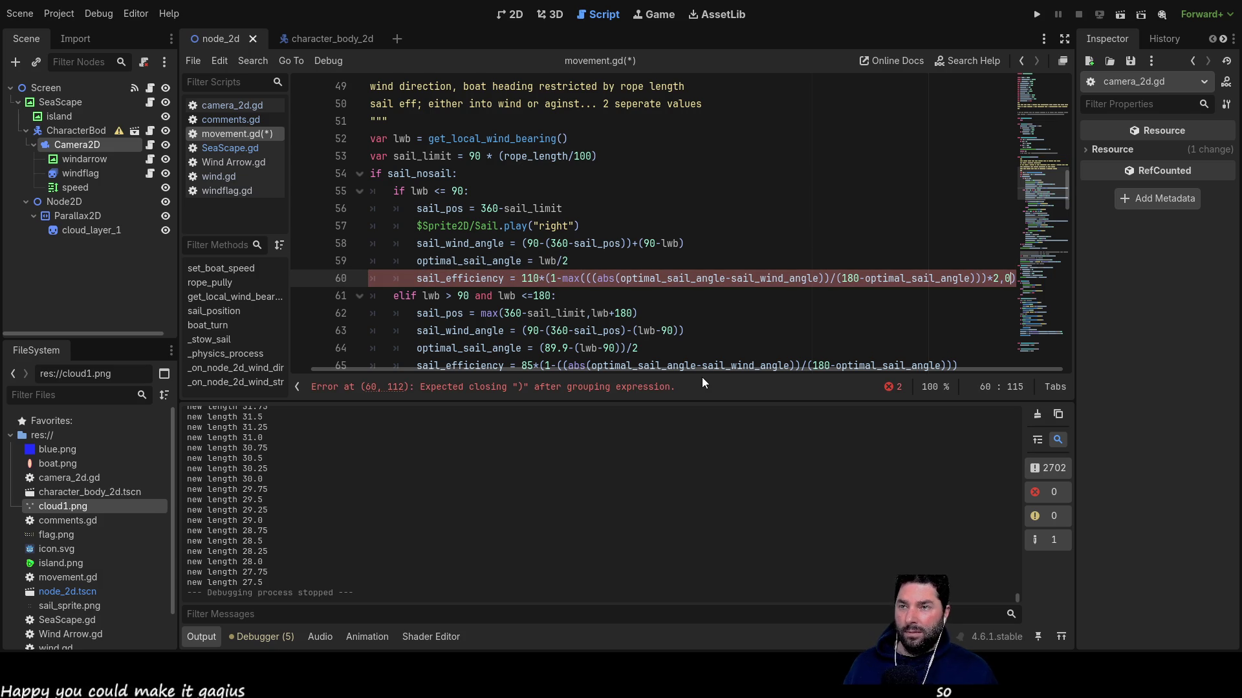
Narrow the side docks, then move 'max' from the inner brackets to before '(1-'.
left_click_drag(177, 230, 96, 243)
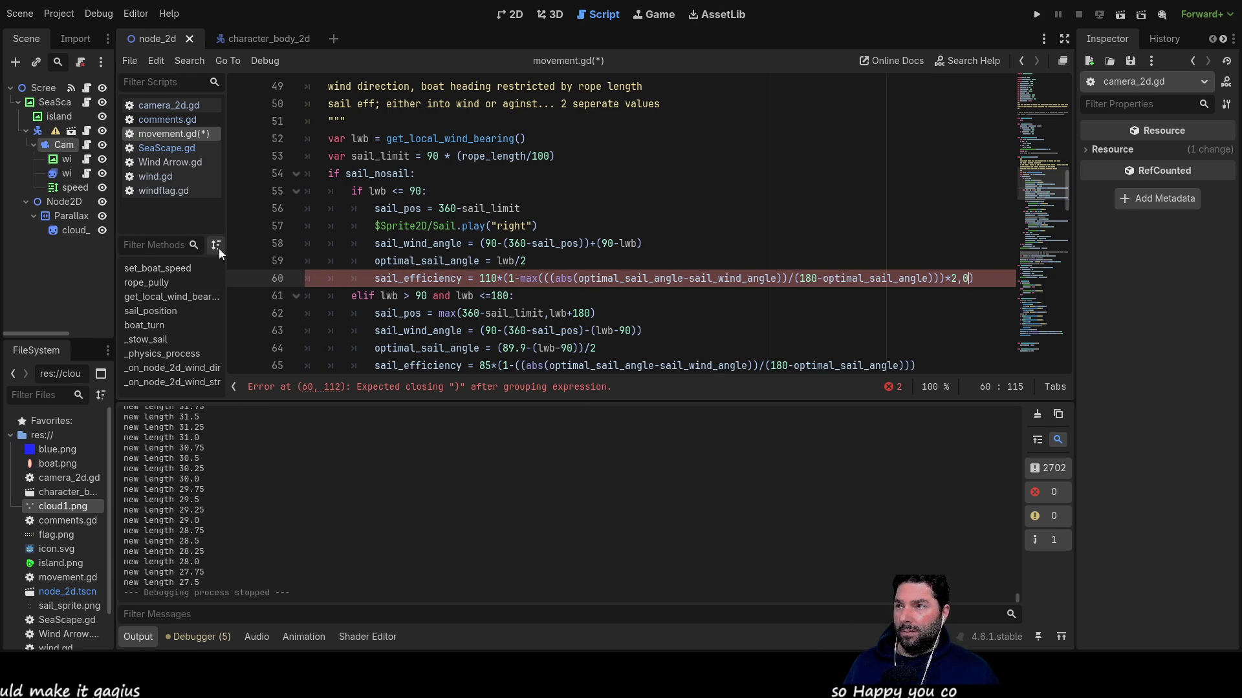
left_click_drag(226, 249, 183, 247)
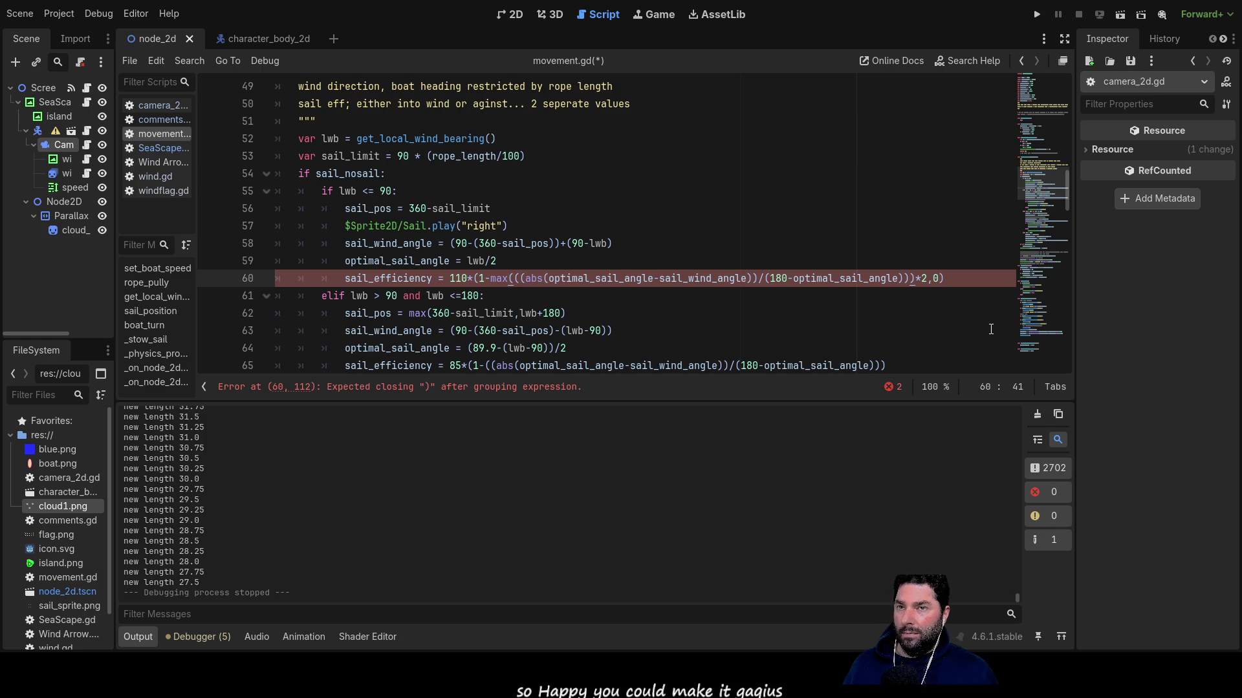
key("Right")
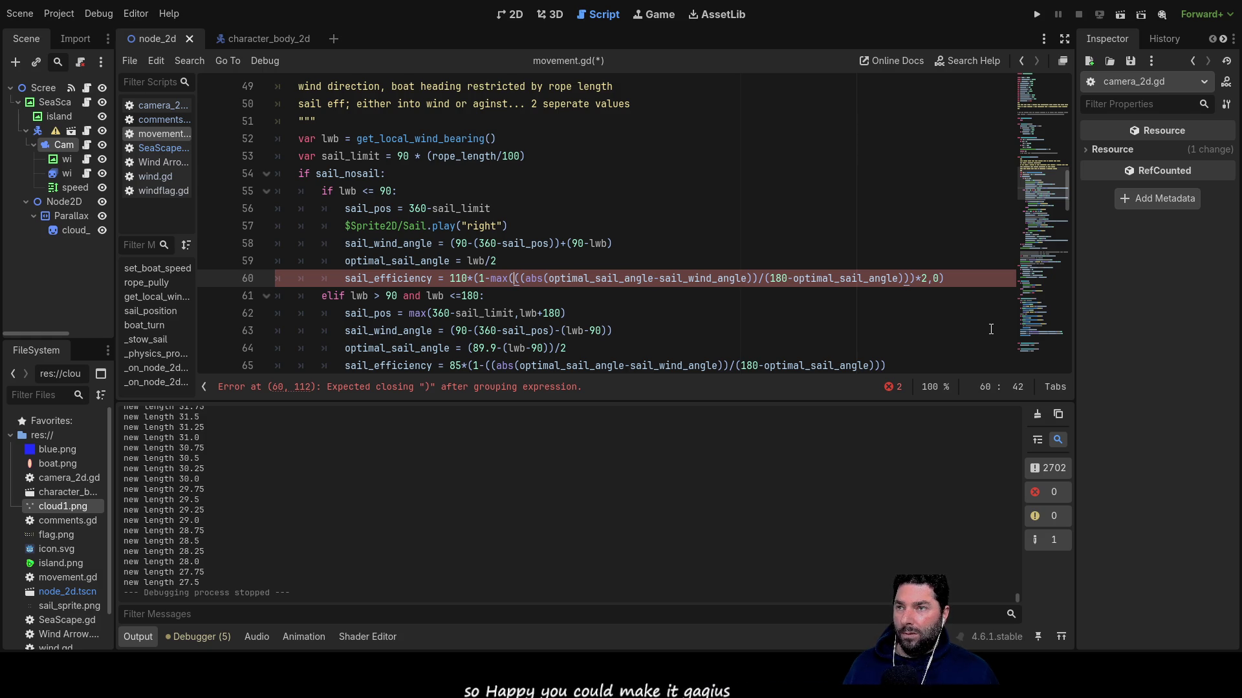
key("Left")
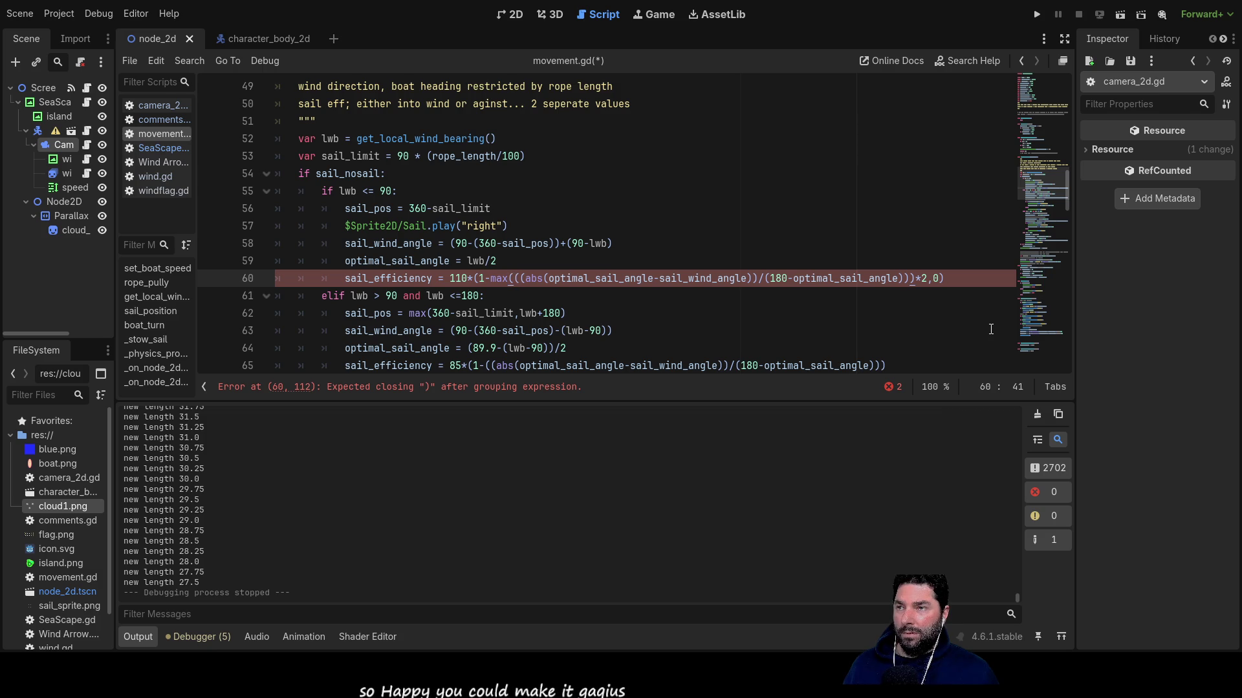
key("BackSpace")
key("BackSpace")
key("BackSpace")
key("Left")
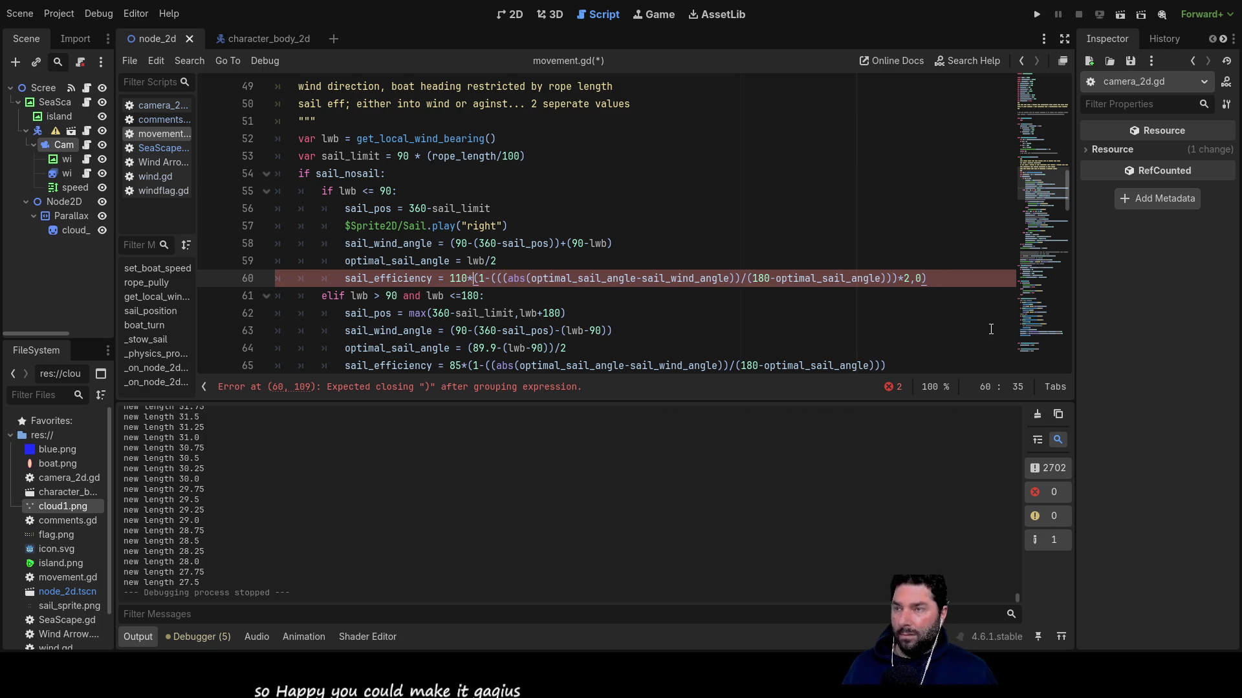
key("Left")
key("Left")
type("max")
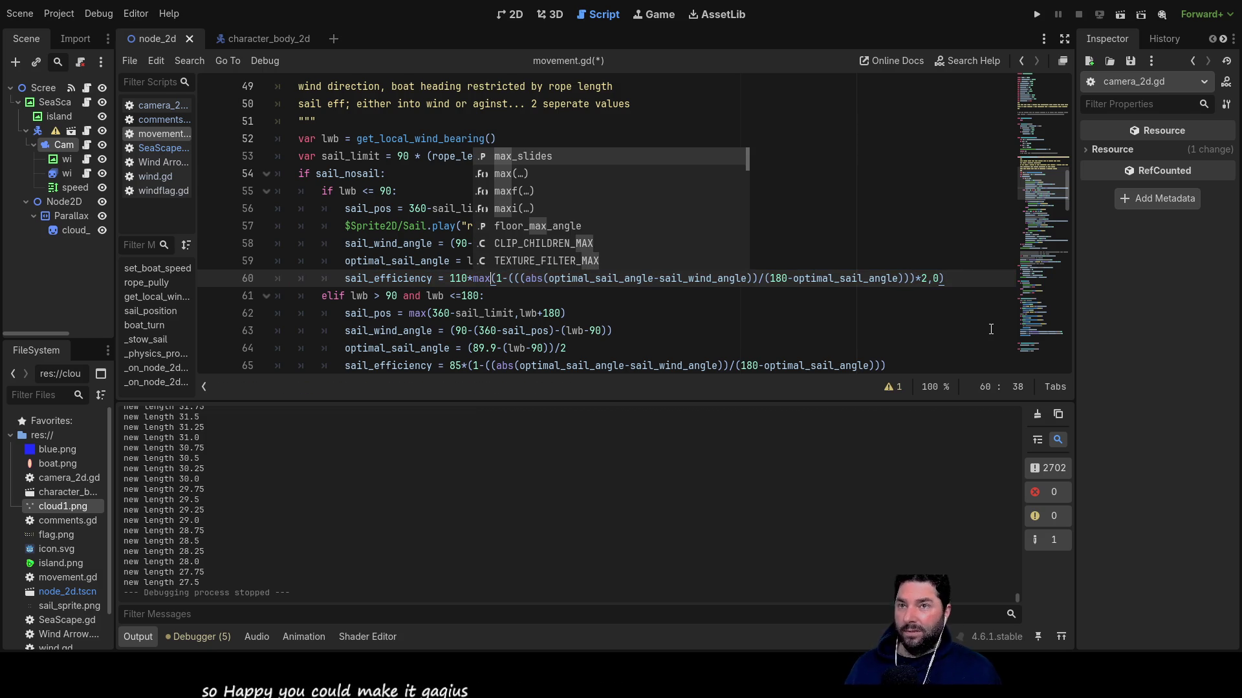
left_click(627, 325)
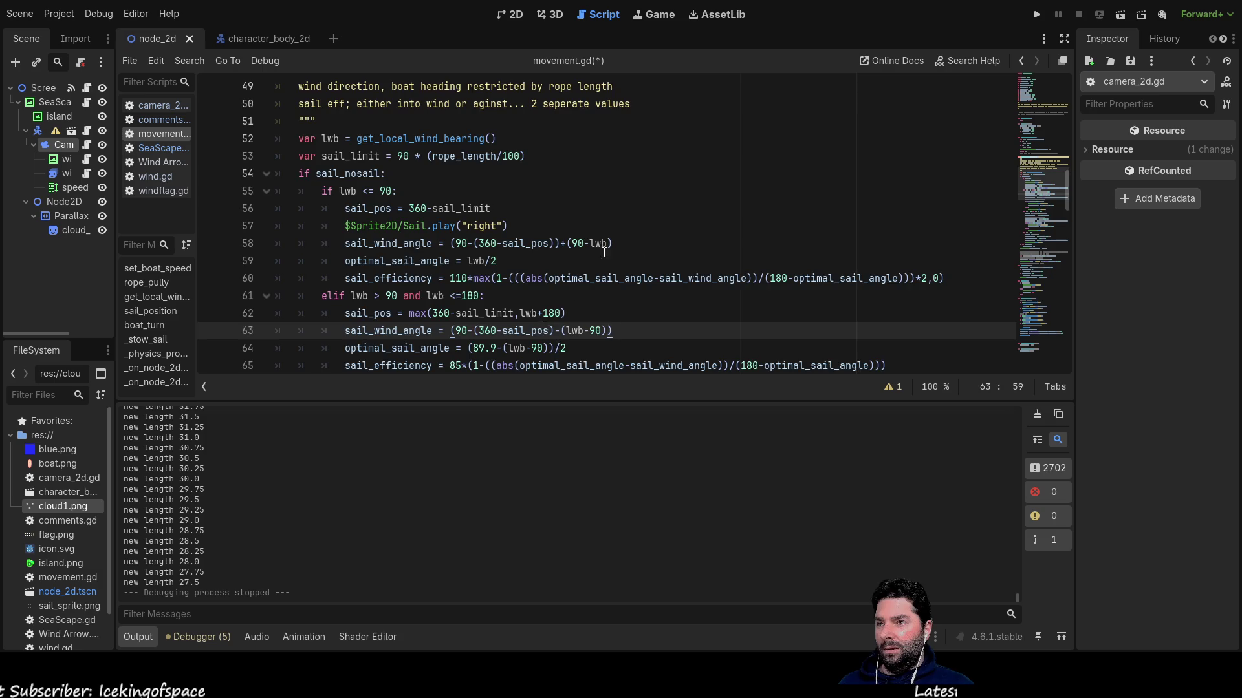
scroll(577, 293, "down", 4)
scroll(614, 240, "up", 3)
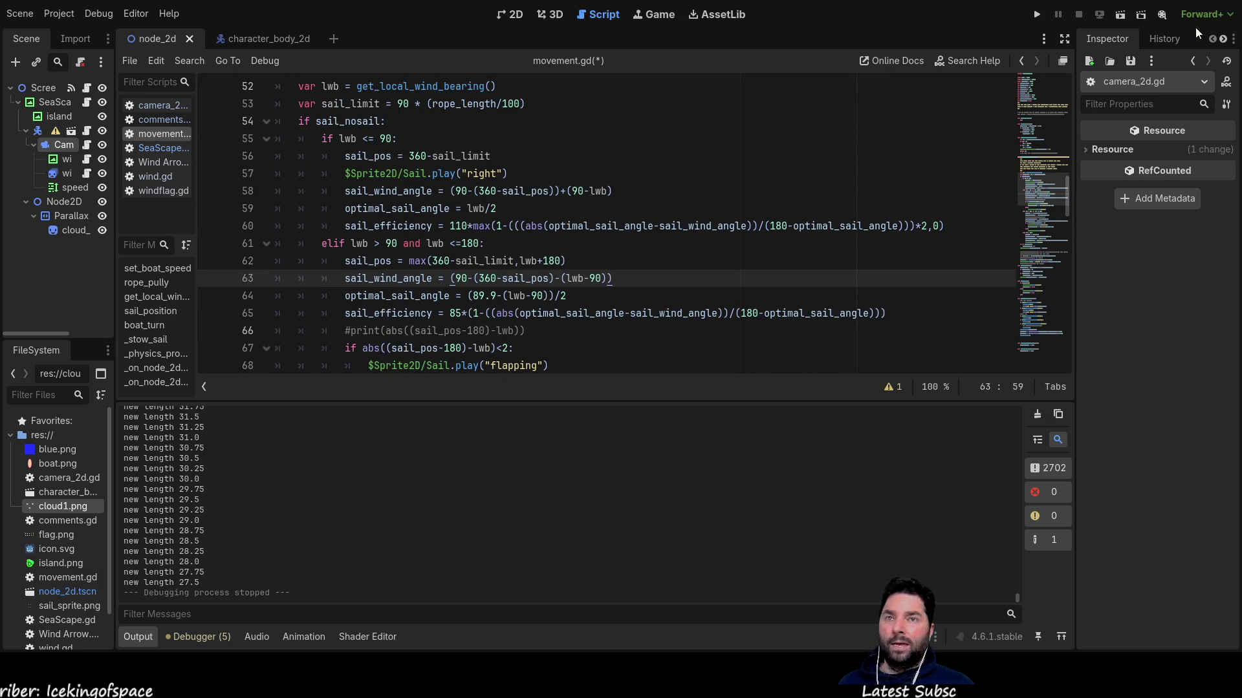
Save and run the sailing game, change the rope length, then stop it.
left_click(1038, 14)
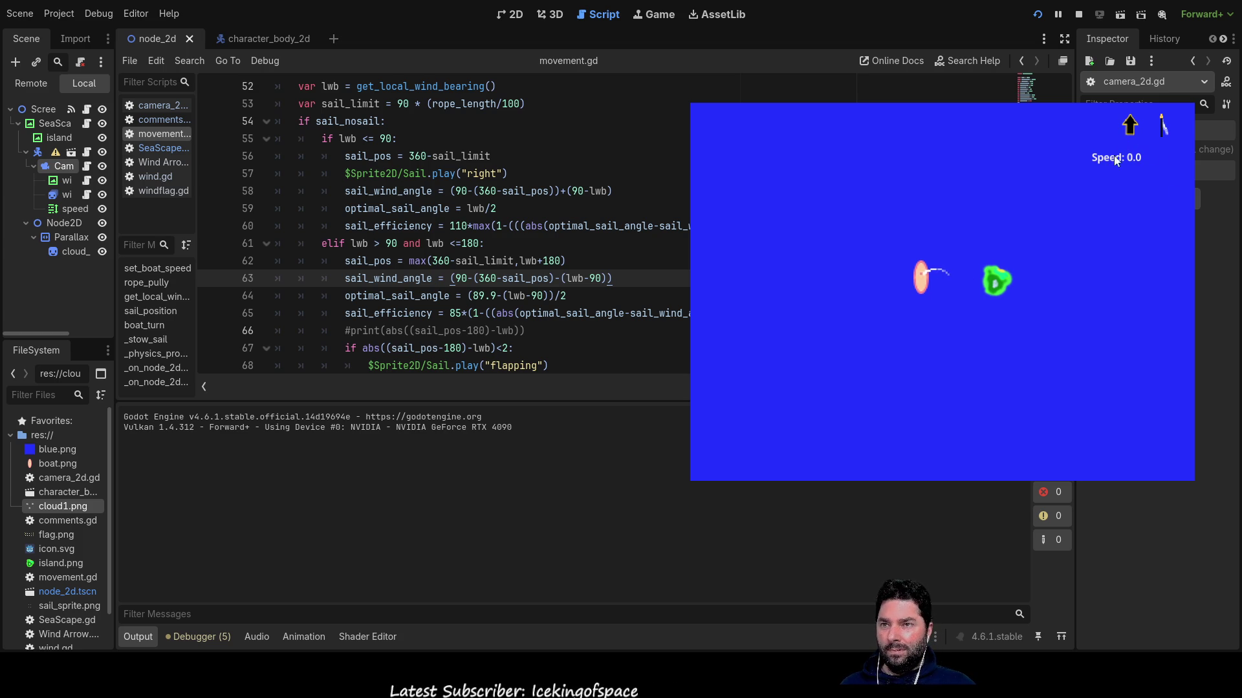
key("s")
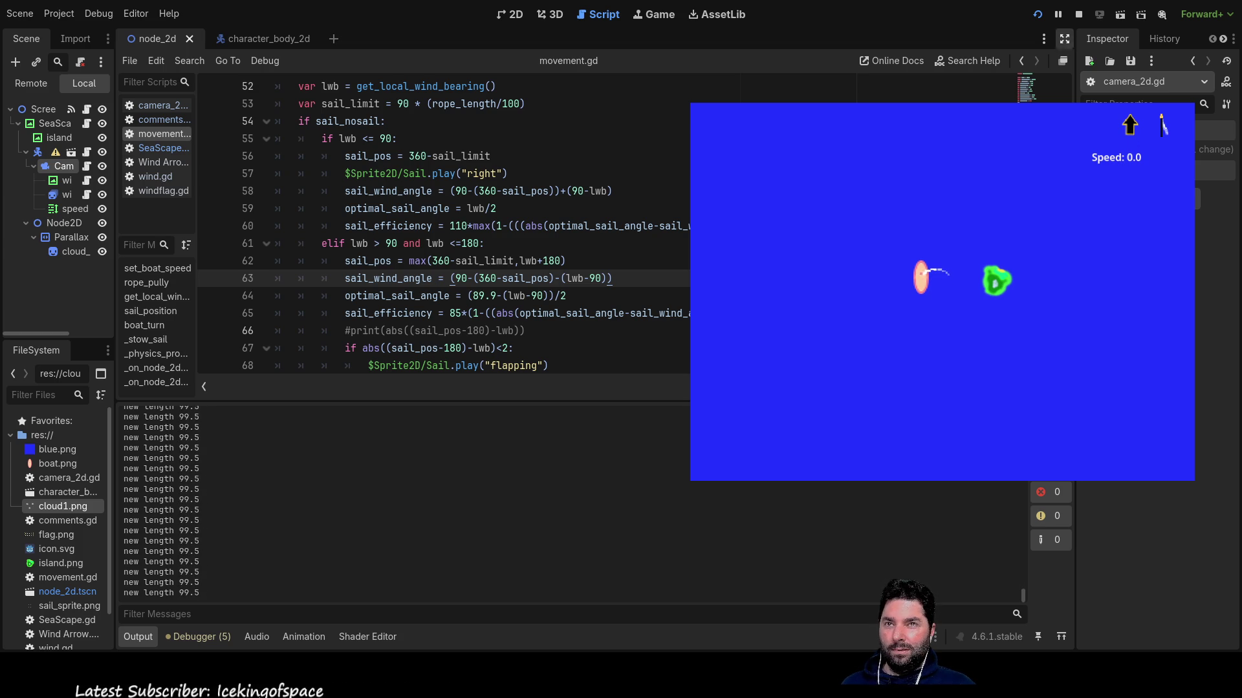
key("F8")
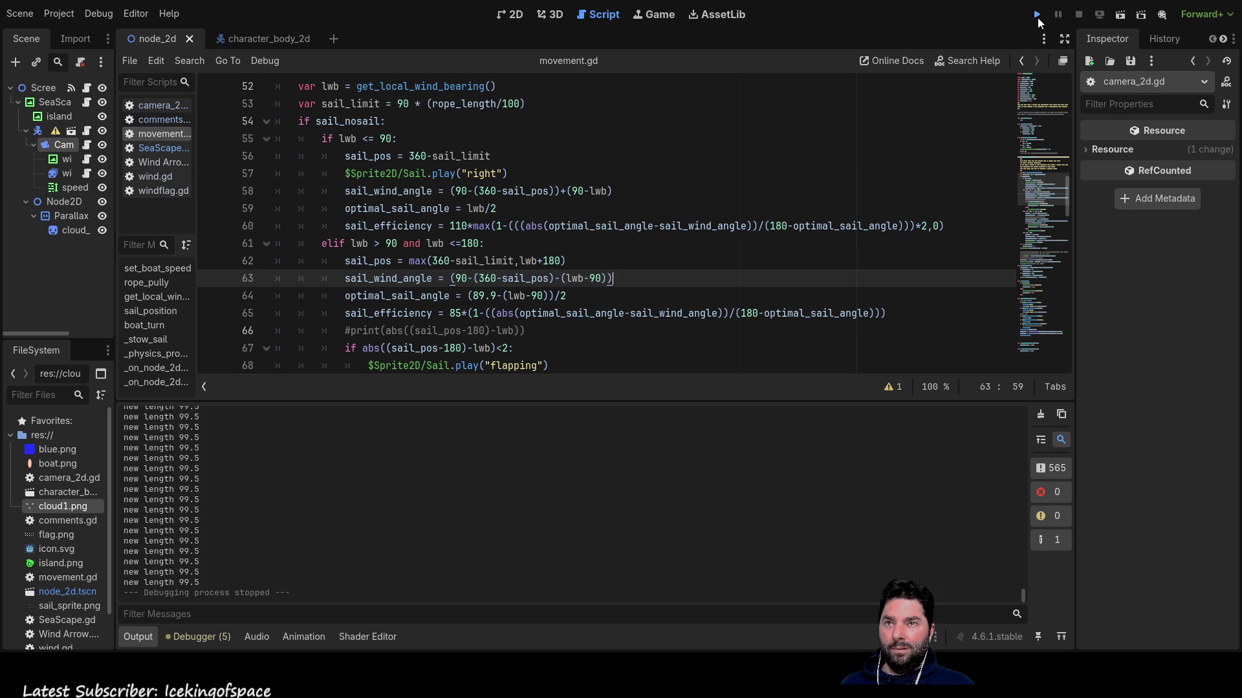
Rerun the game, shorten then lengthen the sail rope, and stop it.
key("F5")
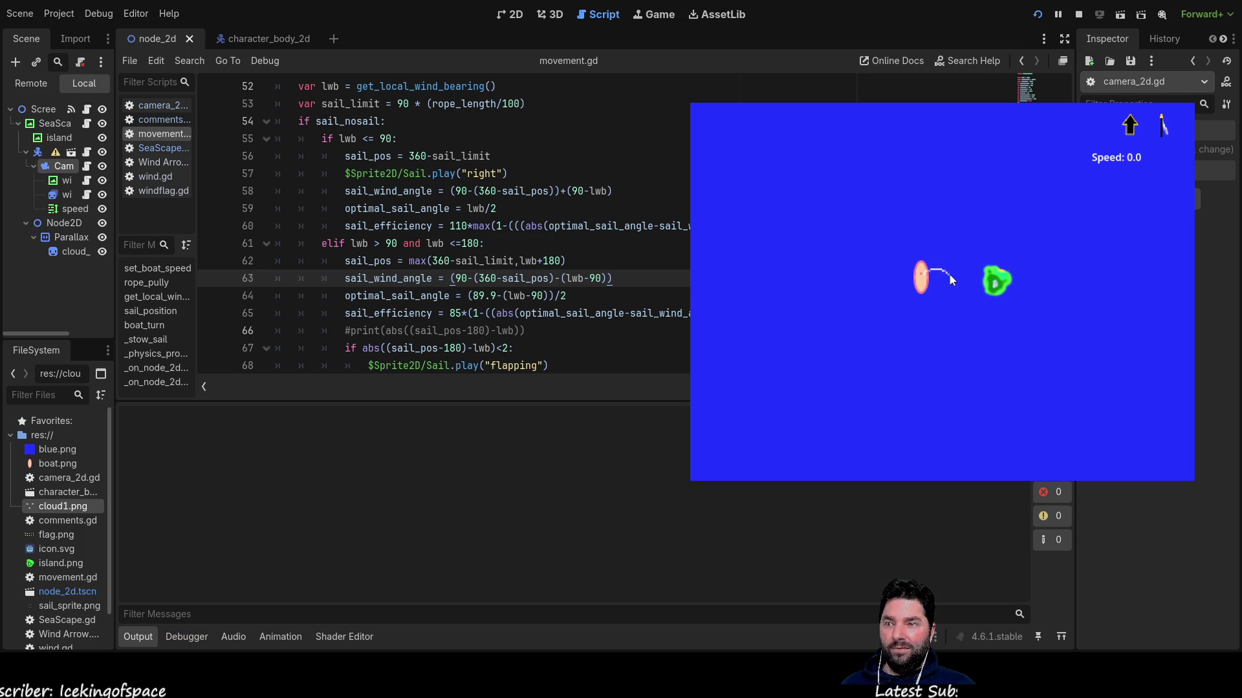
key("Down")
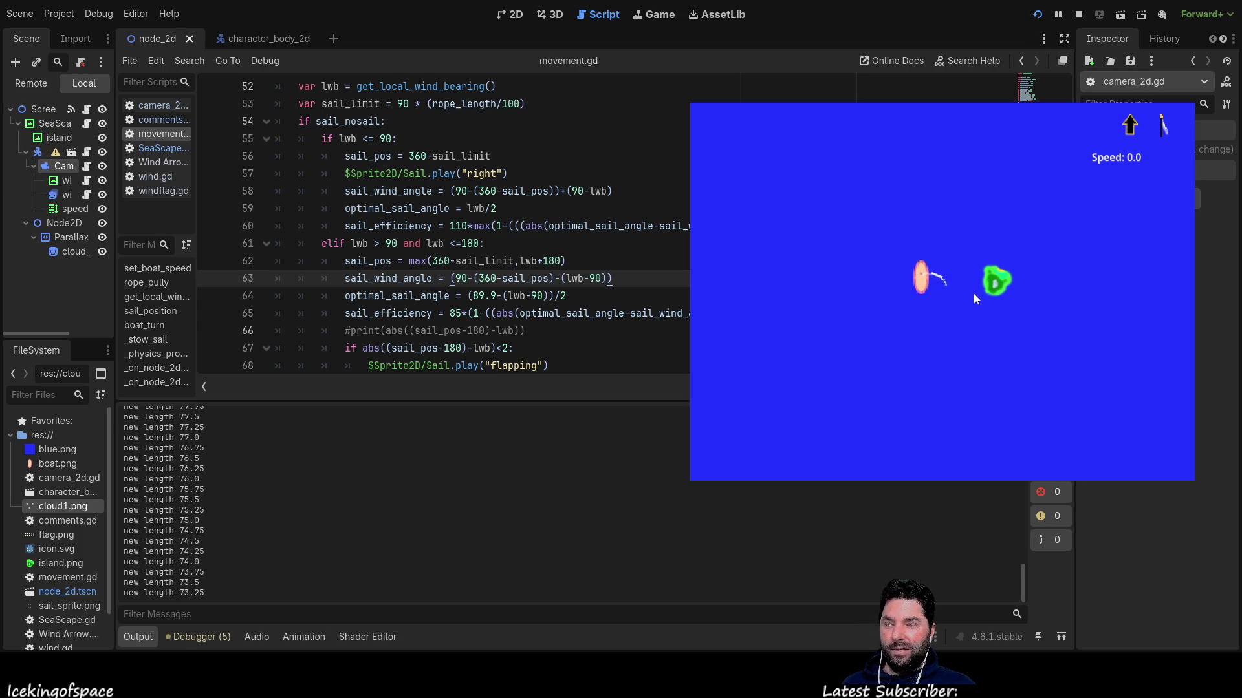
key("Up")
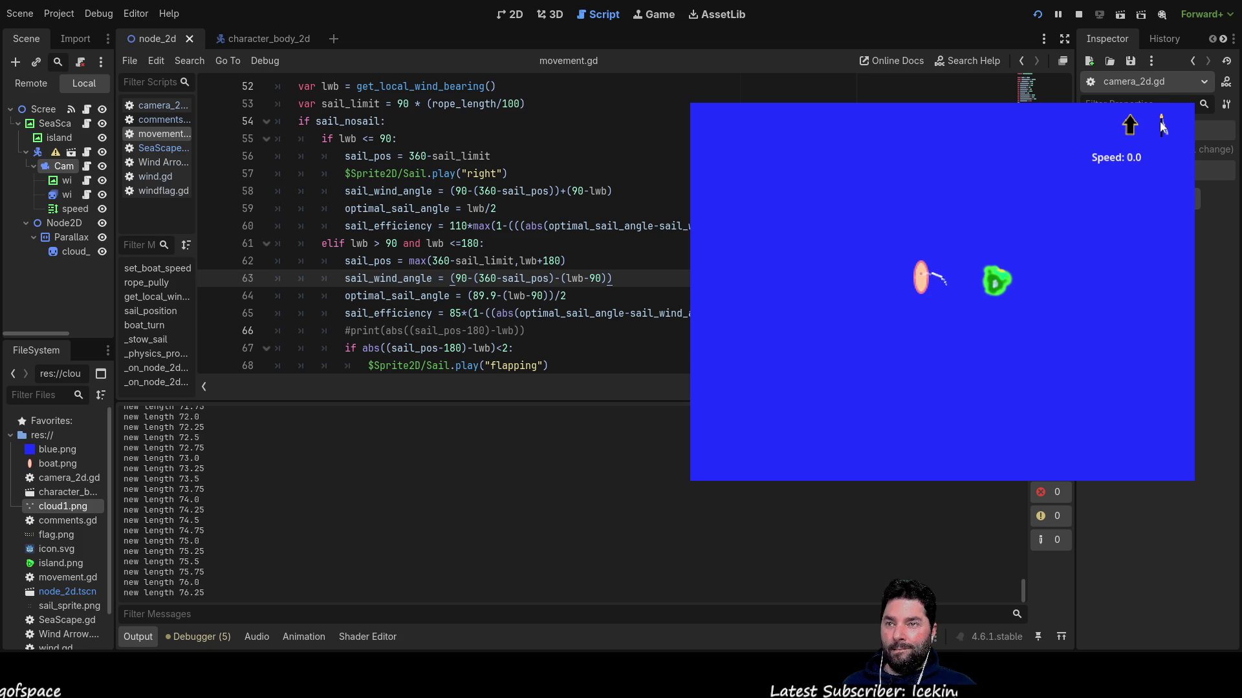
left_click(1077, 15)
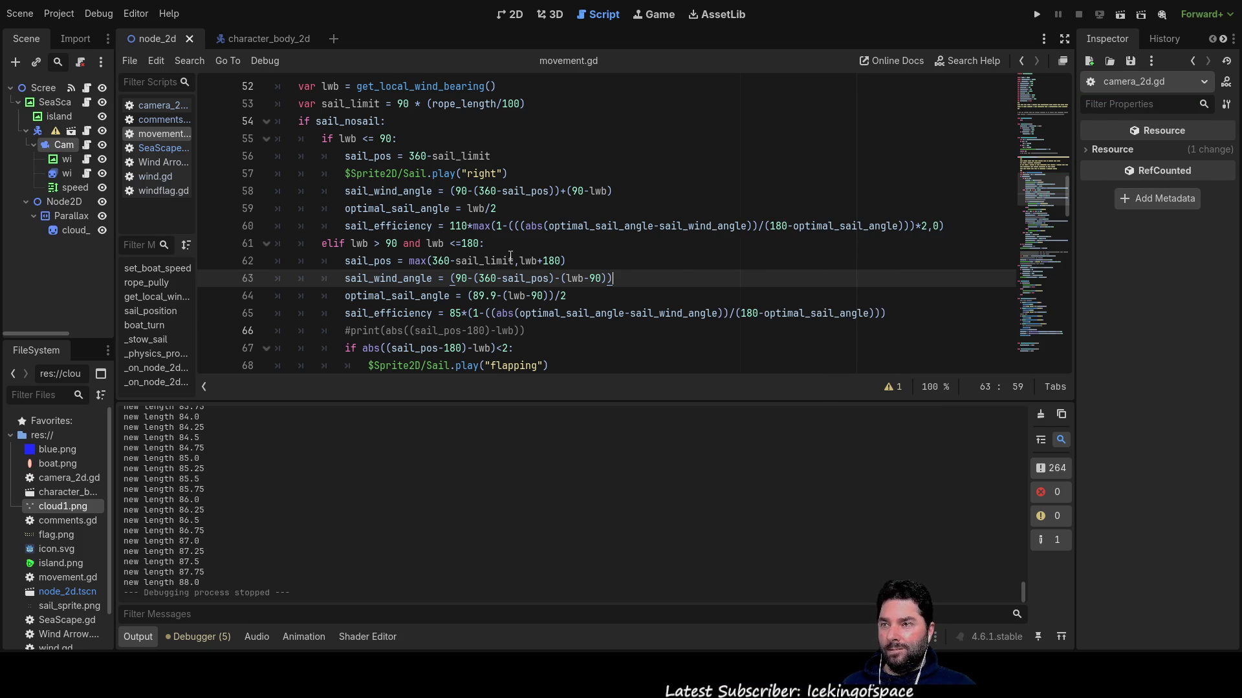
Replace 'max' after '110*' on line 60 with an opening parenthesis '('.
double_click(484, 227)
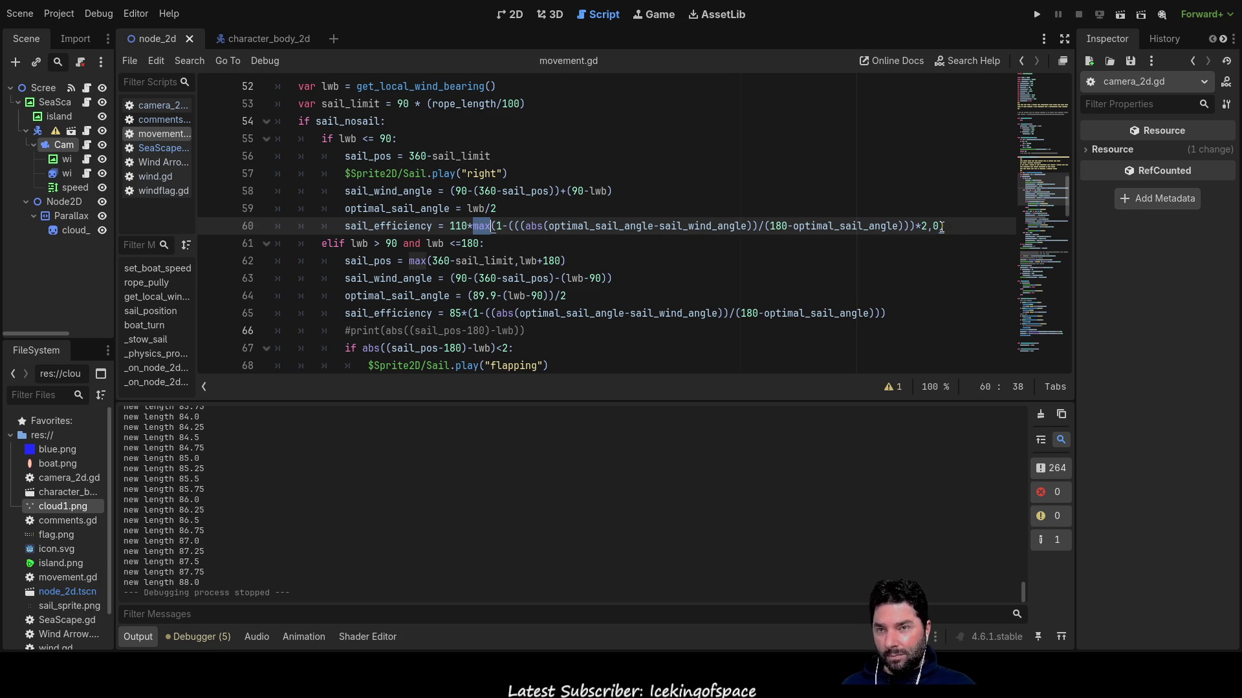
left_click(964, 225)
key("Left")
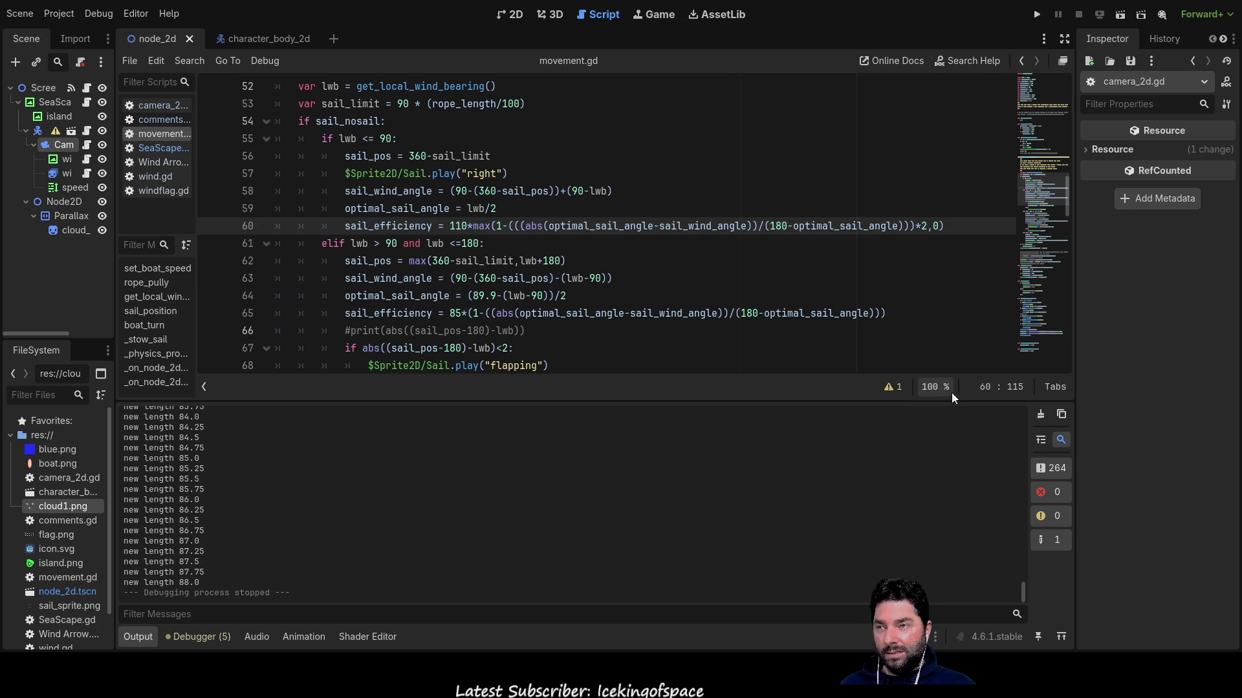
key("Left")
key("Left")
key("Left")
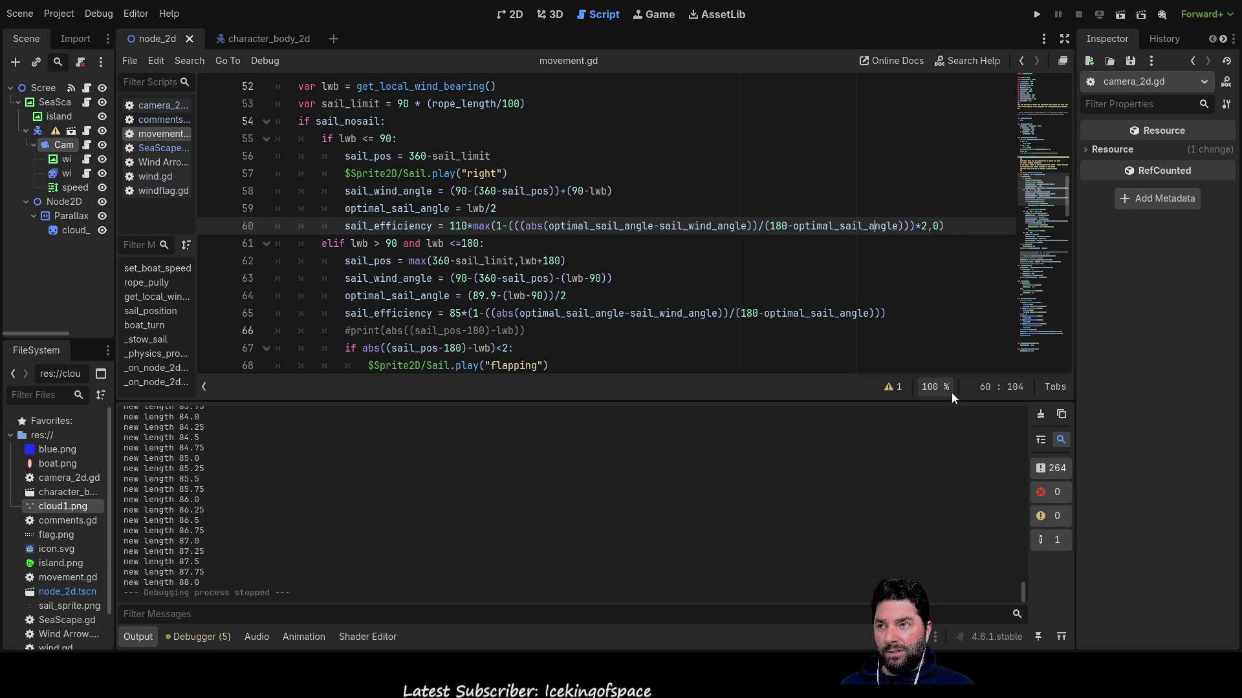
key("Left")
key("Left")
key("Left")
key("Left")
key("Left")
key("Left")
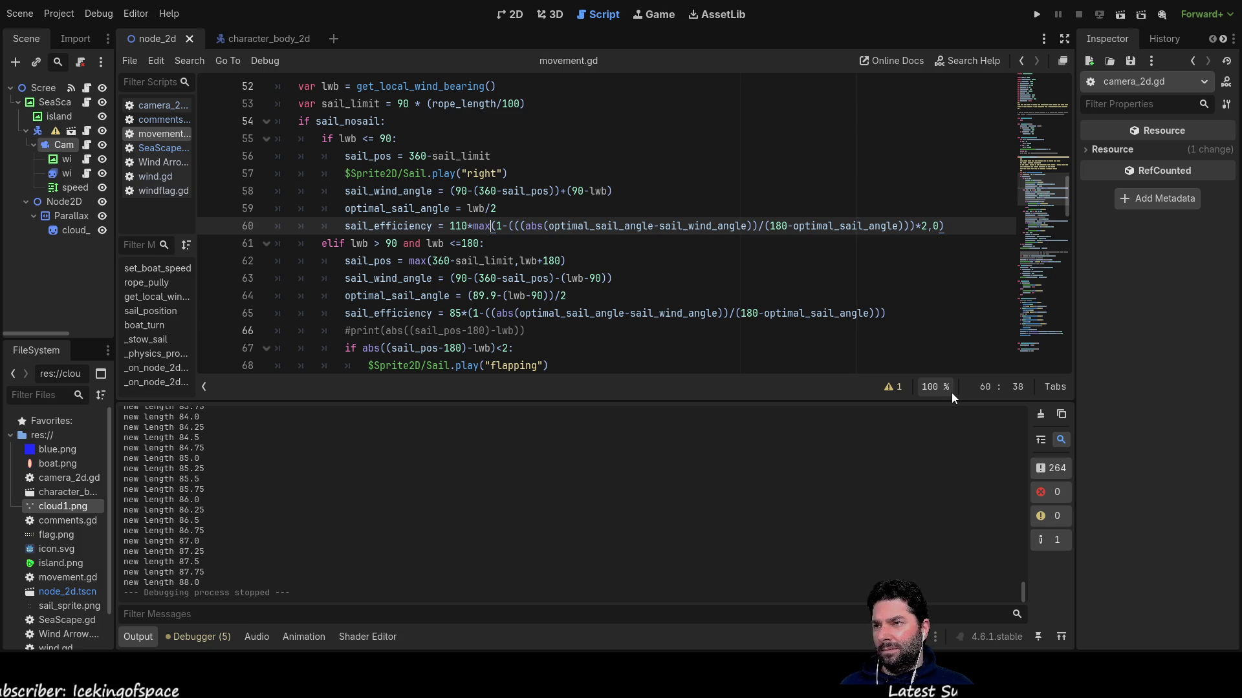
key("BackSpace")
key("BackSpace")
key("BackSpace")
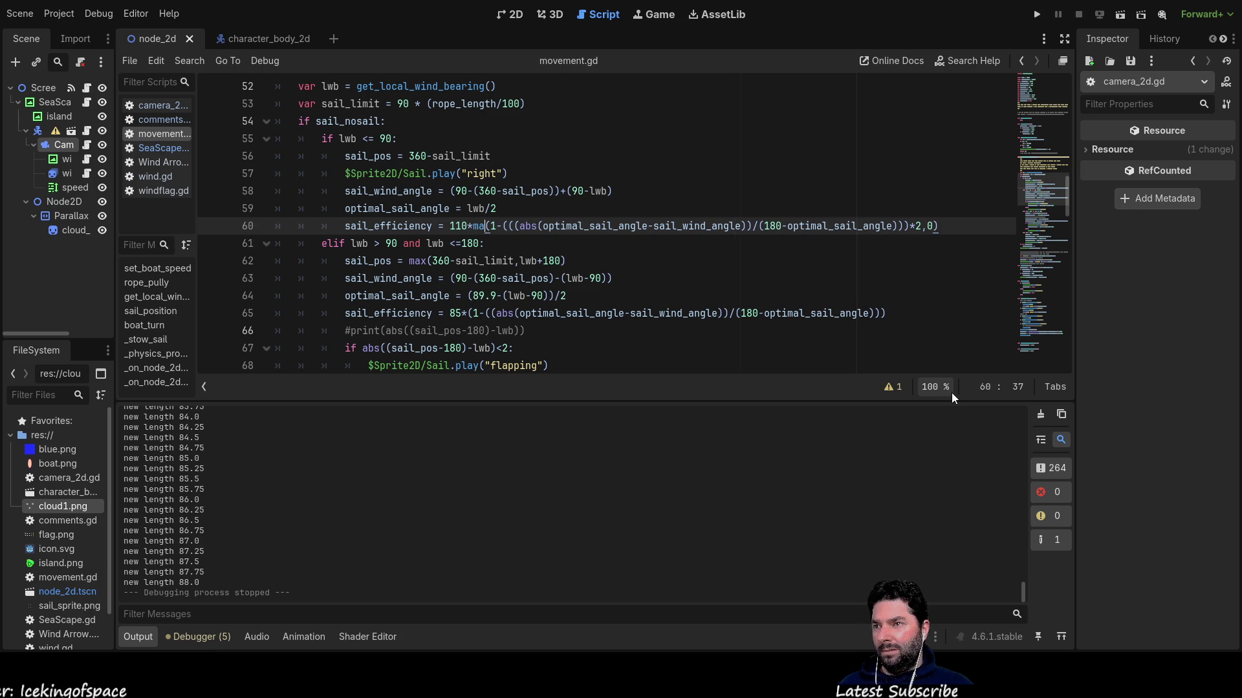
type("(")
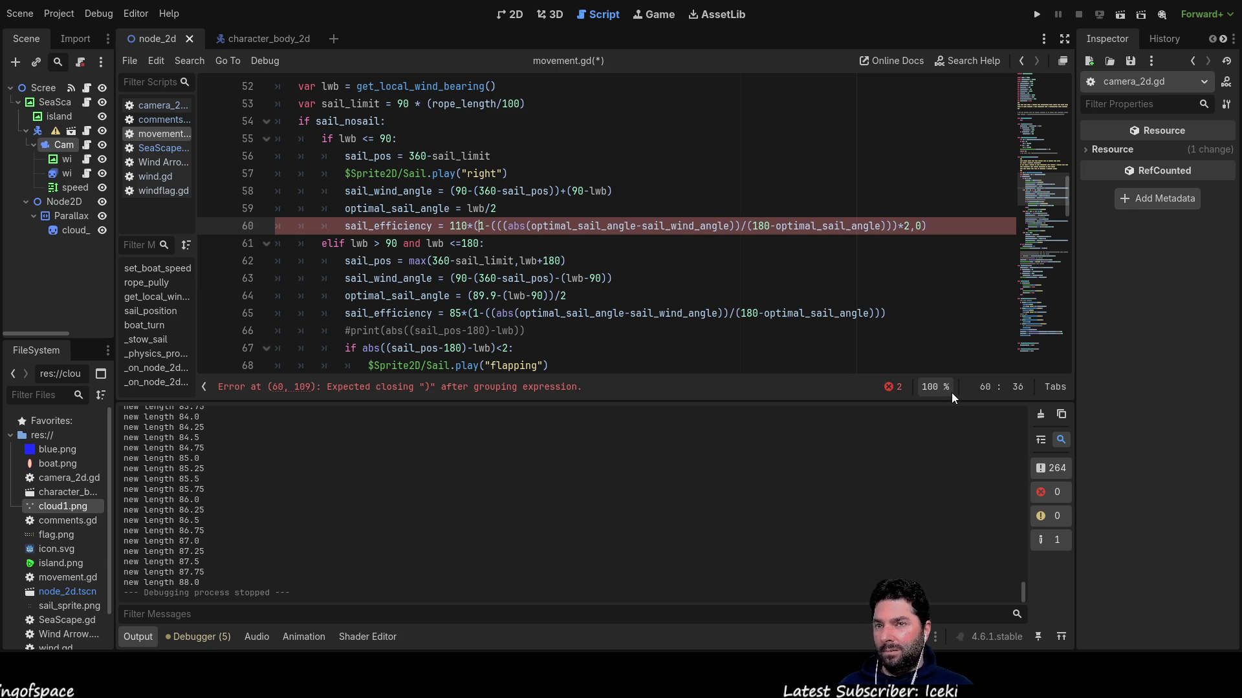
Delete the trailing ',0' from line 60's formula, then save and run the game.
left_click(840, 226)
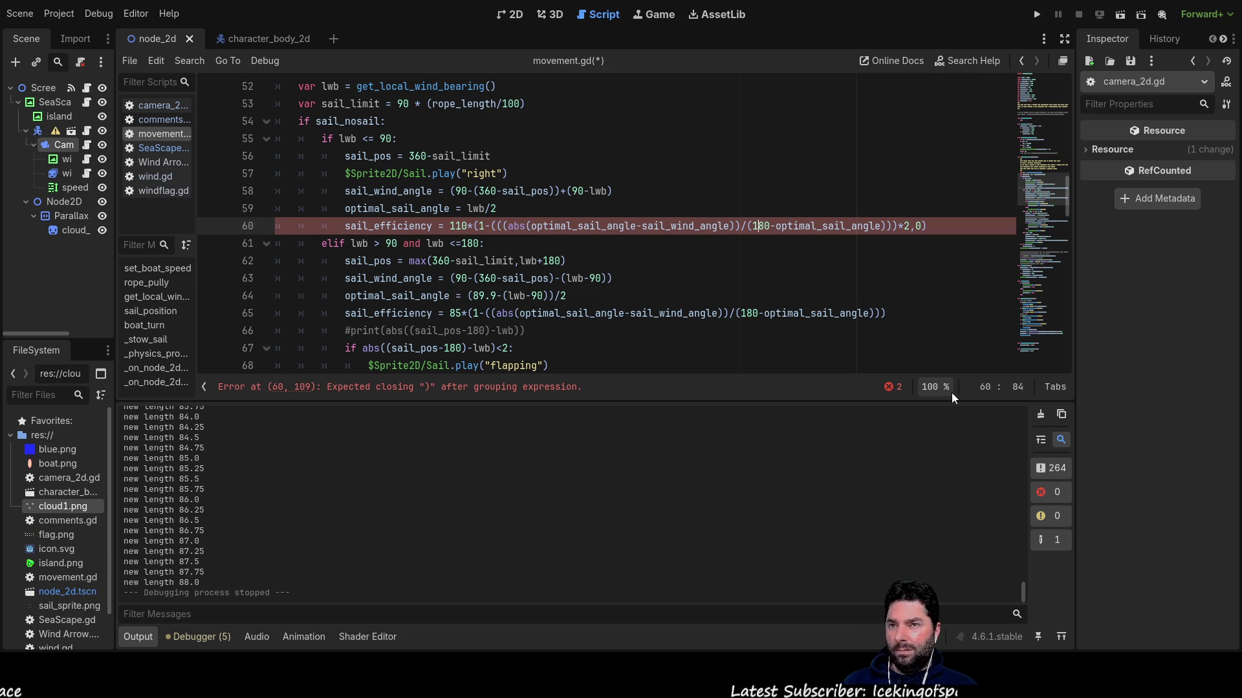
key("End")
key("Left")
key("BackSpace")
key("BackSpace")
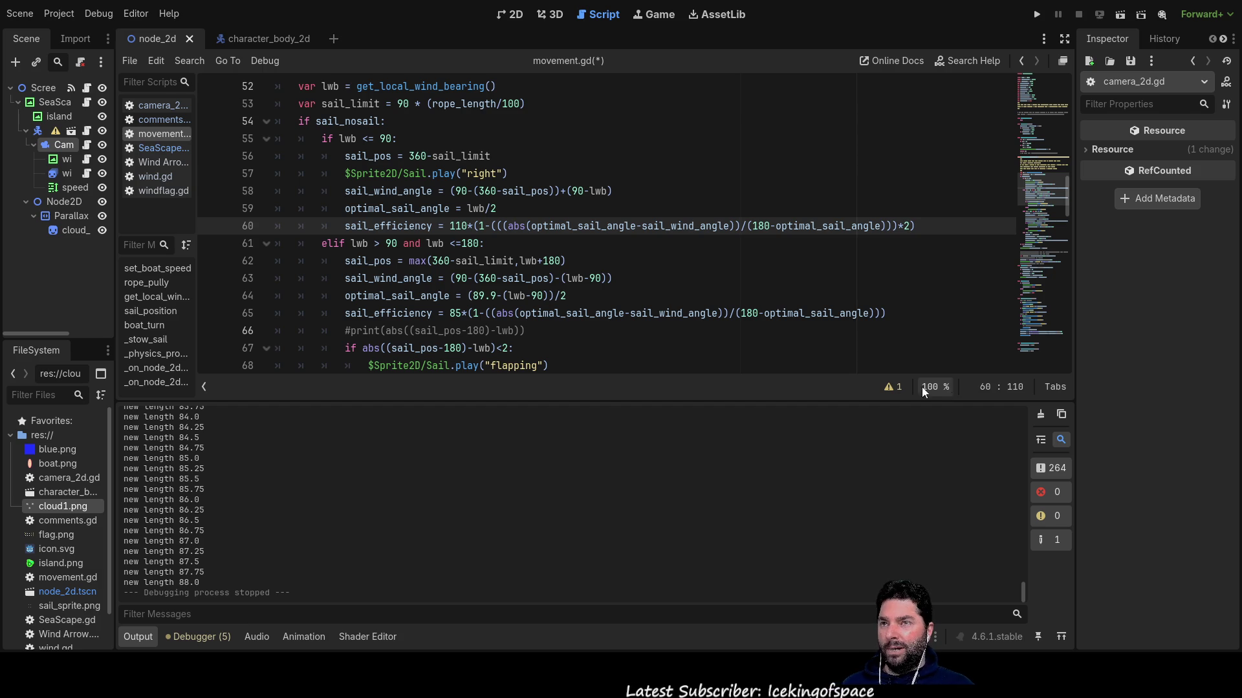
left_click(1037, 14)
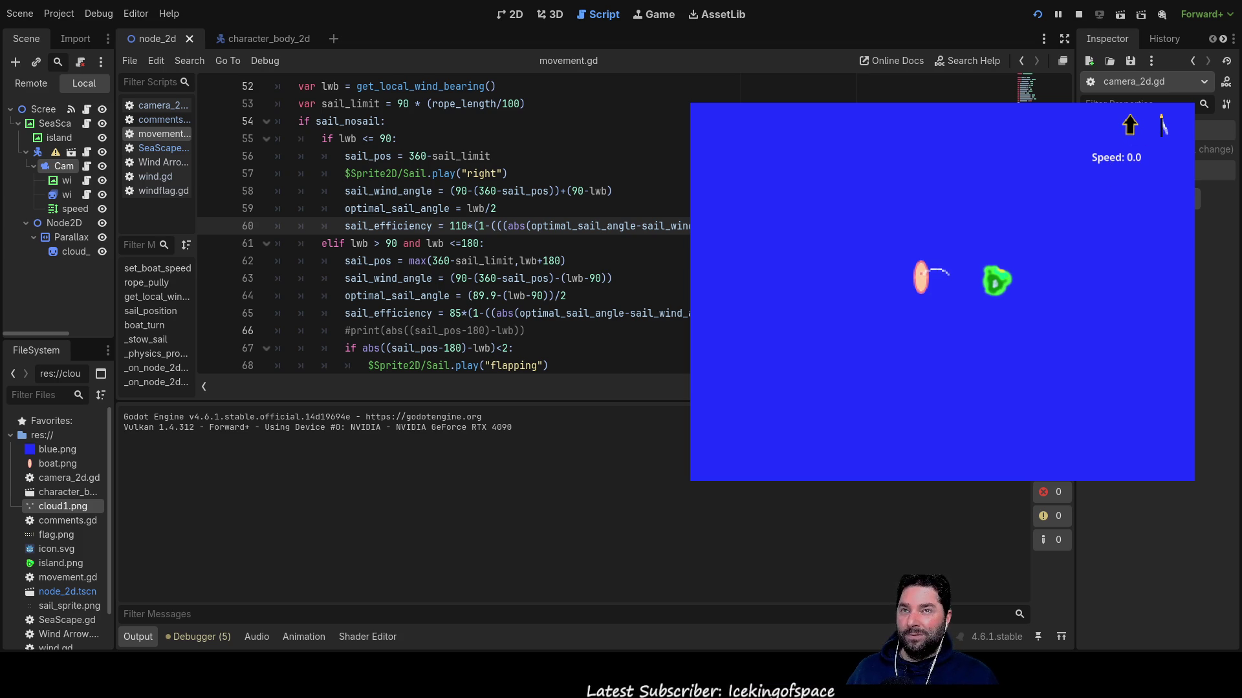
Stop the test run of the unclamped formula with F8.
key("F8")
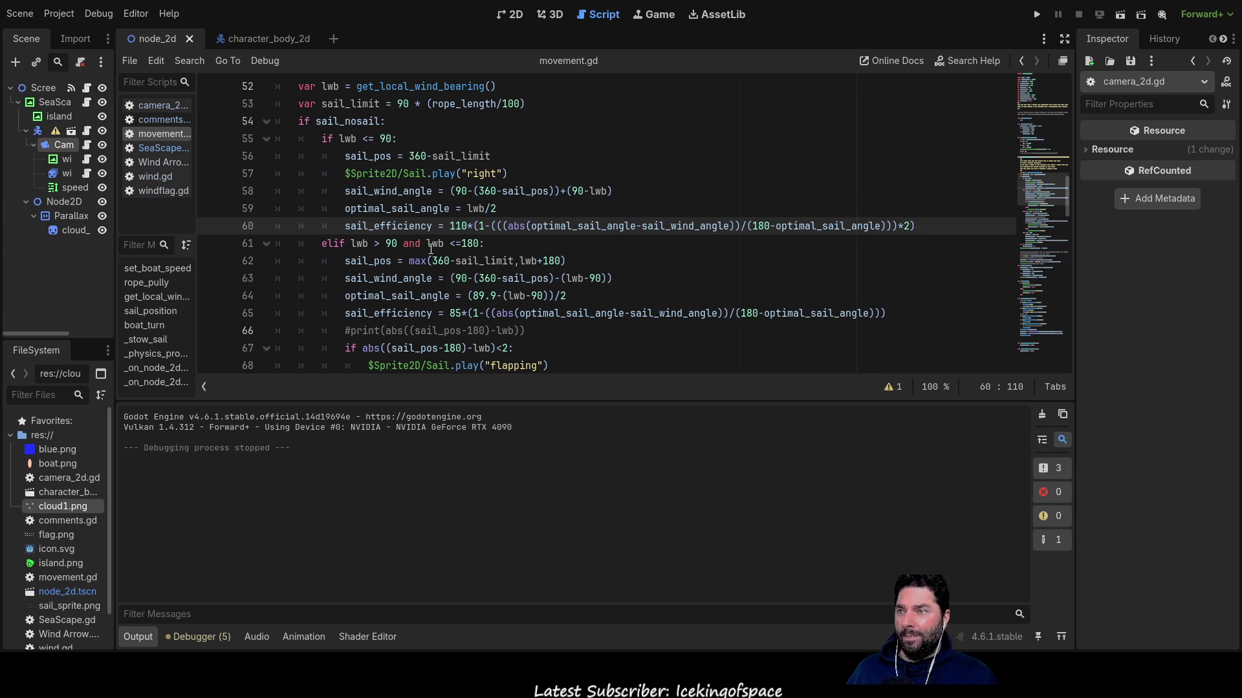
Uncomment the sail efficiency print statement on line 93.
double_click(388, 226)
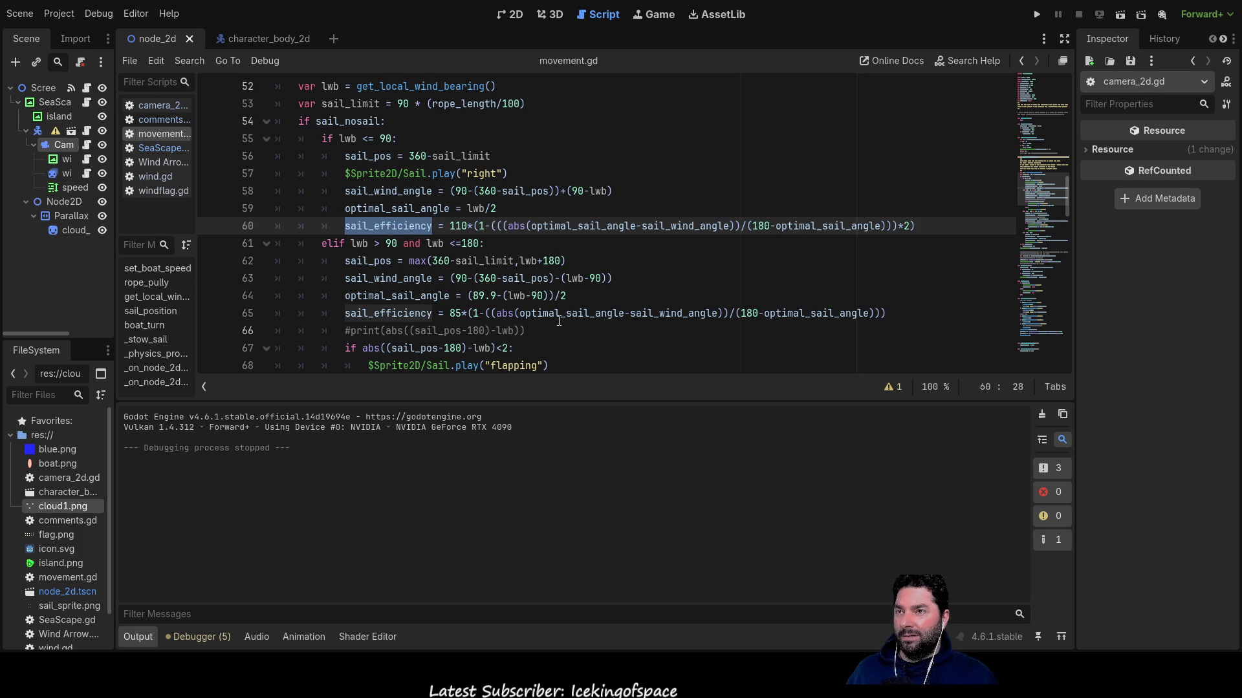
scroll(572, 285, "down", 5)
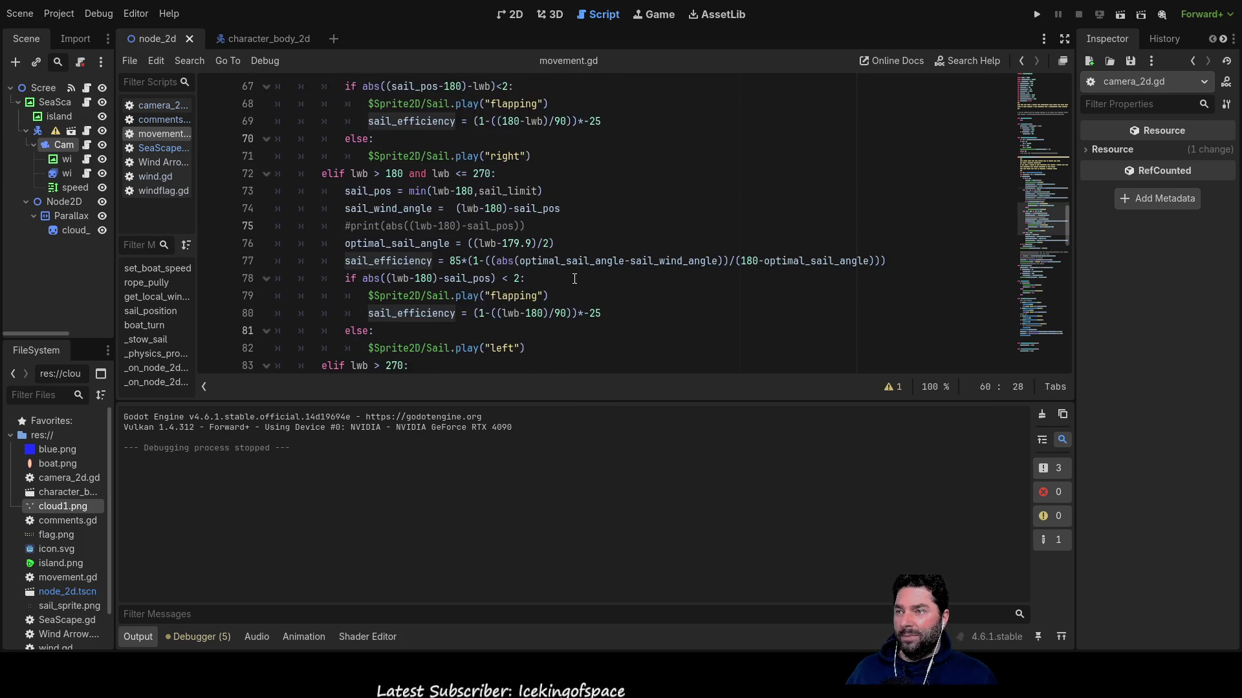
scroll(575, 278, "down", 5)
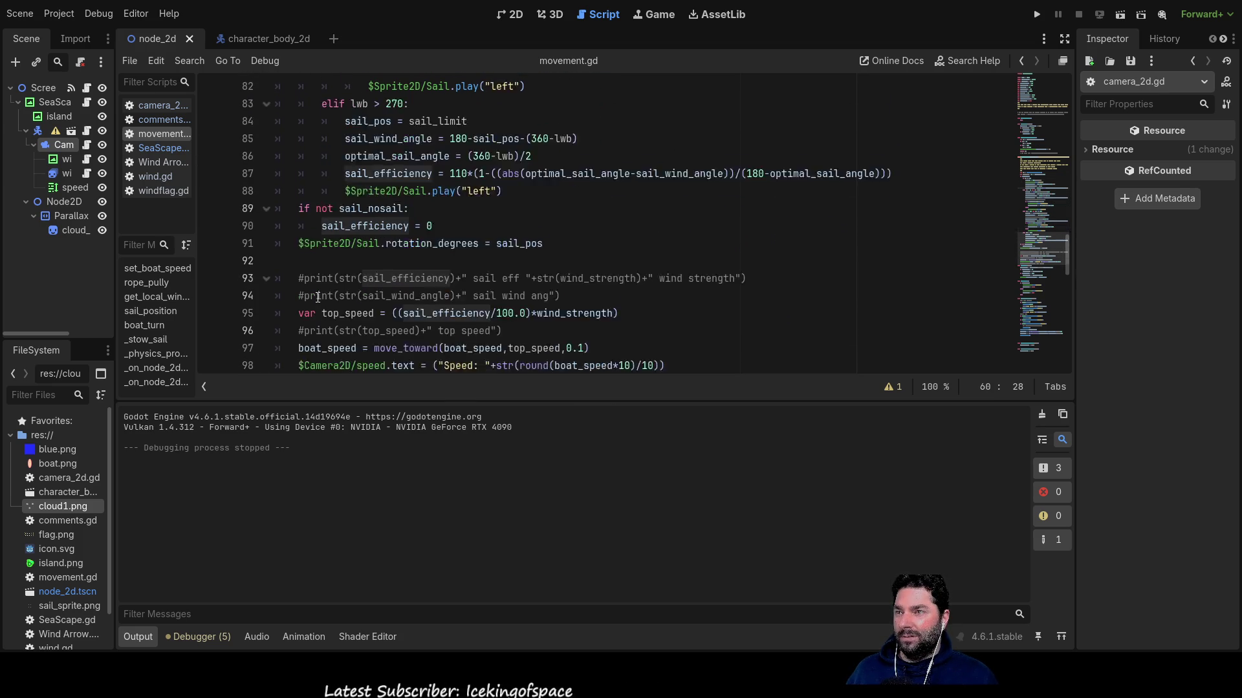
scroll(317, 298, "down", 1)
left_click(318, 225)
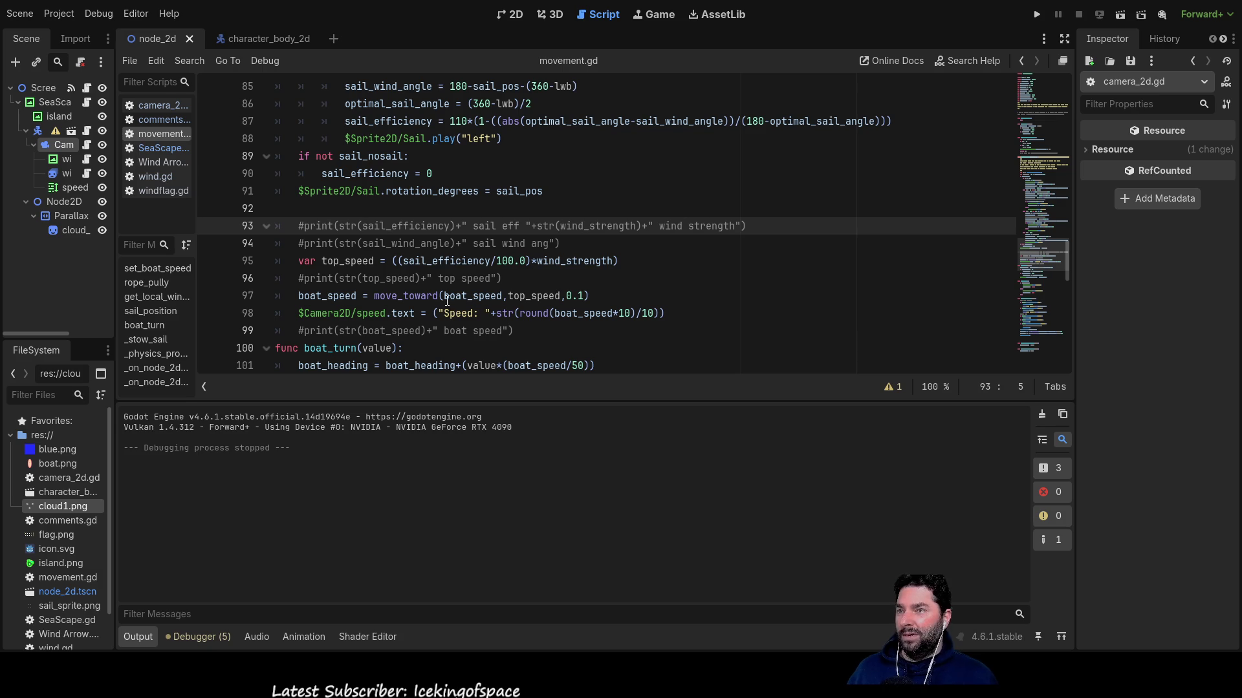
key("Delete")
Run the game, shorten then fully let out the sail rope while watching printed efficiency, then stop.
key("F5")
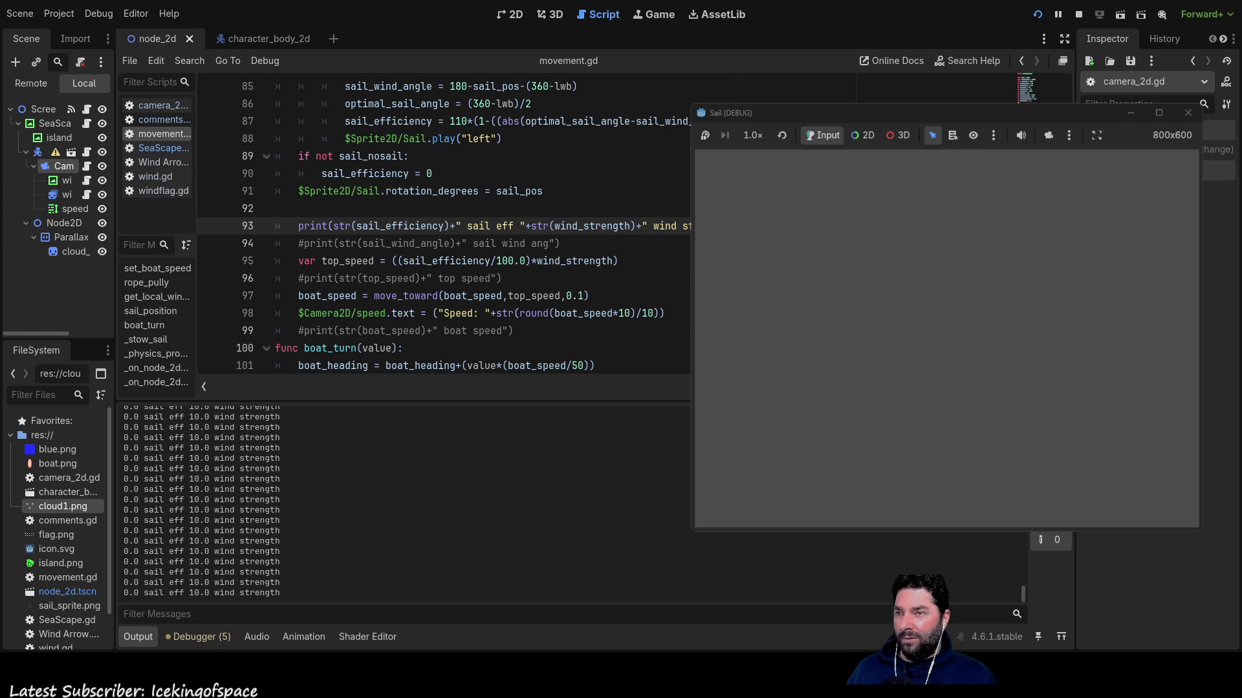
key("Down")
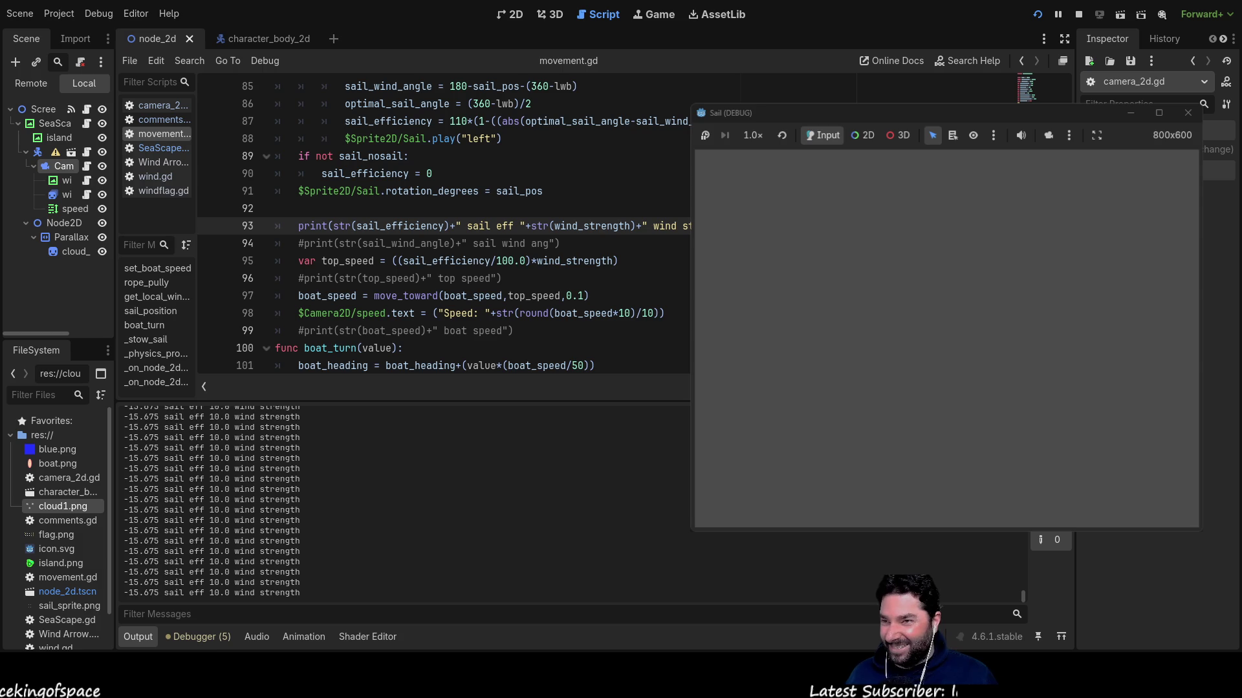
key("Down")
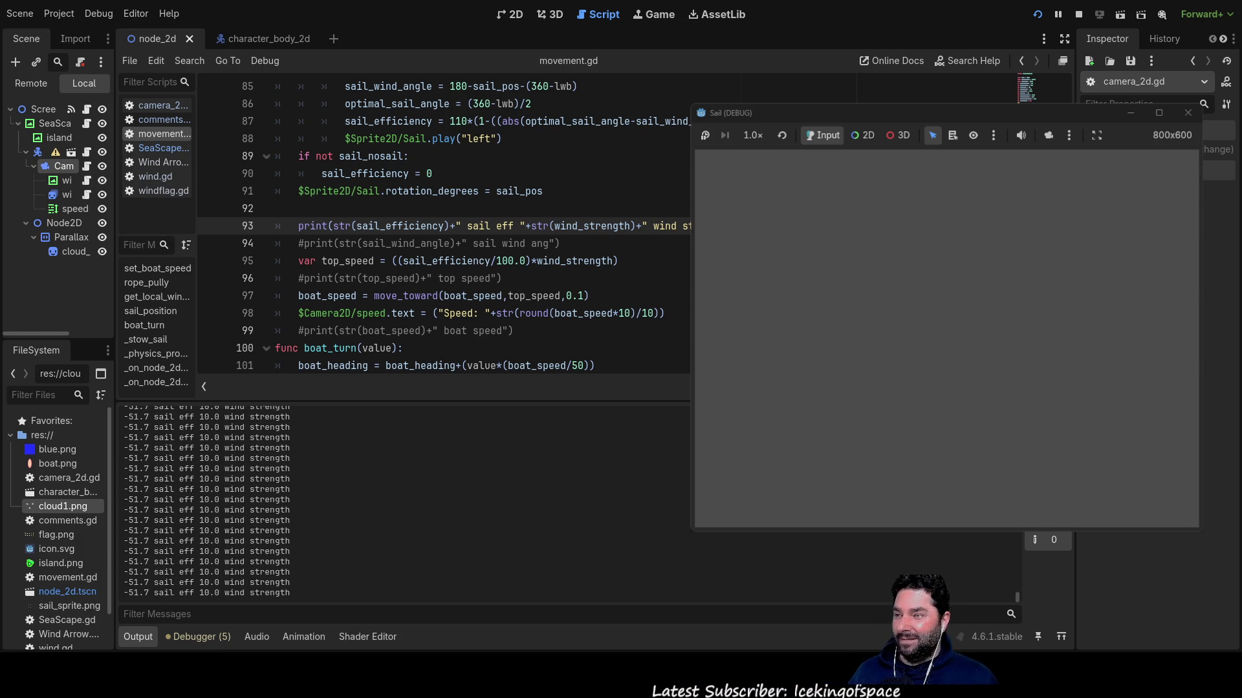
key("Up")
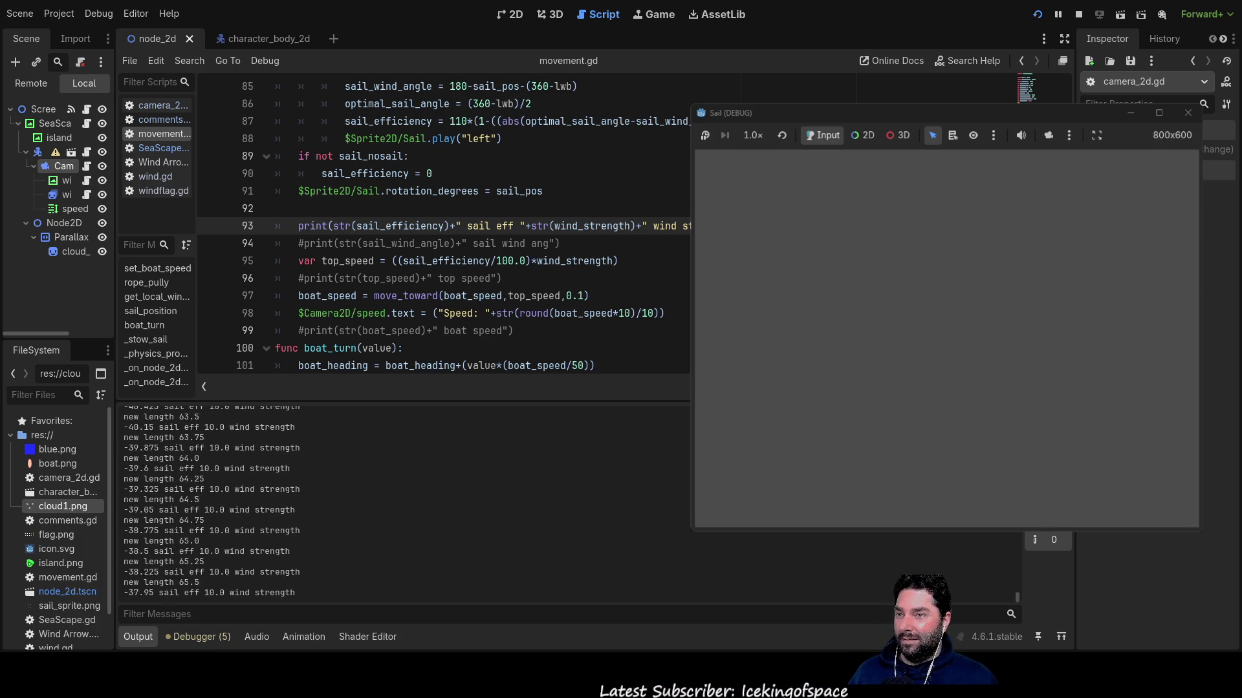
key("Up")
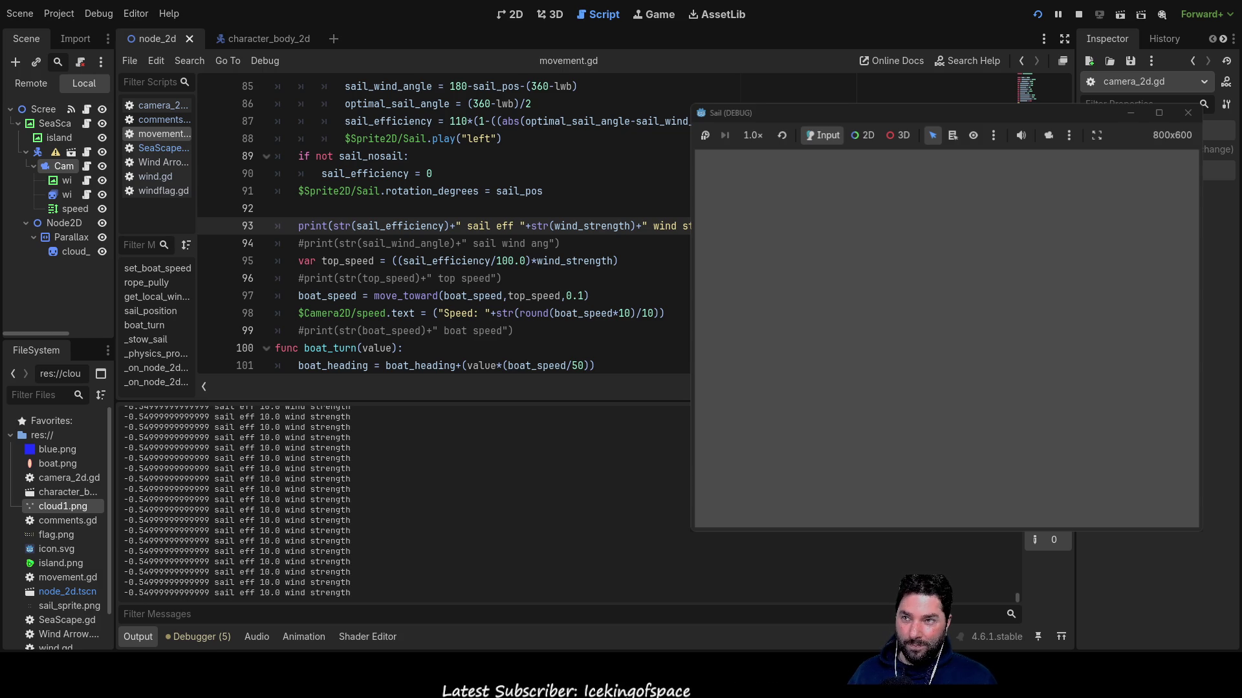
left_click(1188, 112)
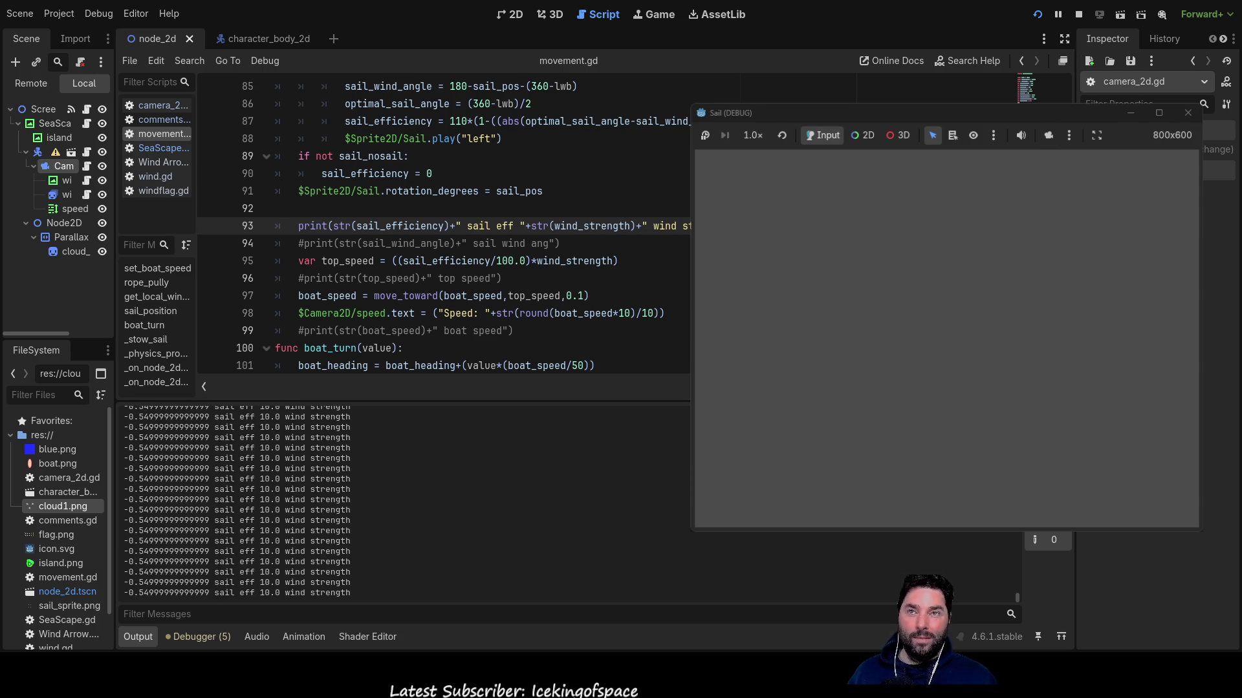
scroll(717, 276, "up", 15)
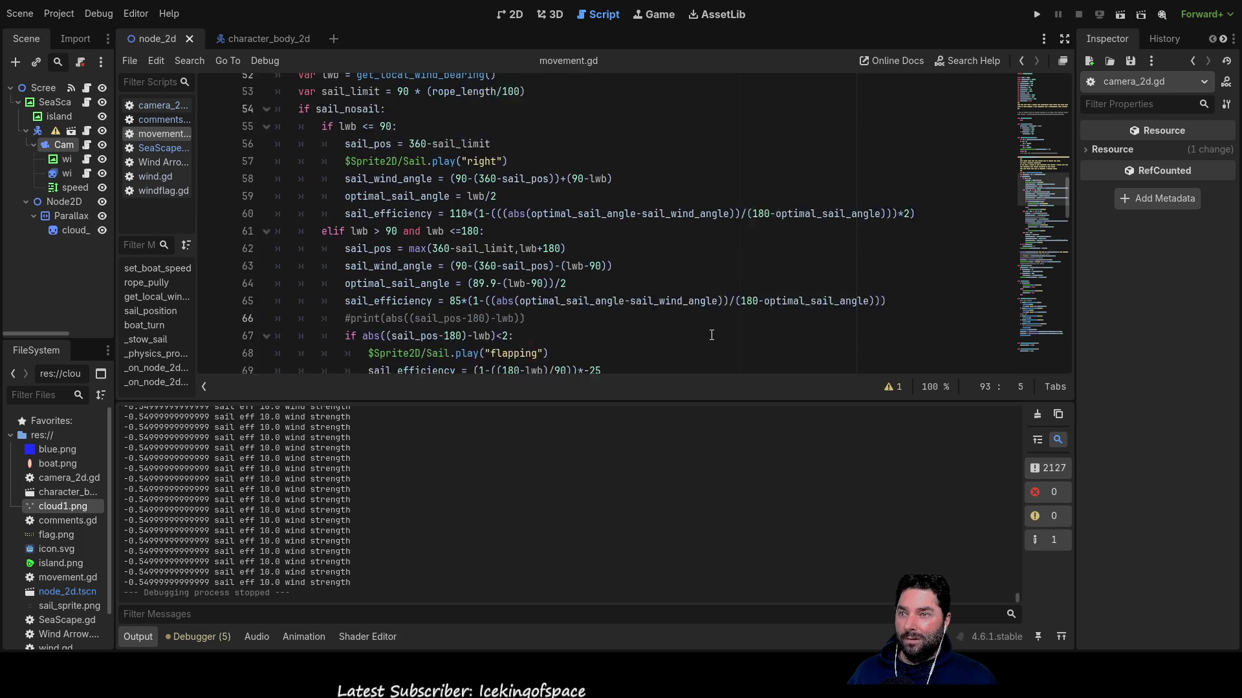
Delete the '*2' from the end of line 60, fix its closing brackets, and run the game.
scroll(711, 336, "down", 6)
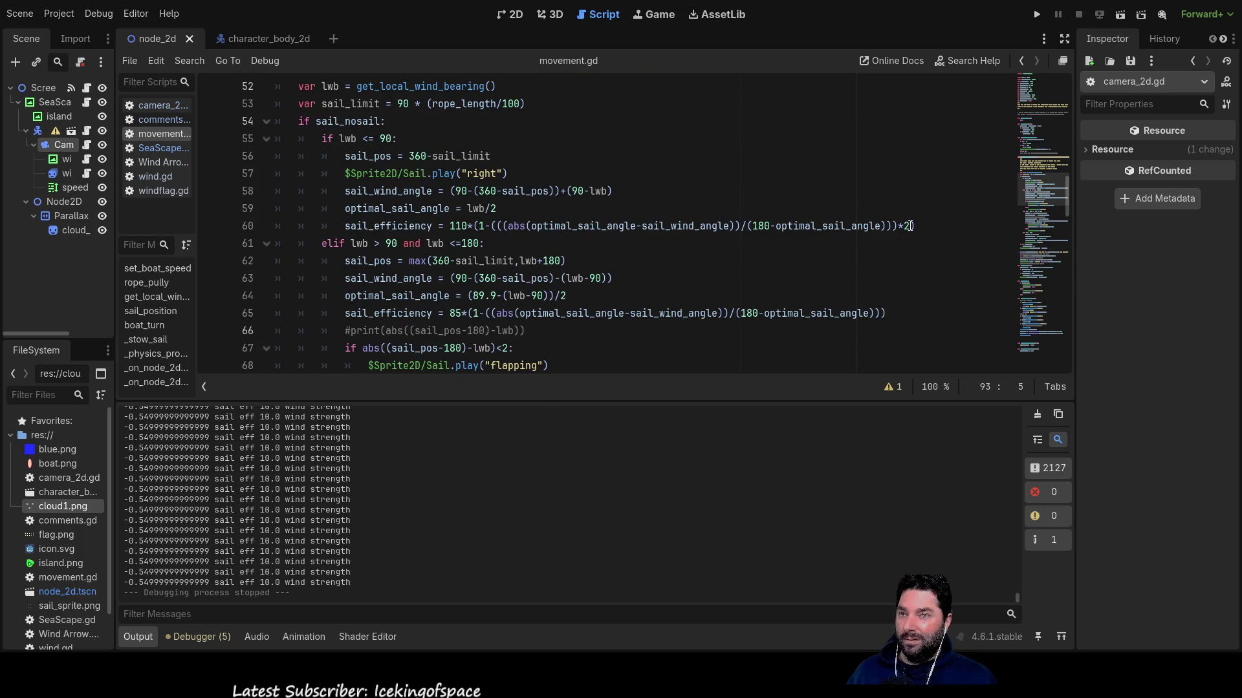
left_click(964, 226)
key("BackSpace")
key("BackSpace")
key("BackSpace")
type("))")
key("Left")
key("Left")
key("Left")
key("Left")
key("Left")
key("Left")
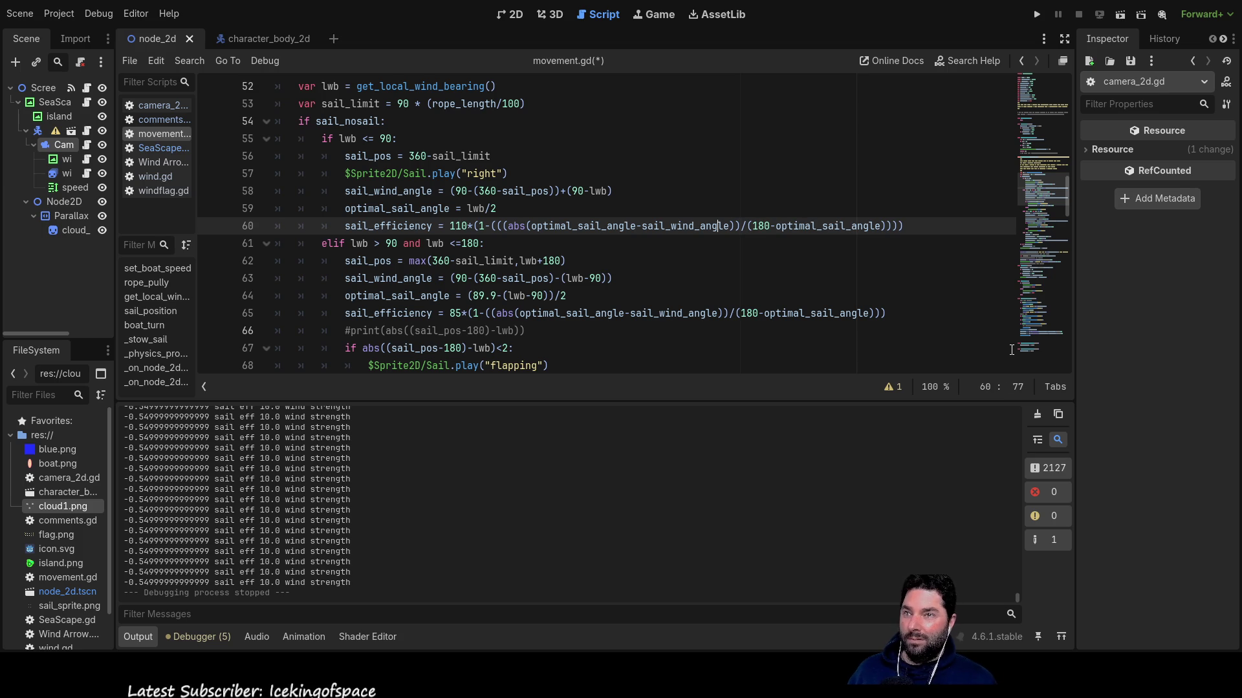
left_click(1031, 15)
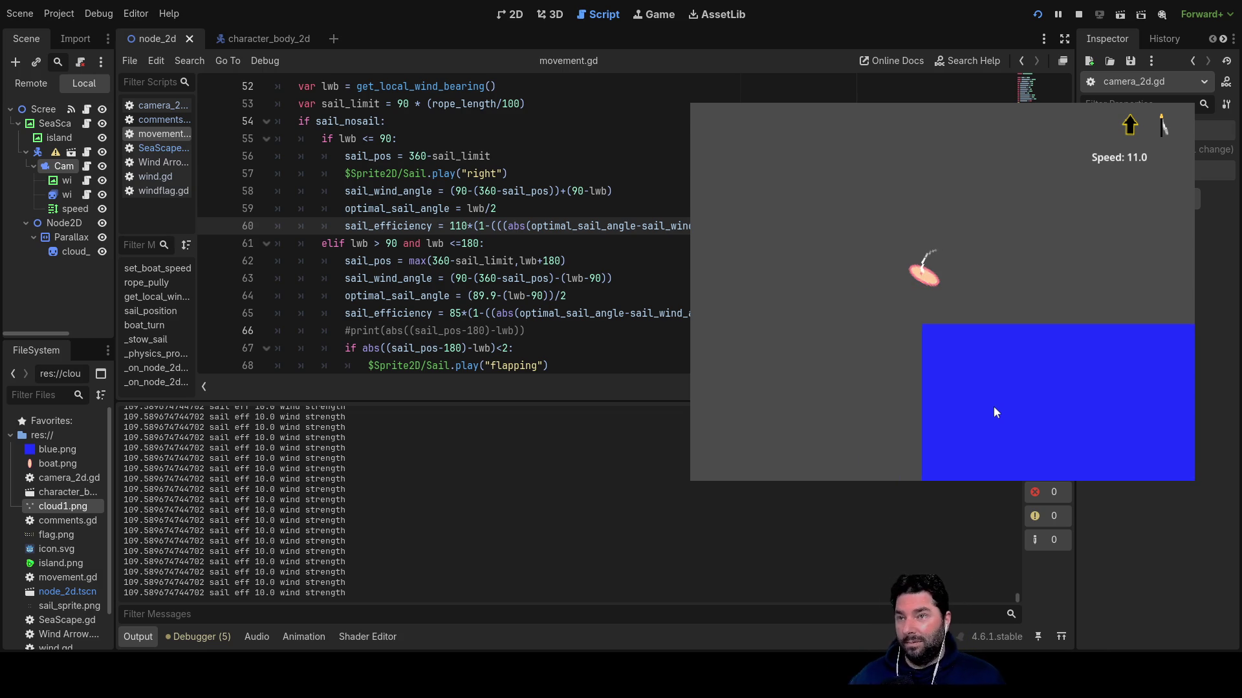
Shorten the sail rope, turn to a near-vertical heading, let the rope out, then stop with F8.
key("Down")
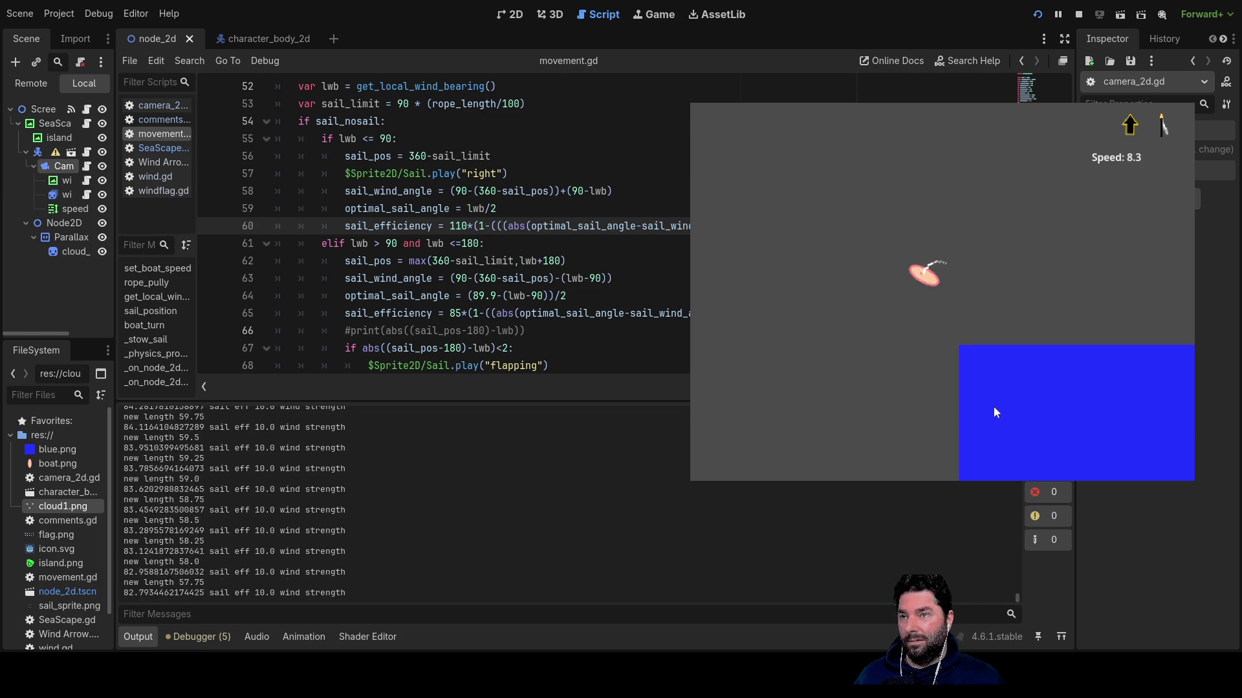
key("Down")
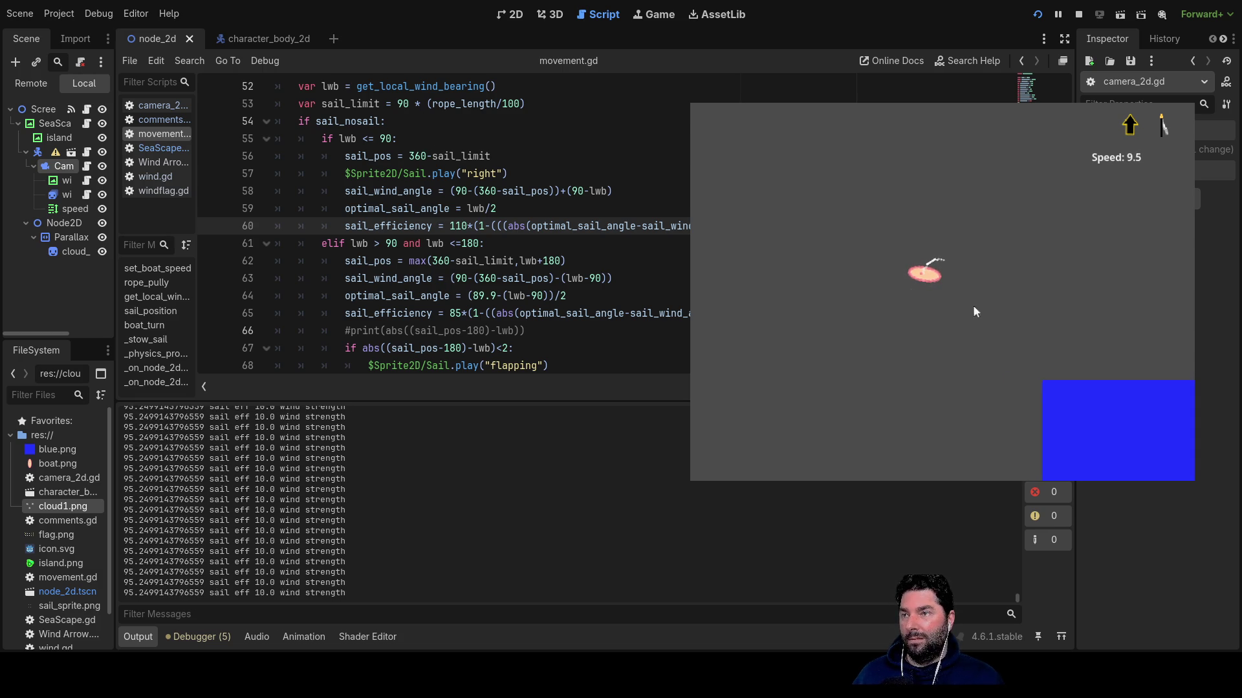
key("Left")
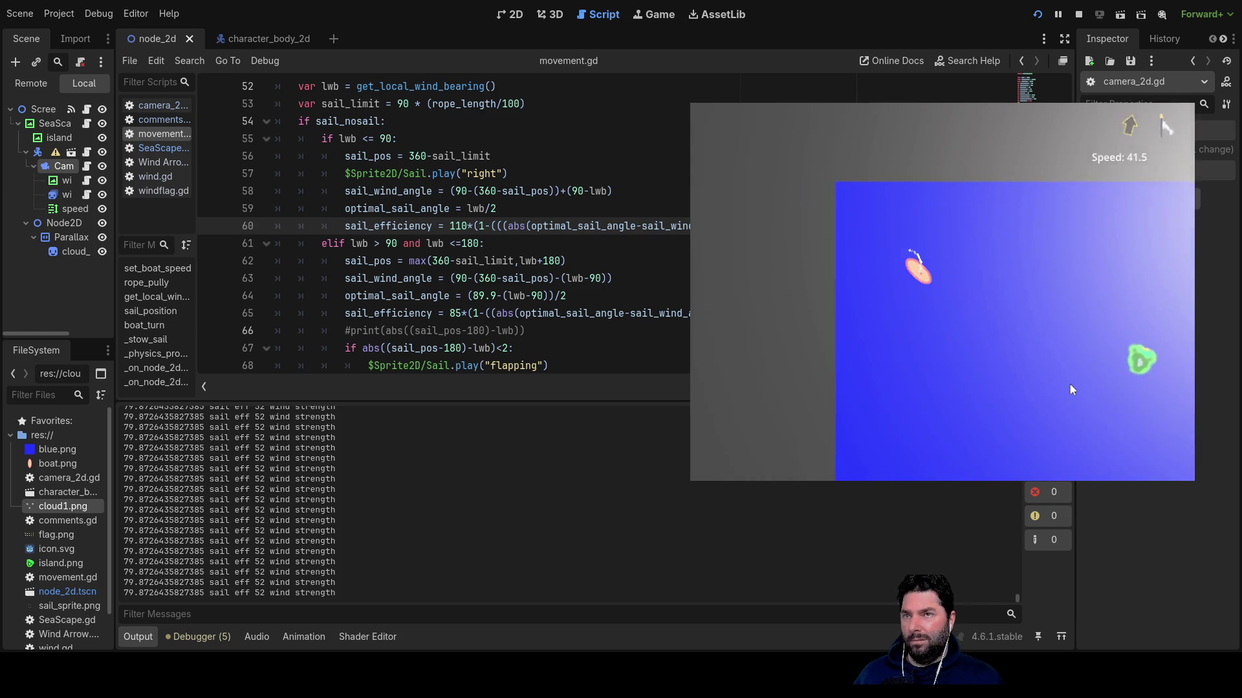
key("Down")
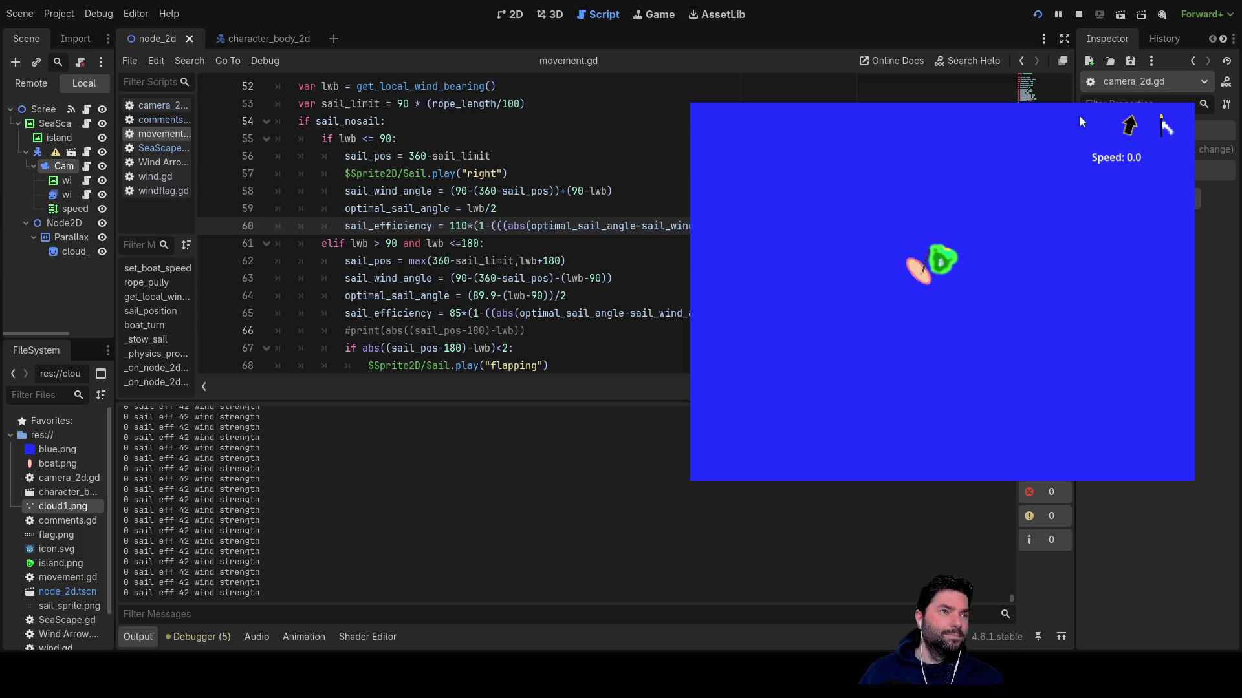
key("F8")
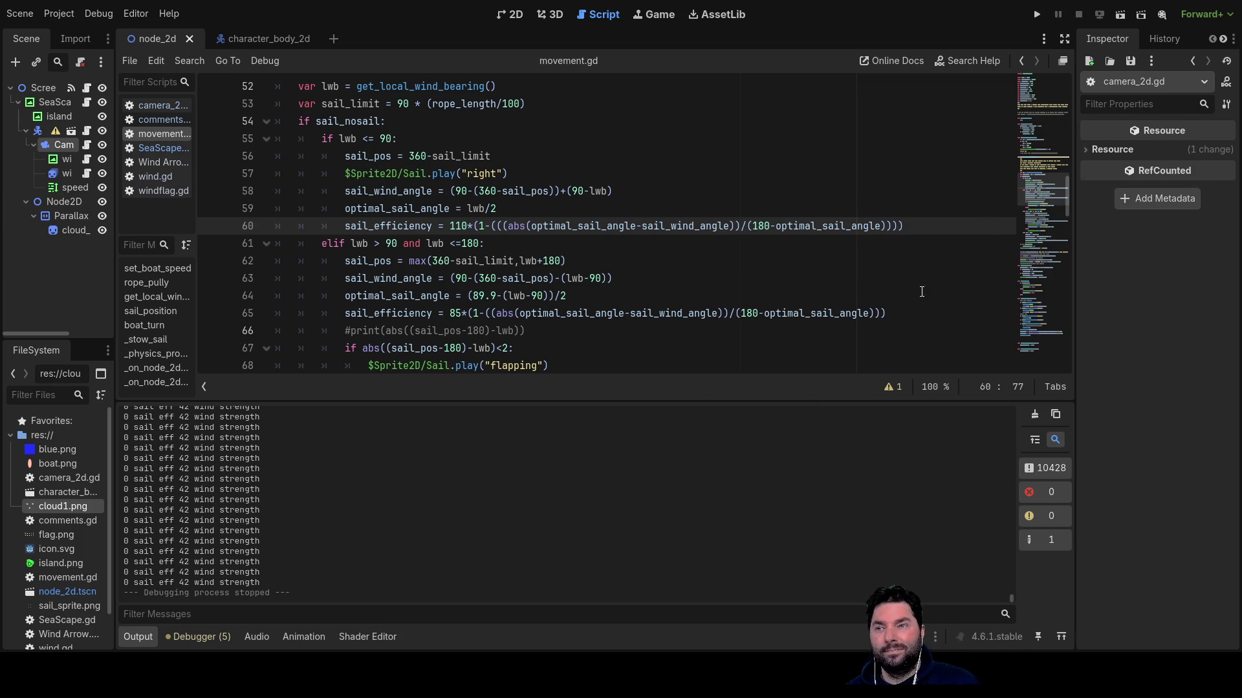
scroll(637, 306, "up", 1)
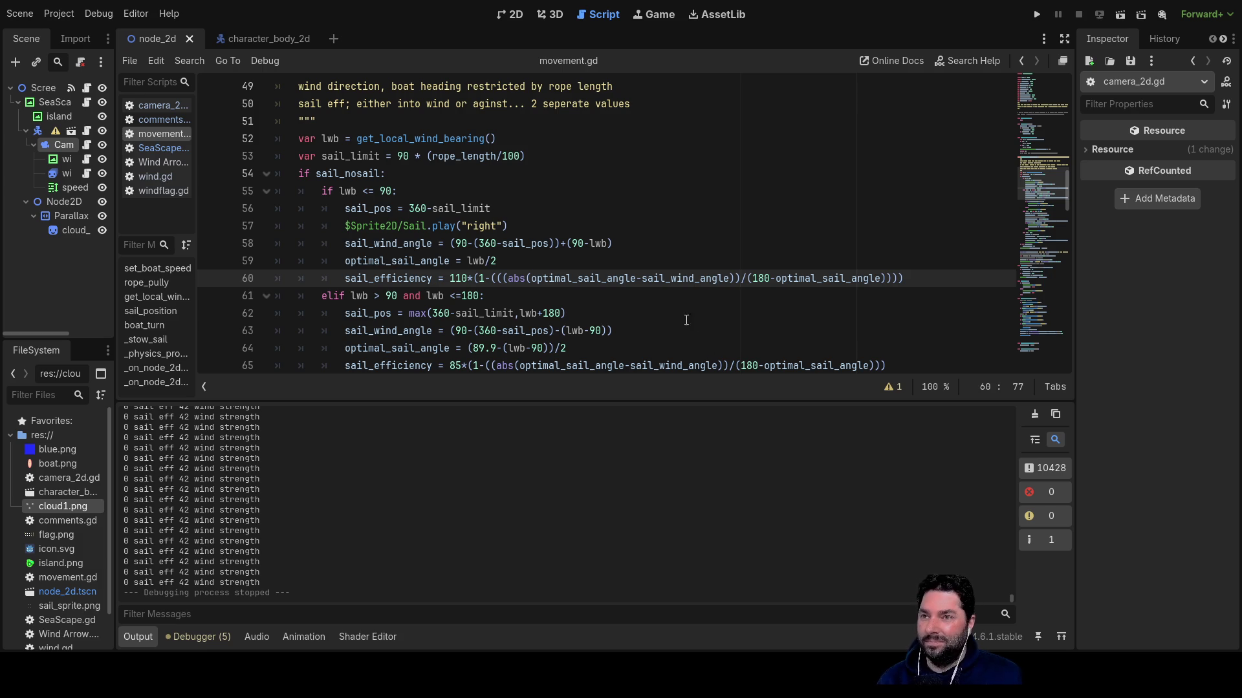
double_click(398, 260)
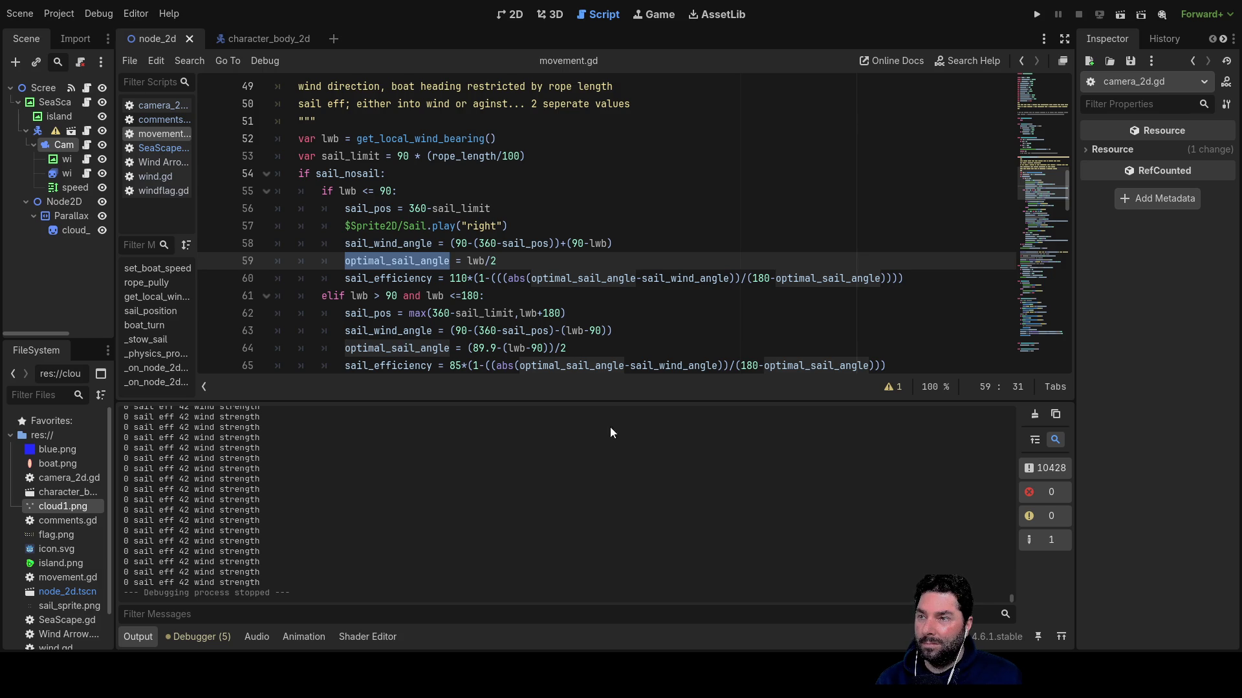
double_click(476, 261)
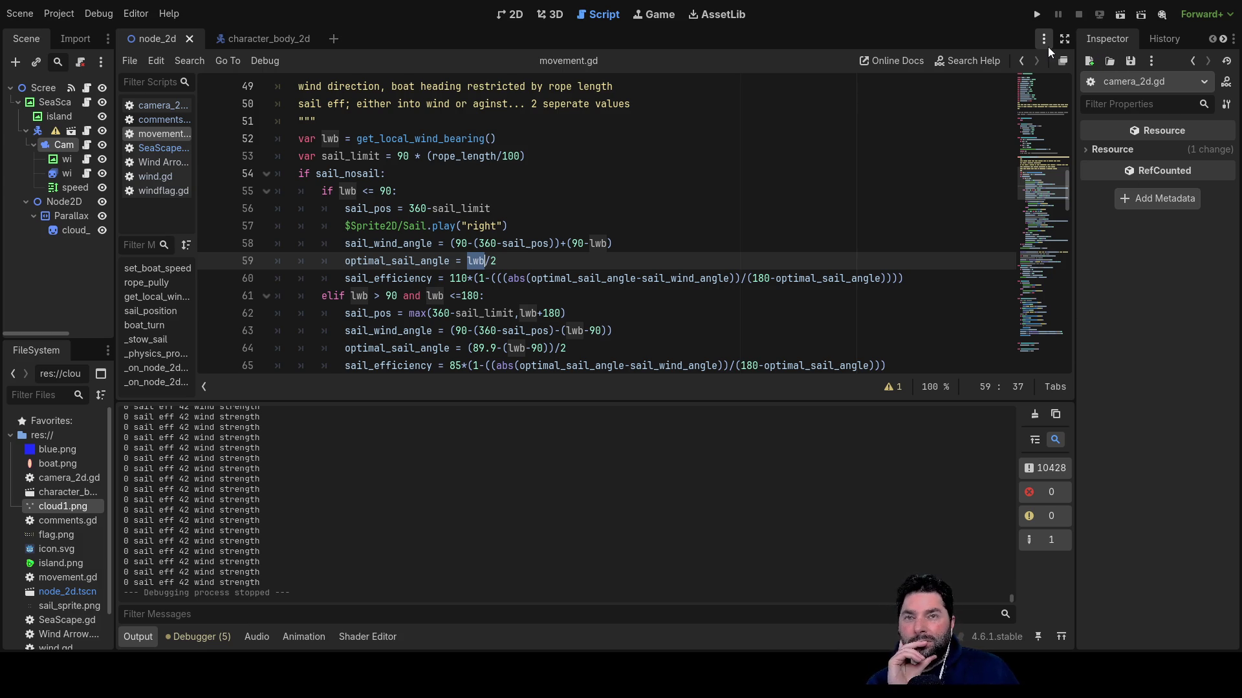
left_click(1036, 15)
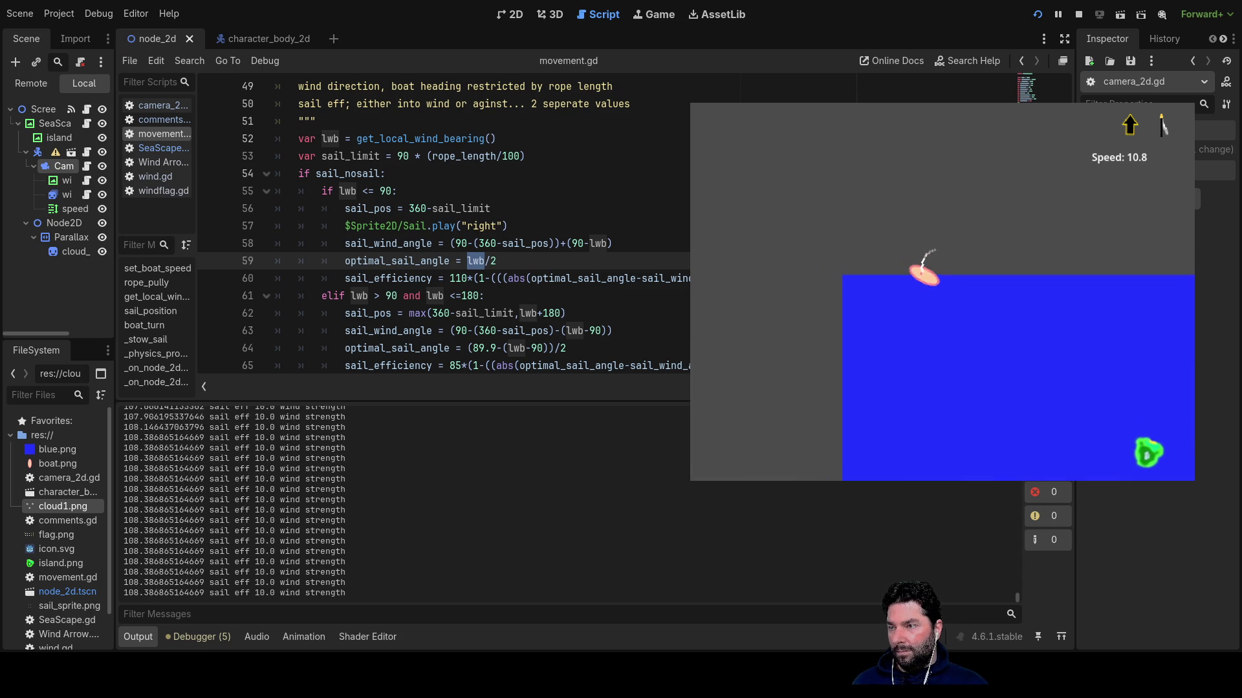
Focus the running sailing game and shorten the sail rope, raising the boat's speed to 63.5.
left_click(1009, 323)
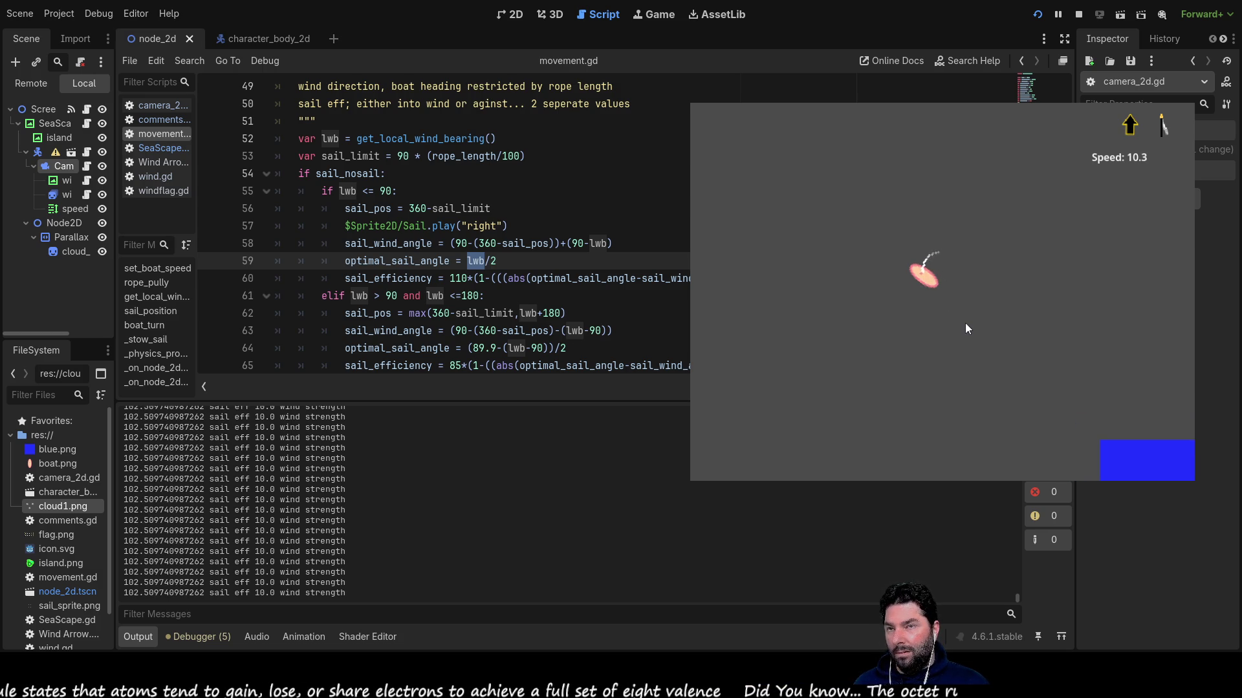
key("Down")
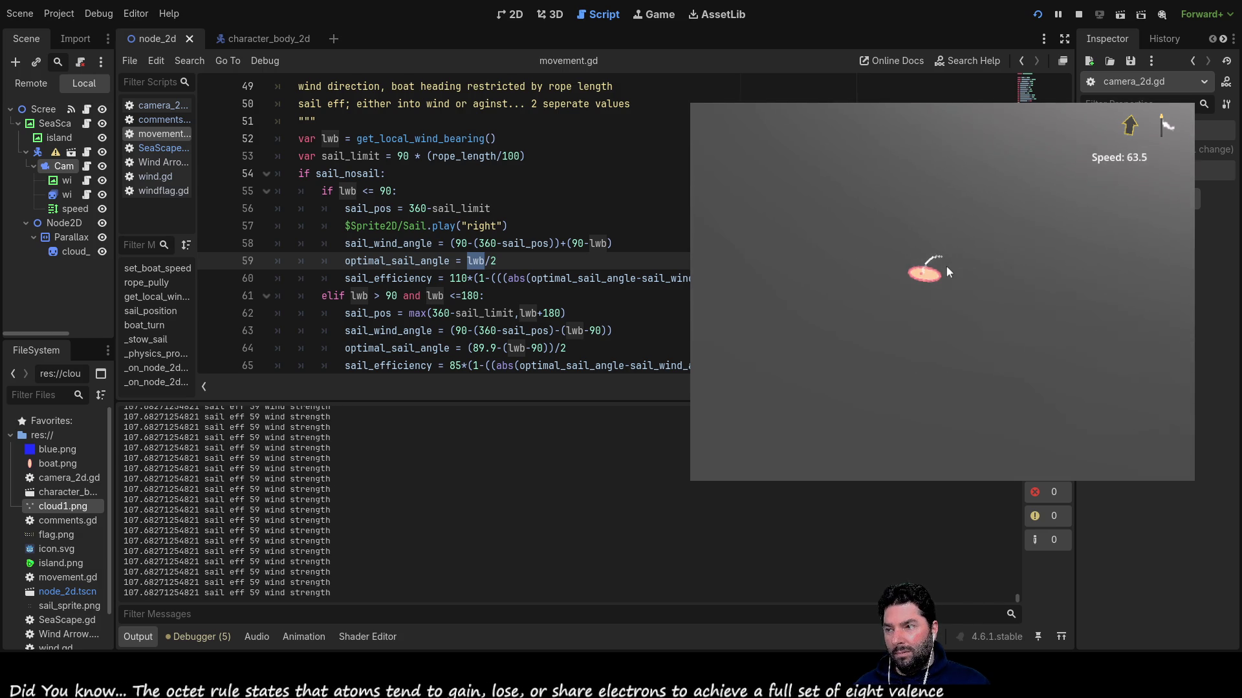
Trim the sail rope in and out while turning the boat clockwise and toward the upper left.
key("Down")
key("Down")
key("Down")
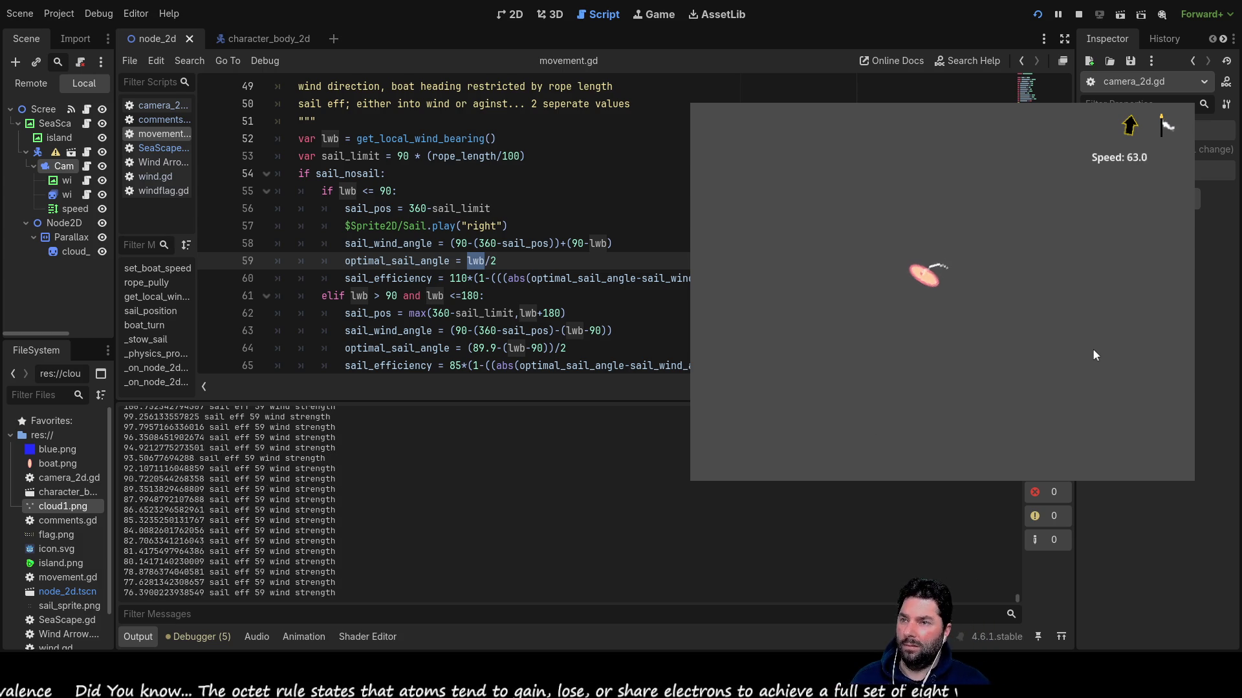
key("Up")
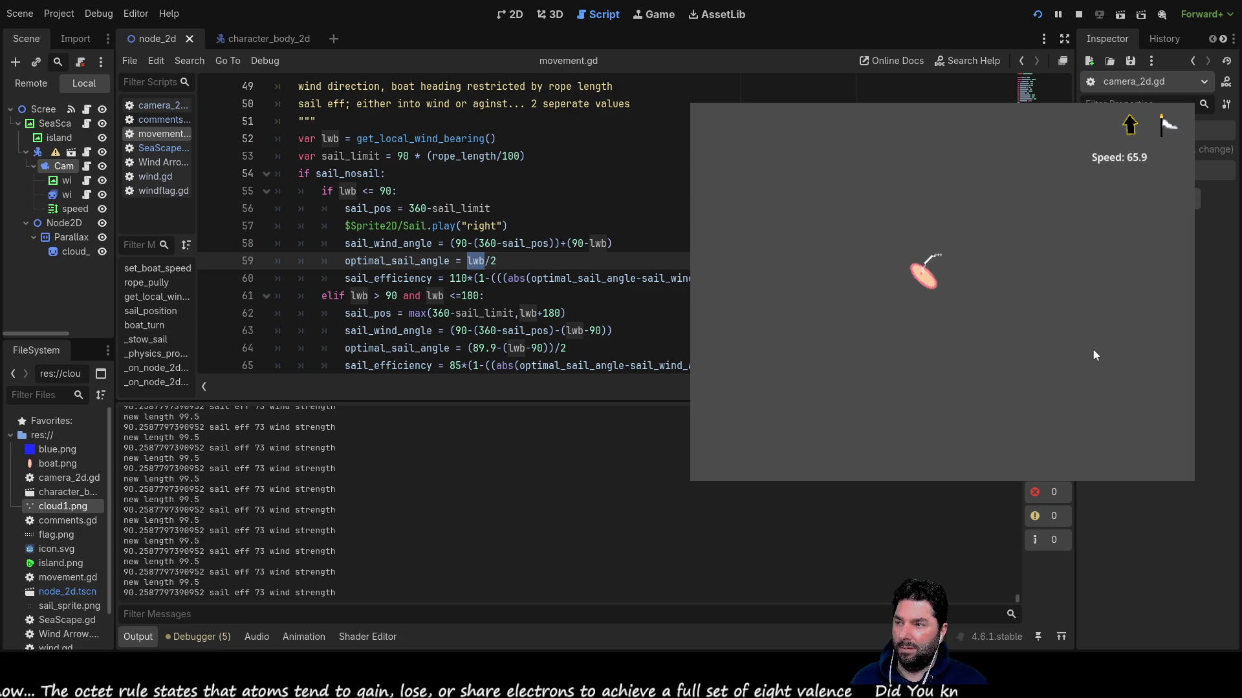
key("Down")
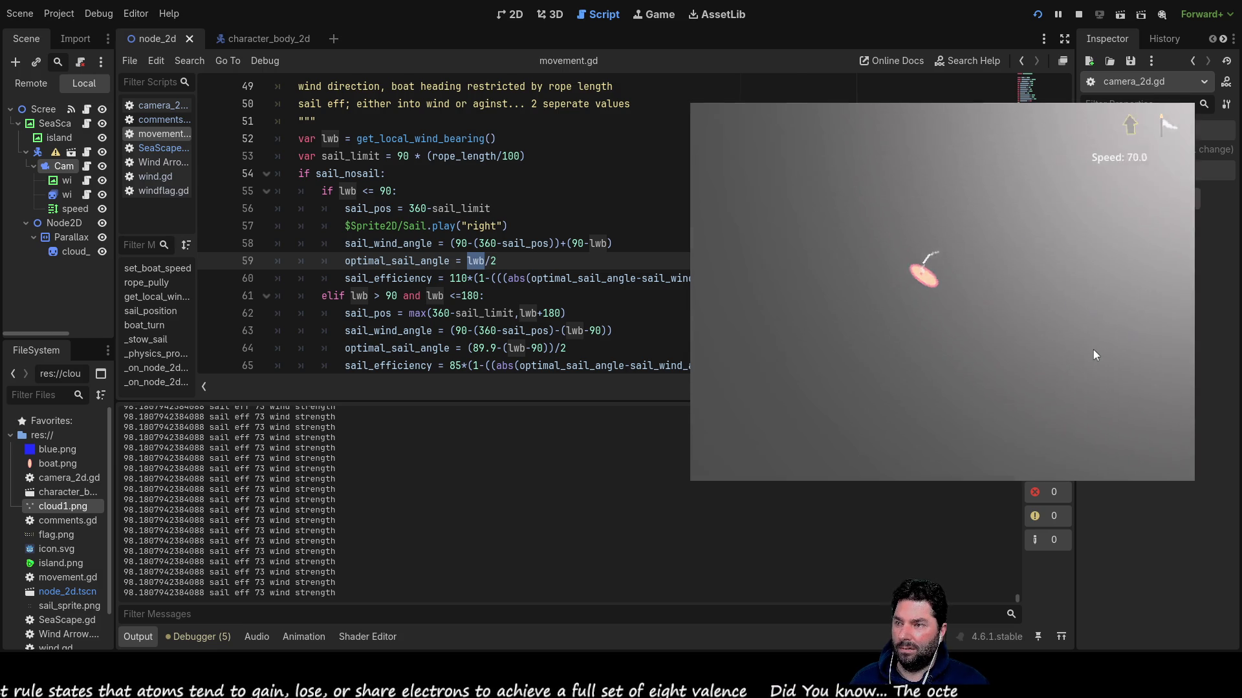
key("Right")
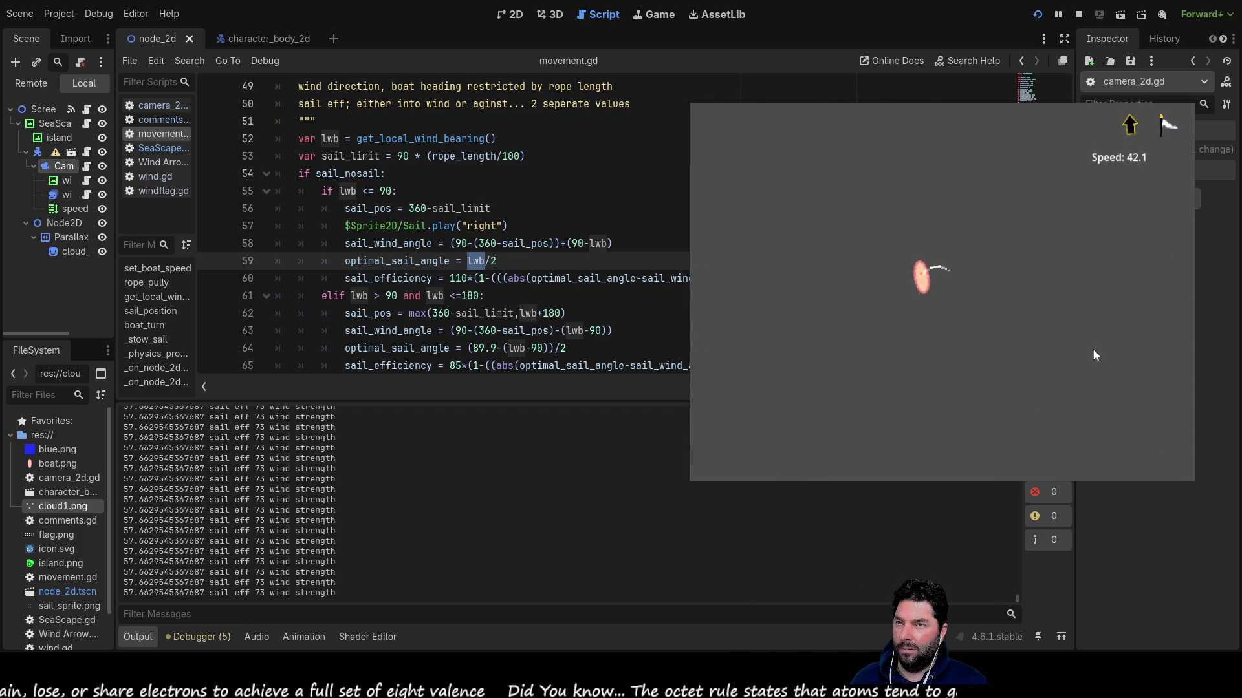
key("Left")
Turn the boat nearly horizontal, haul the rope in and let it out, then stop the game.
key("Right")
key("Left")
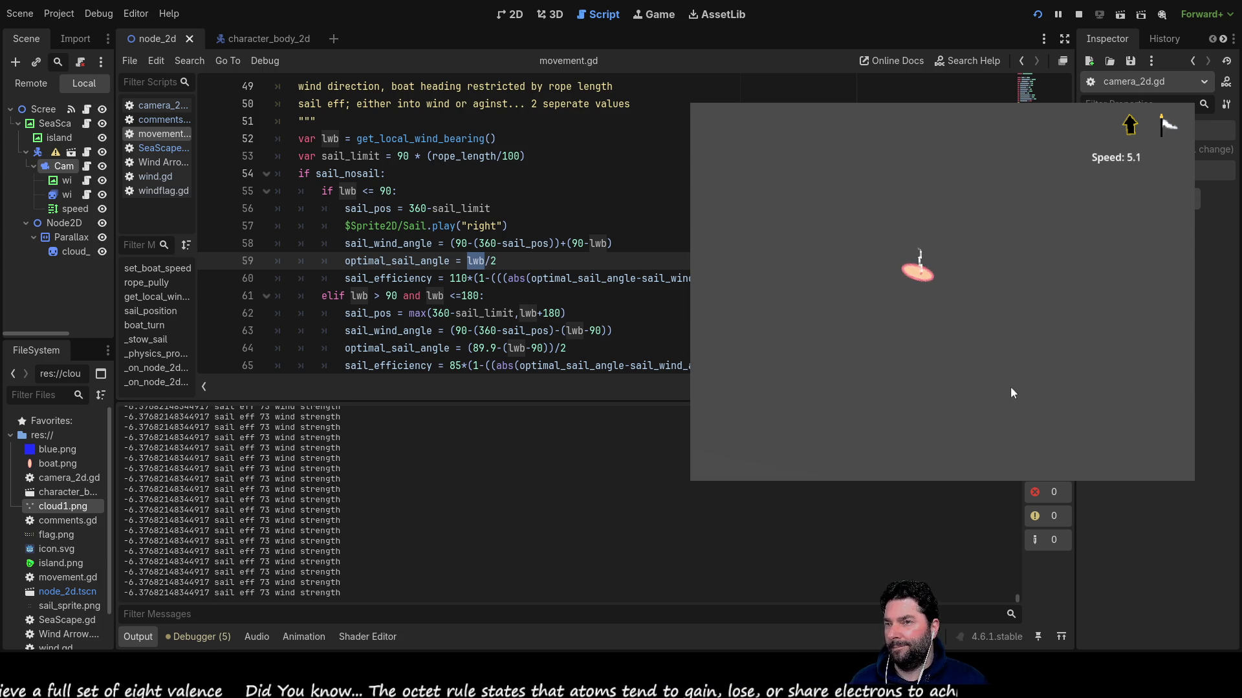
key("Down")
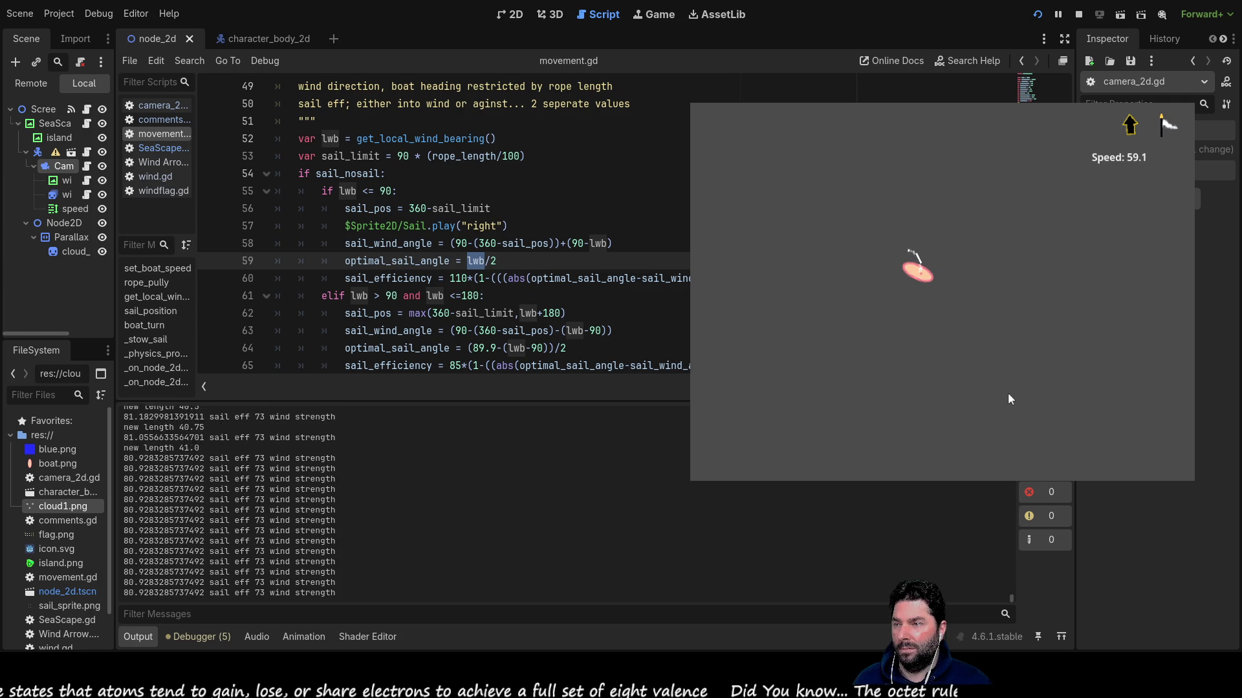
key("Down")
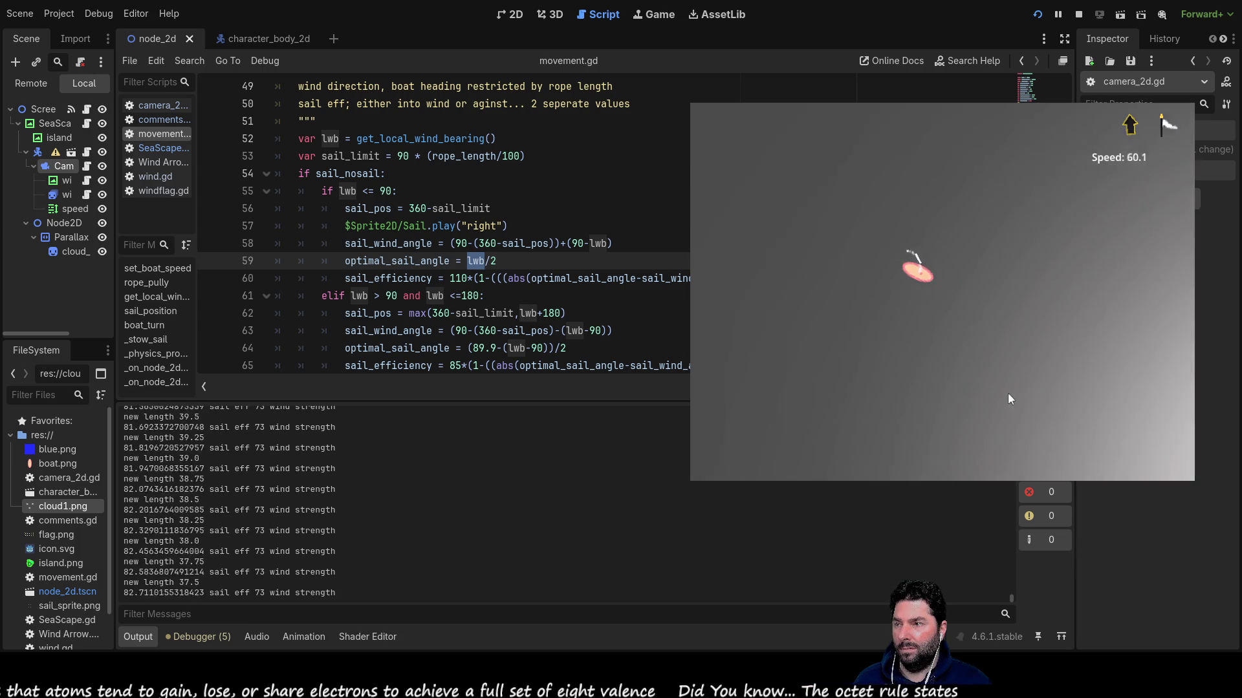
key("Up")
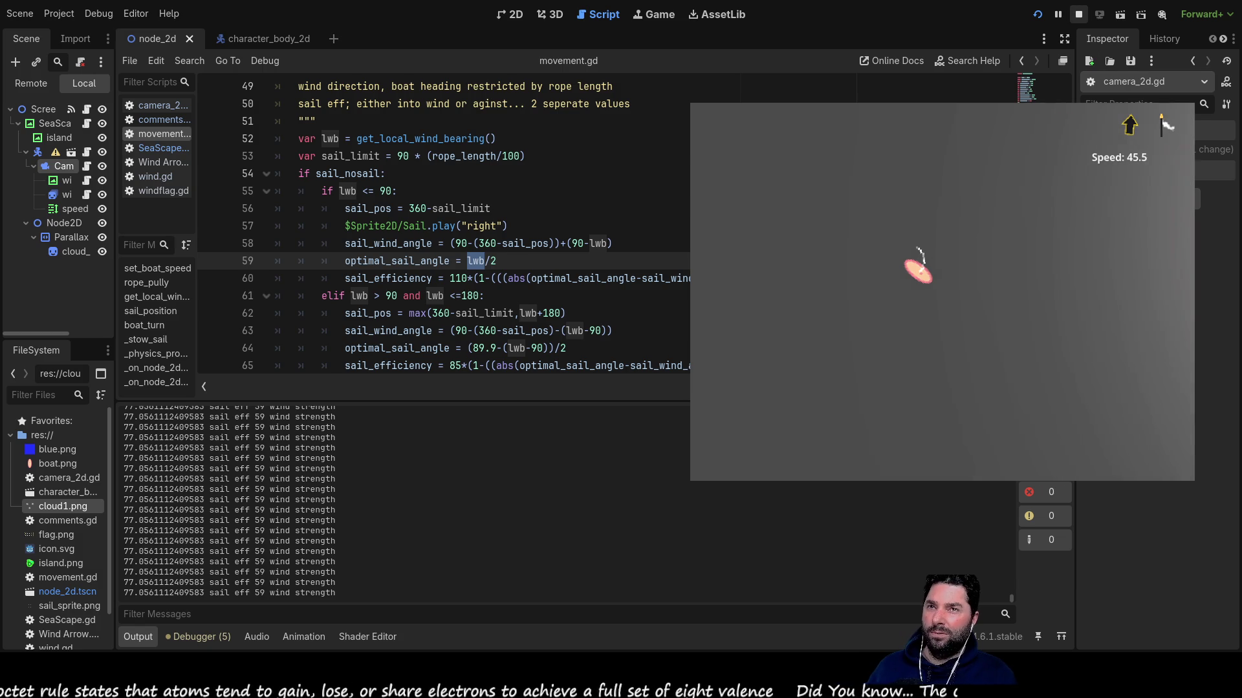
key("F8")
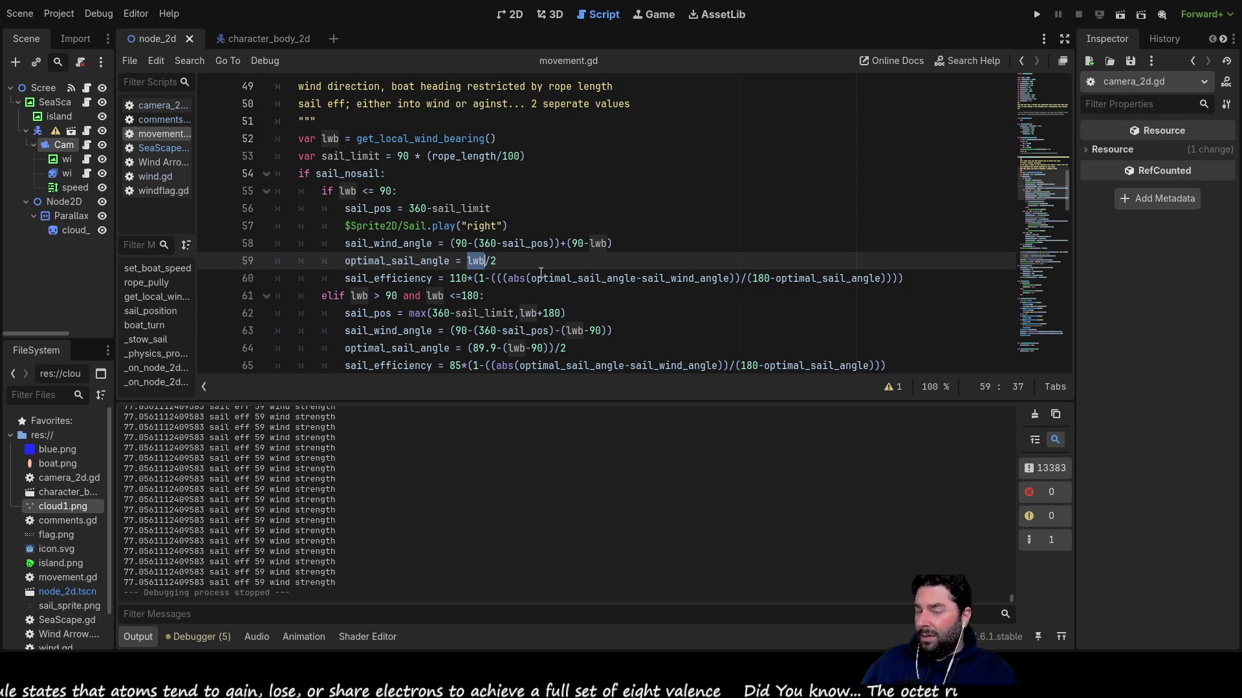
On line 60 of movement.gd, wrap the angle ratio after 1- in max(…,0).
left_click(652, 302)
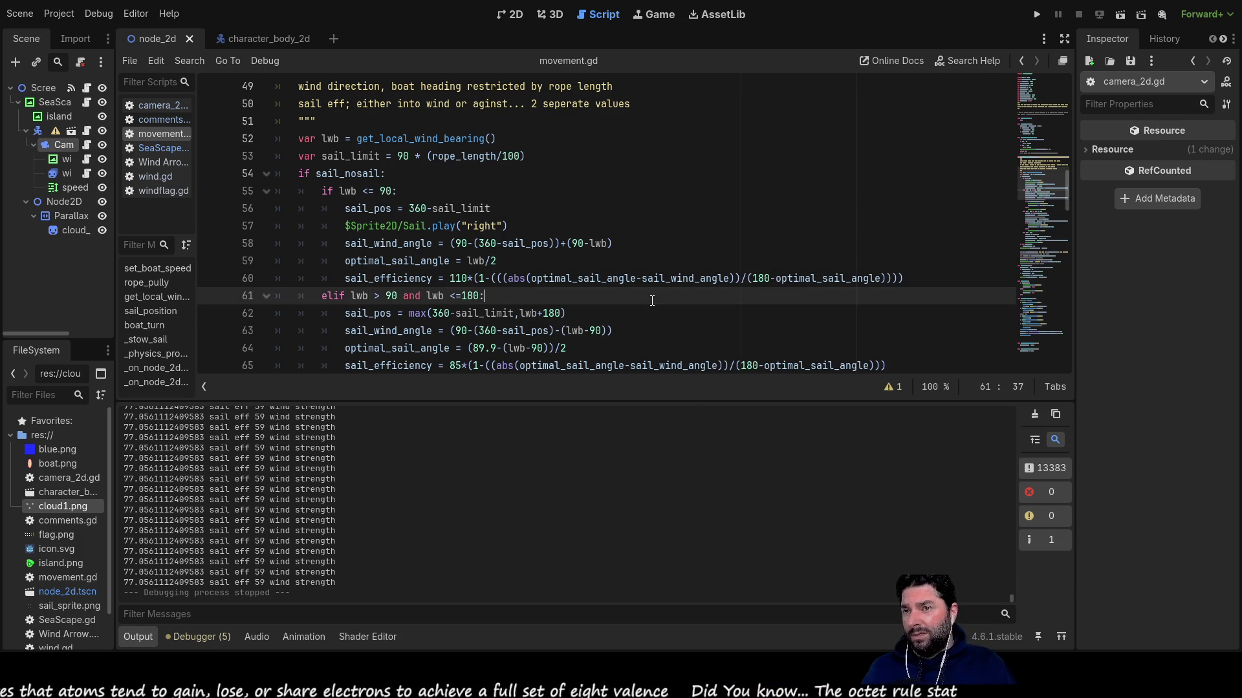
key("Up")
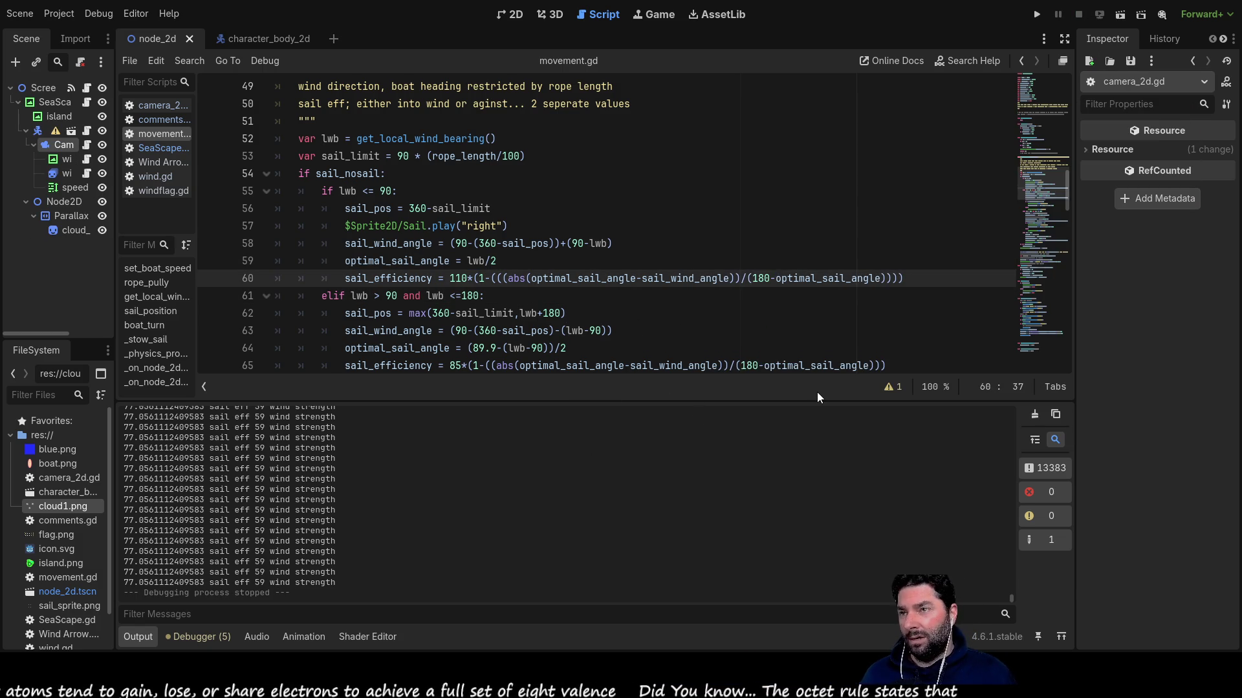
key("Right")
key("Right")
key("Right")
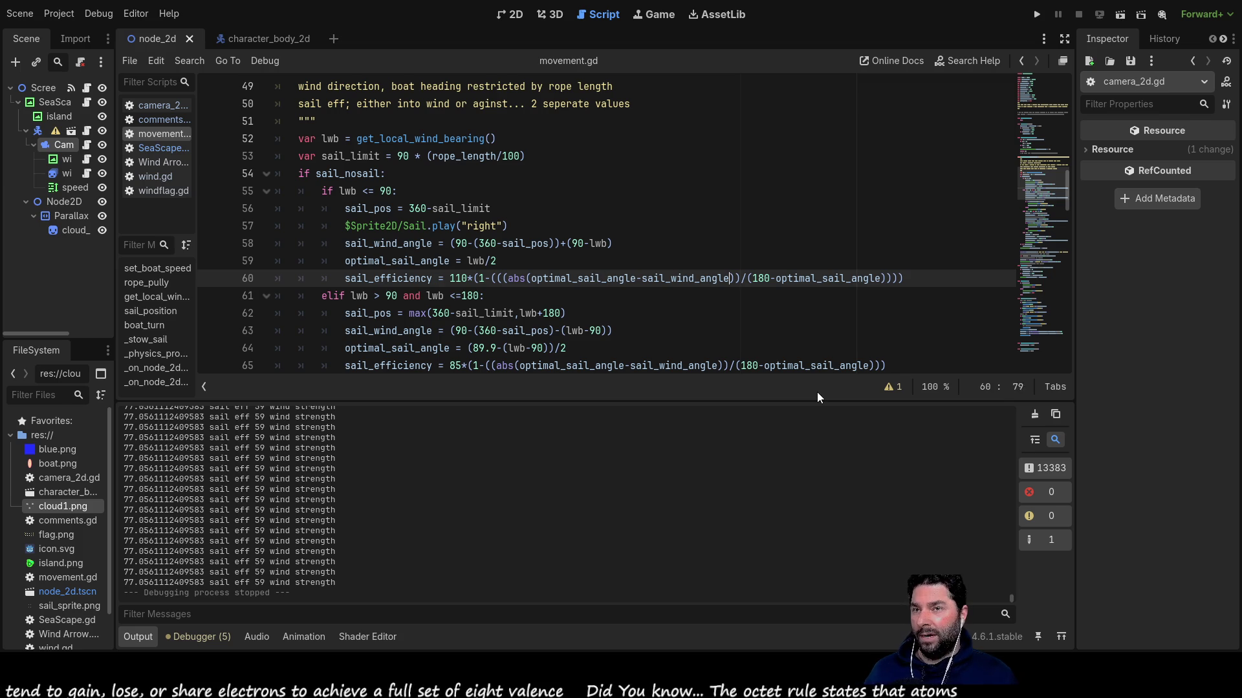
key("Left")
key("Left")
key("Left")
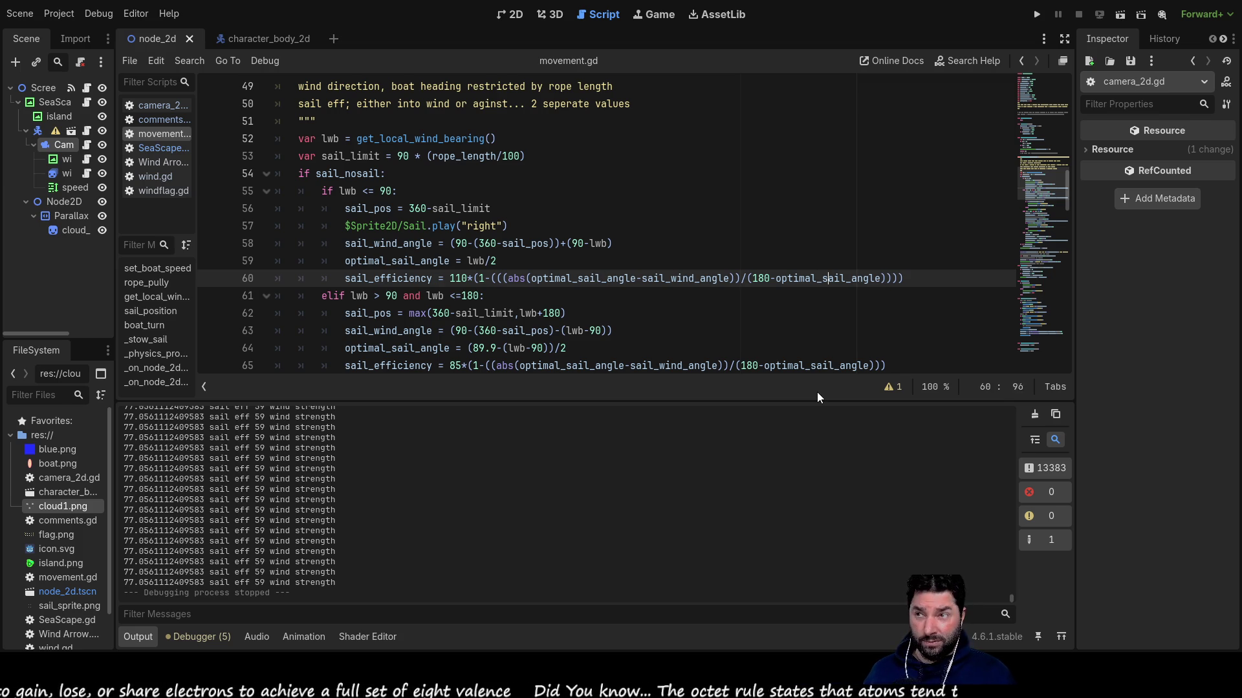
key("Left")
key("Left")
key("Left")
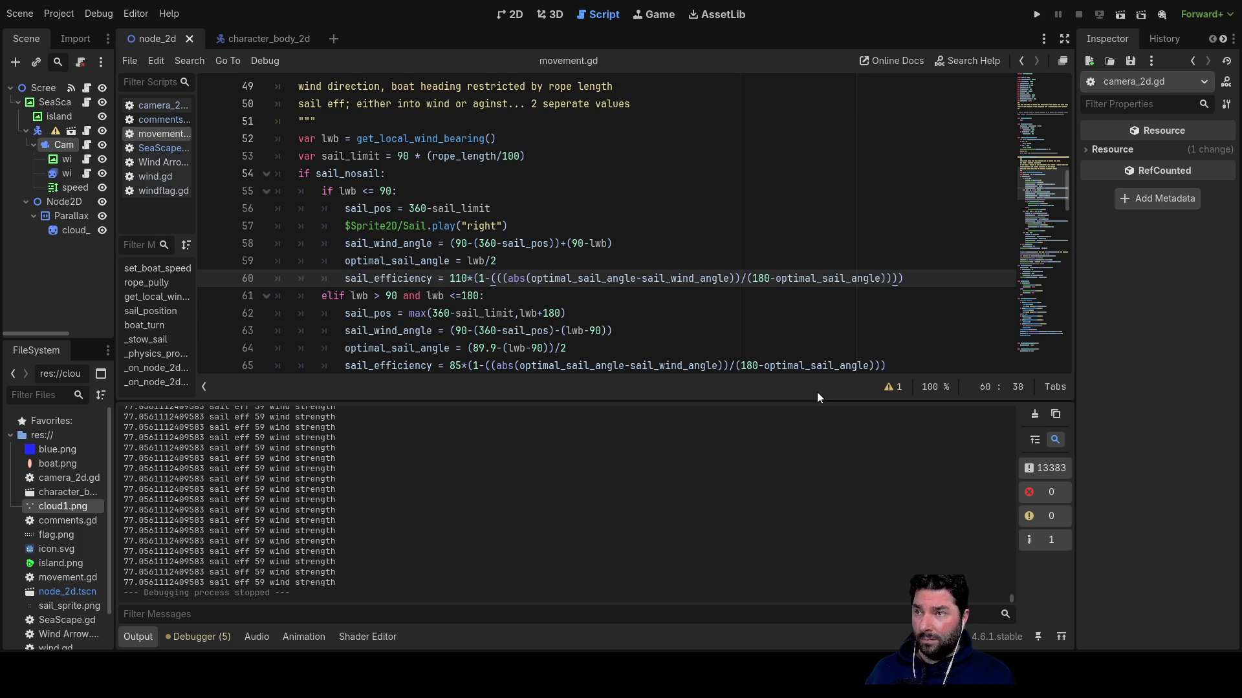
type("max")
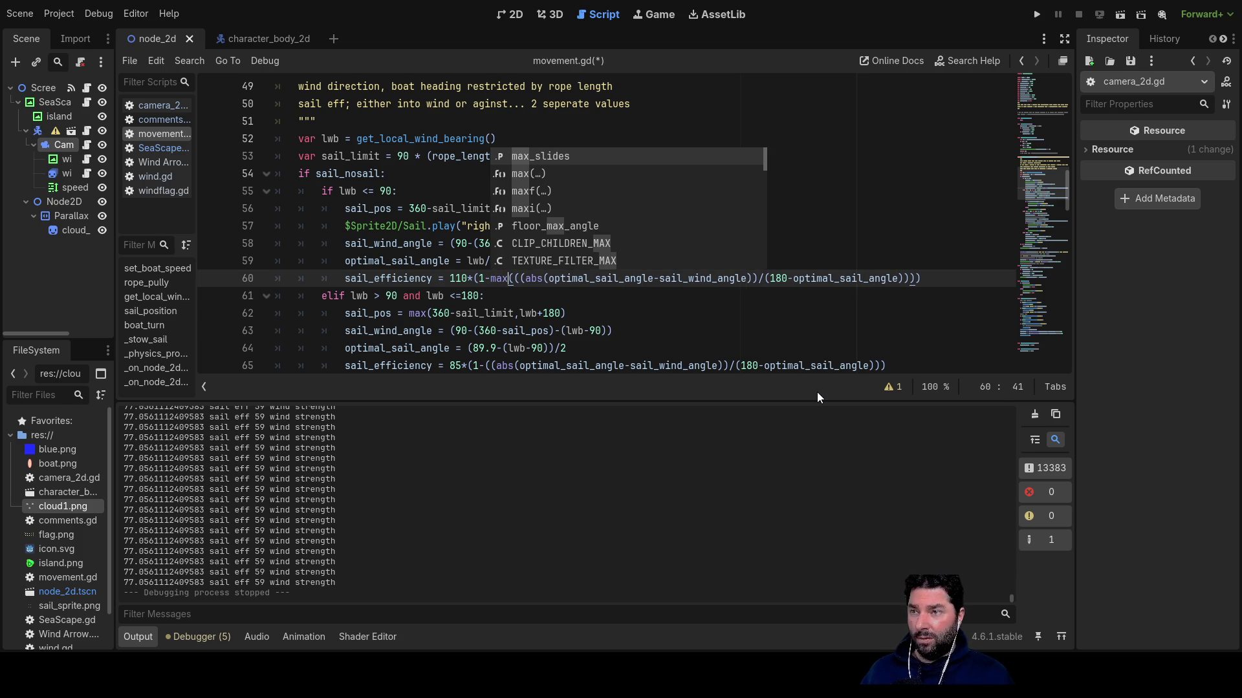
type("(")
key("Right")
key("ctrl+Right")
key("ctrl+Right")
key("ctrl+Right")
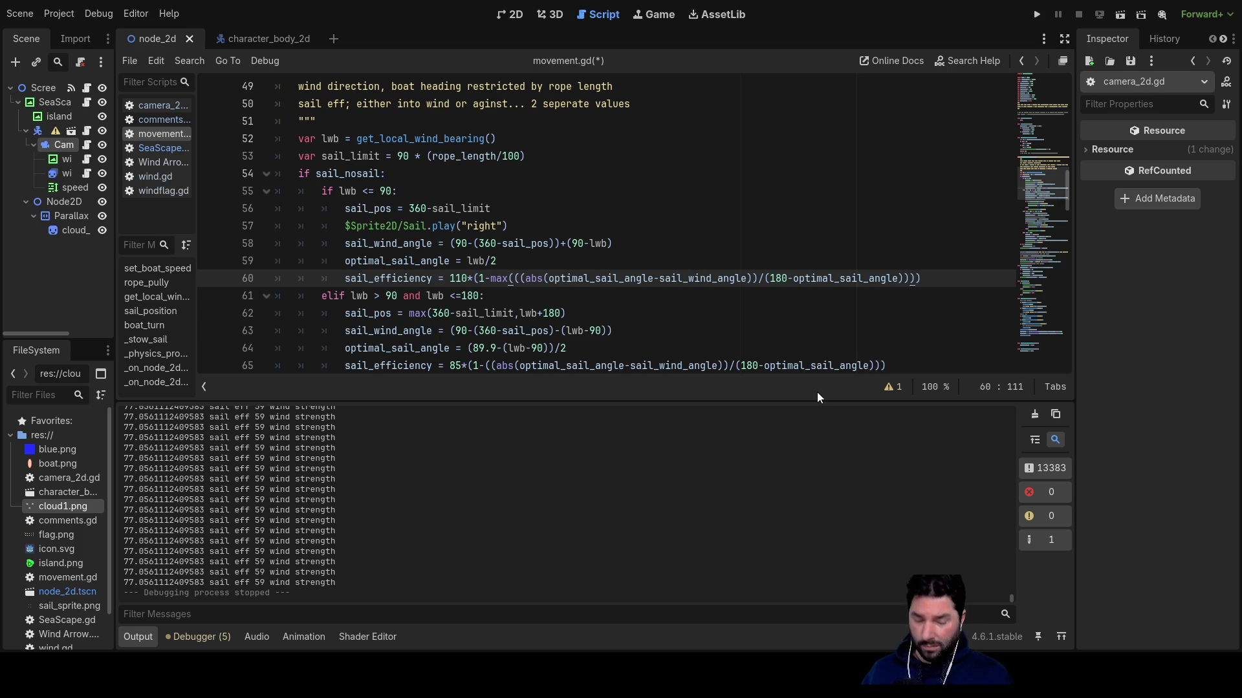
type(",0")
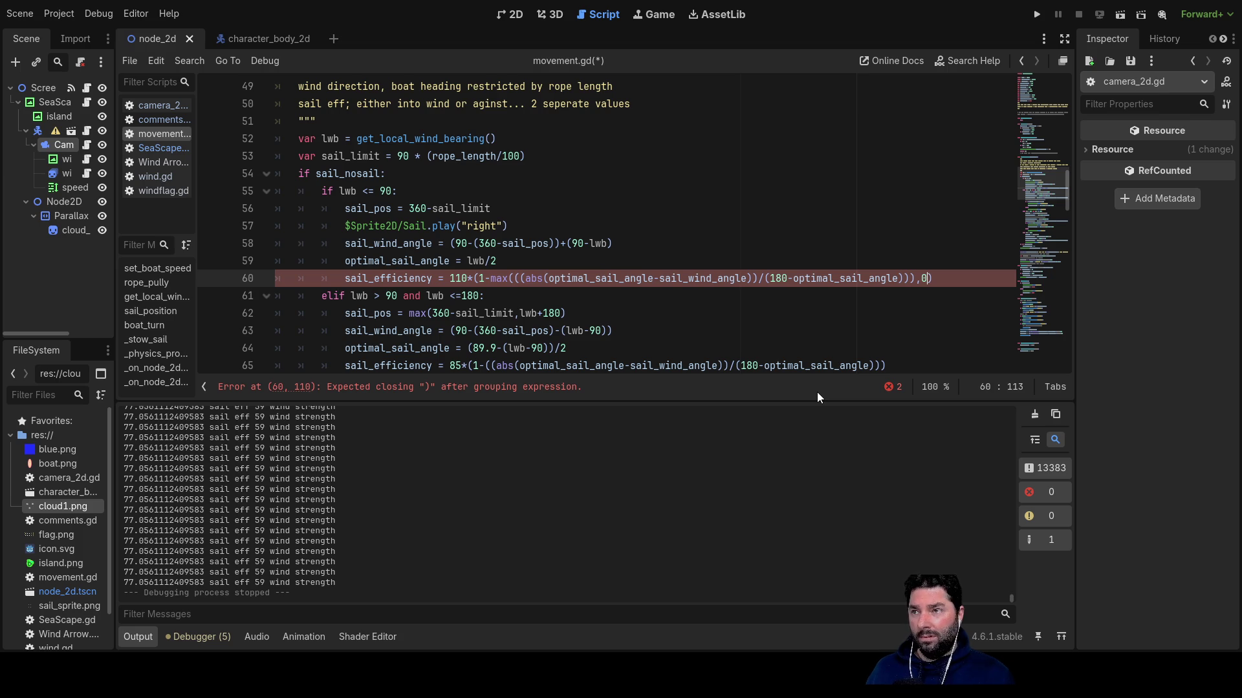
Re-enter the misplaced ,0 and multiply the angle ratio by 2 inside max().
key("BackSpace")
key("BackSpace")
key("BackSpace")
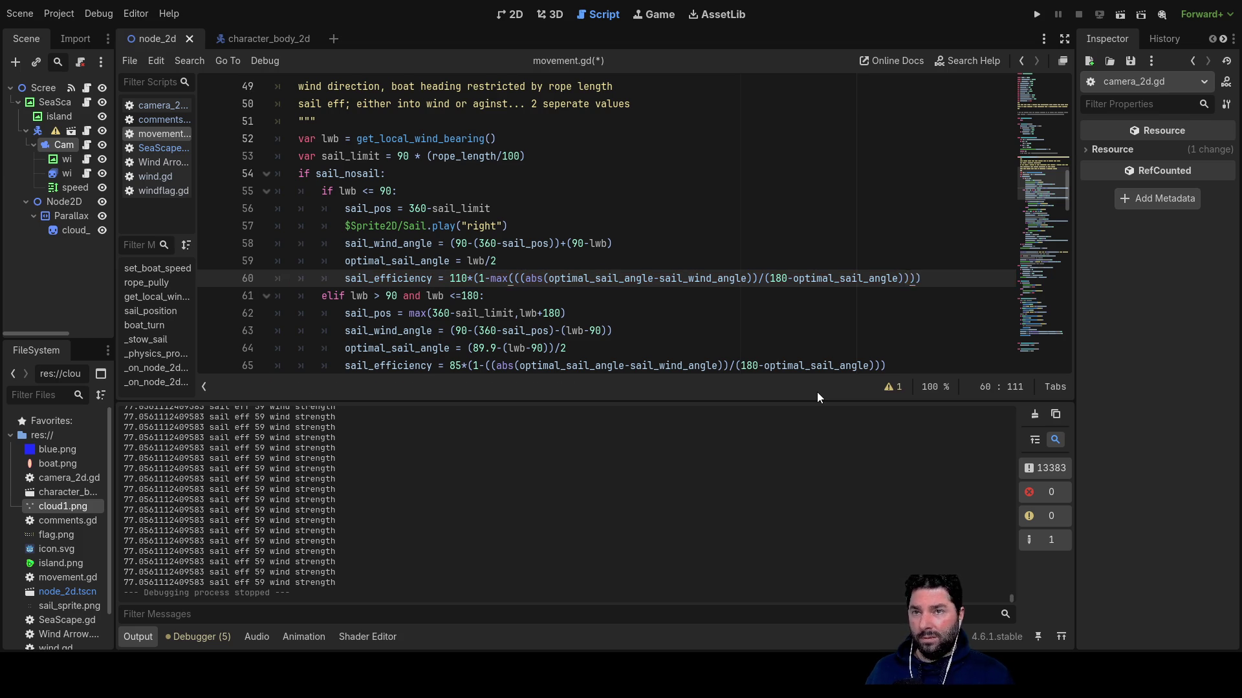
type(",0")
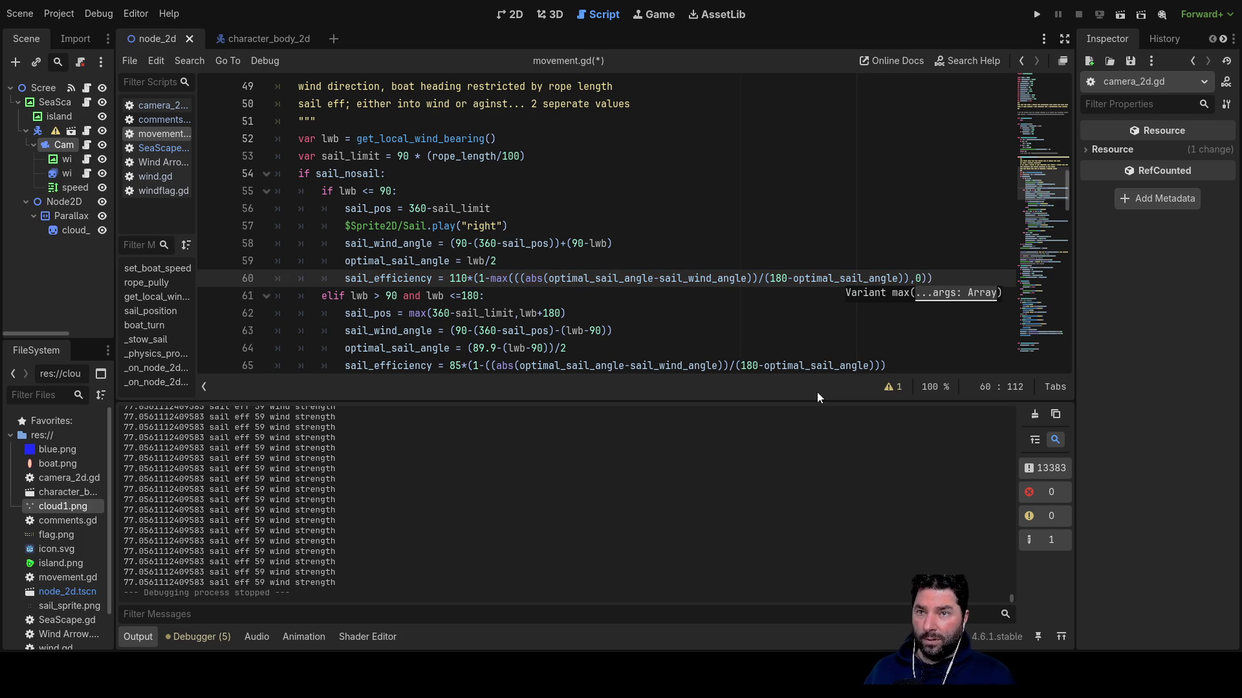
key("Left")
key("Left")
key("Left")
key("Left")
key("Left")
key("Left")
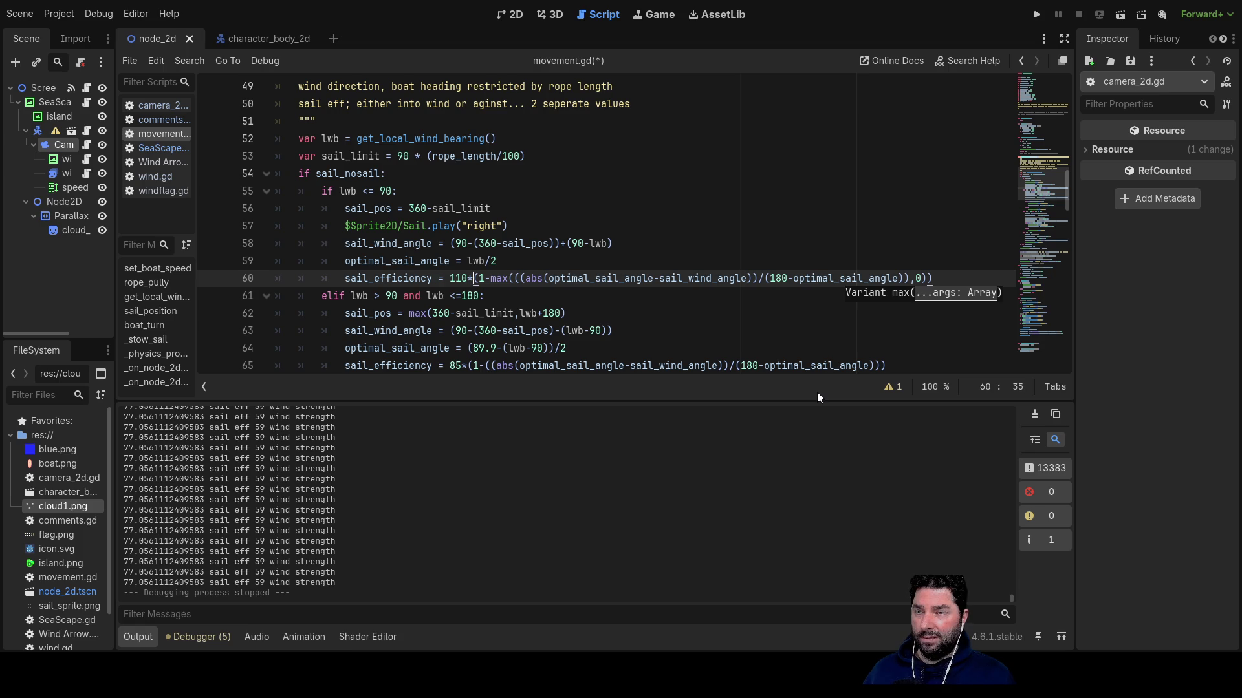
key("Right")
key("Right")
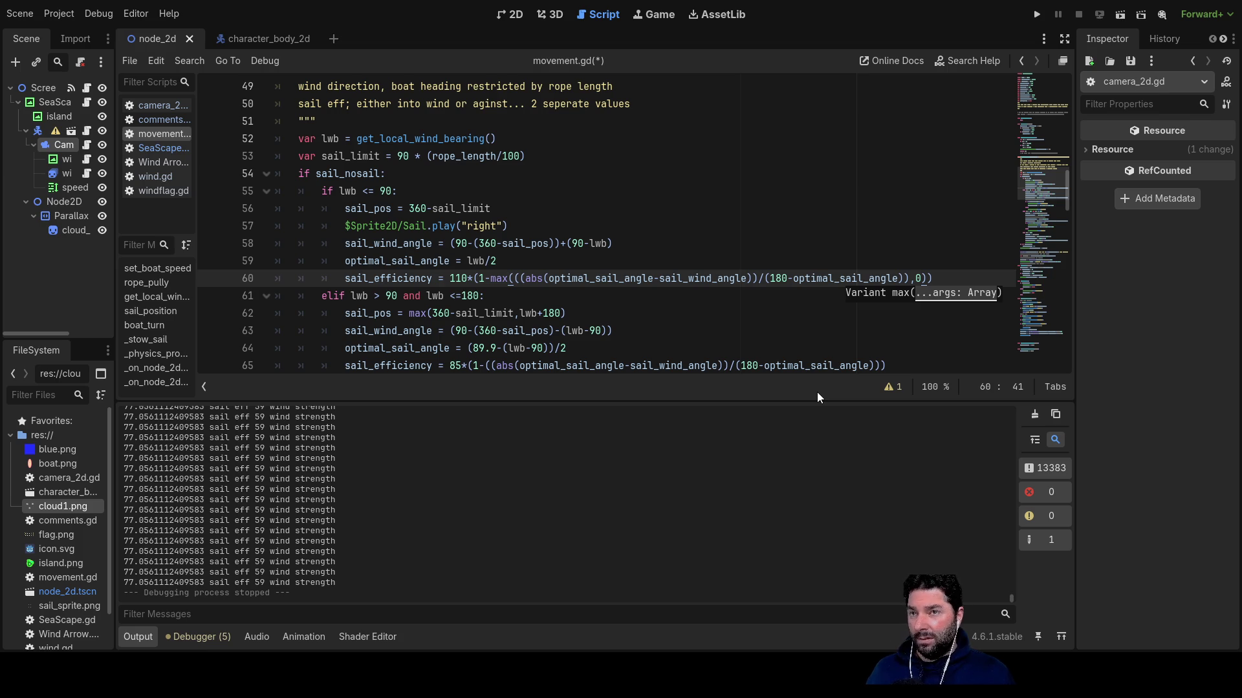
key("Right")
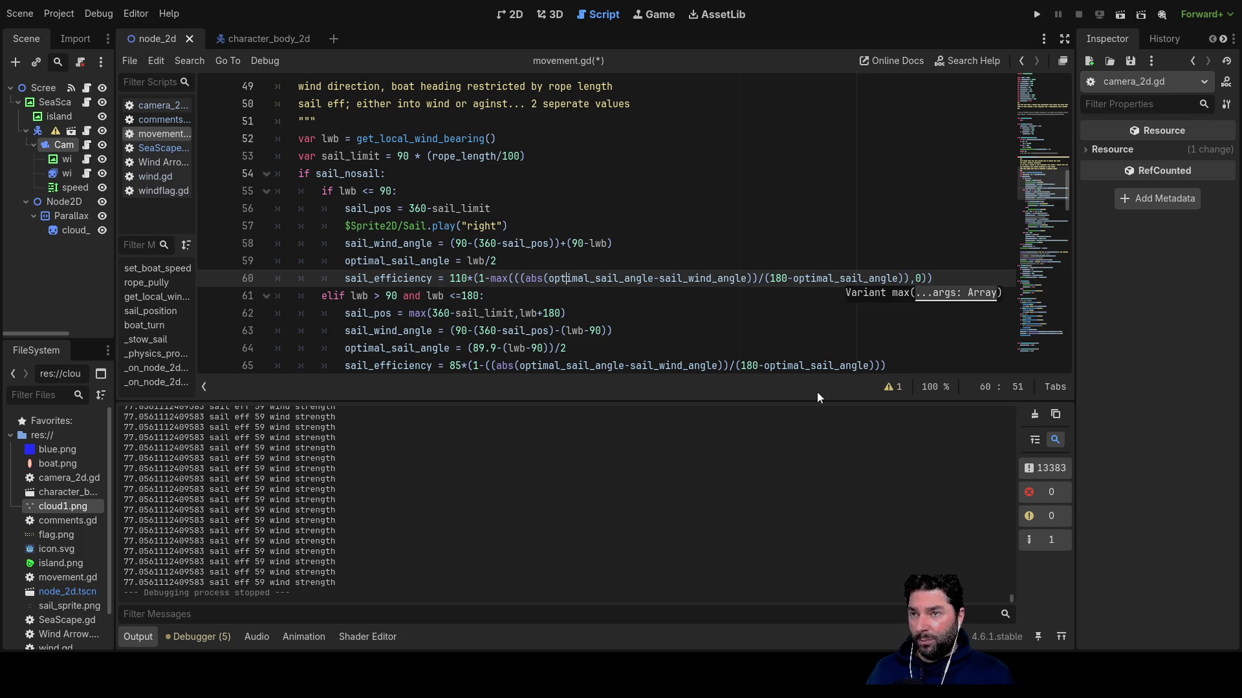
key("End")
key("Left")
key("Left")
key("Left")
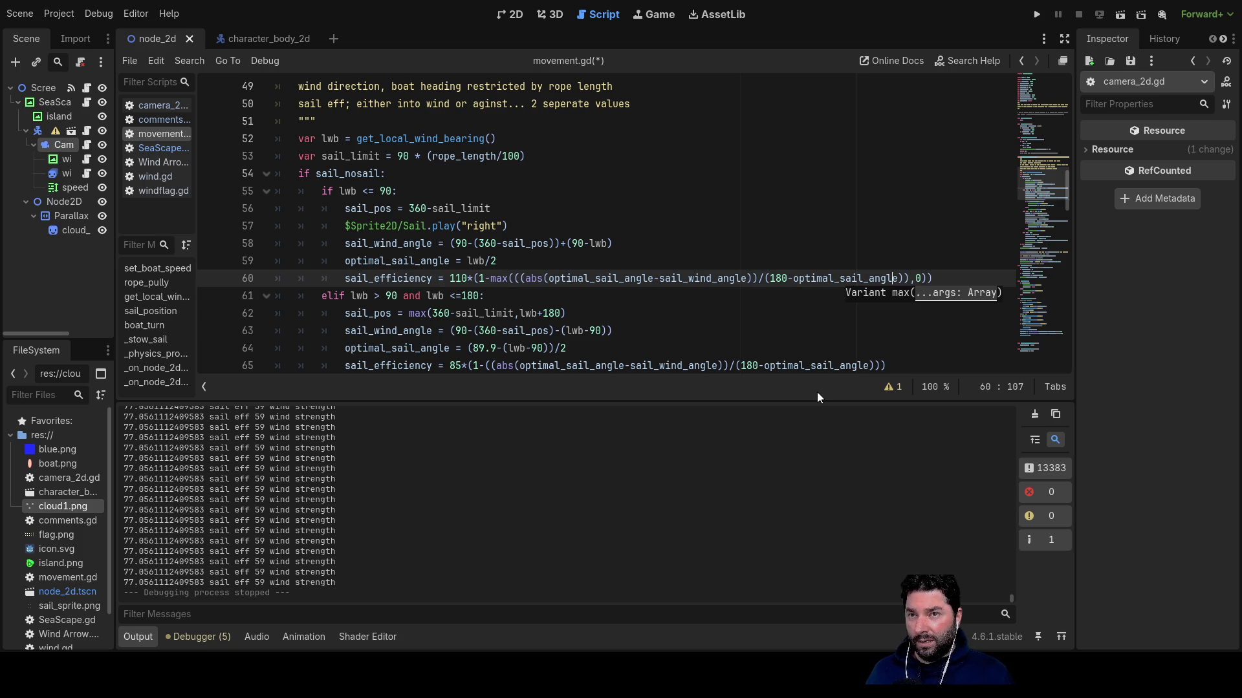
key("Right")
type("*2")
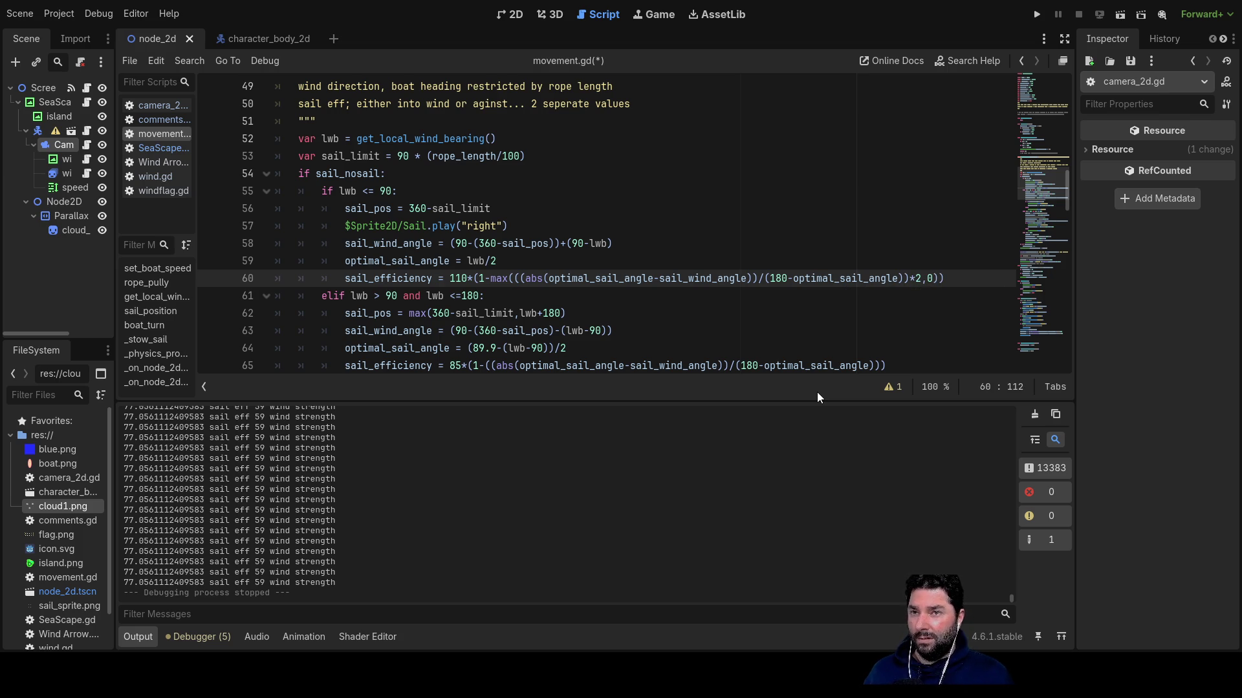
Change max's lower bound from 0 to 1, giving 110*(1-max((…)*2,1)), and run the game.
key("Right")
key("Right")
key("Right")
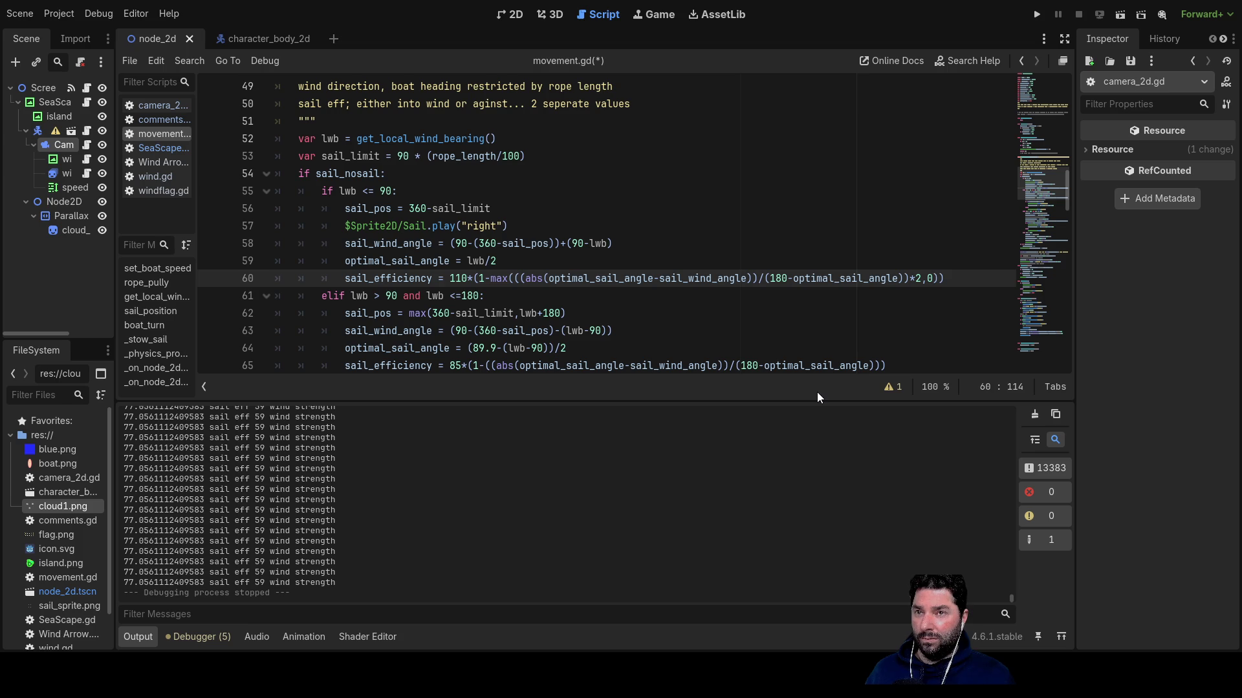
key("Left")
key("Left")
key("Left")
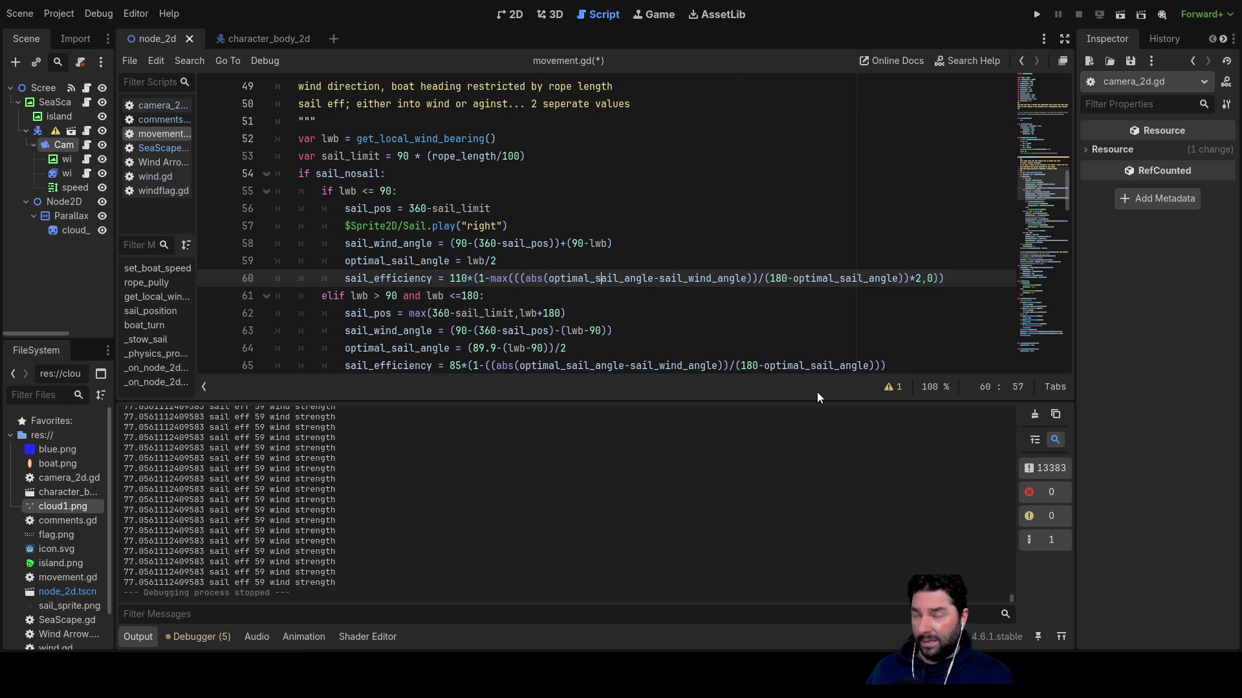
key("Left")
key("Right")
key("Right")
key("Right")
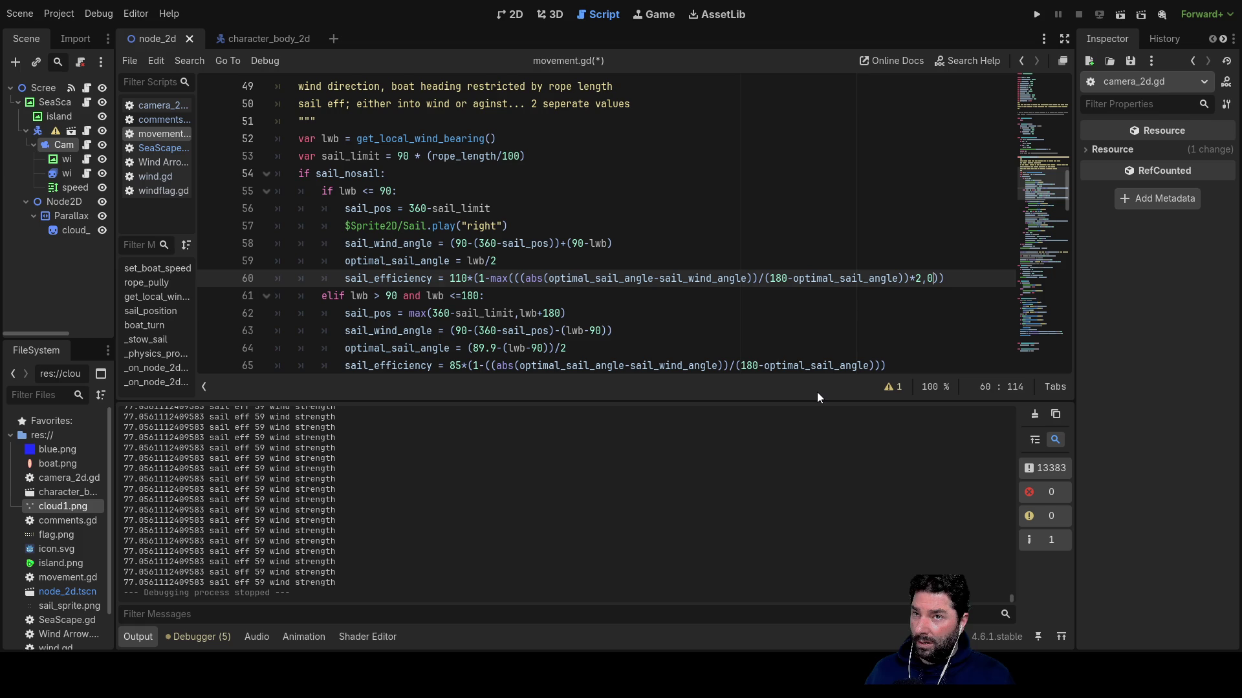
key("BackSpace")
type("1")
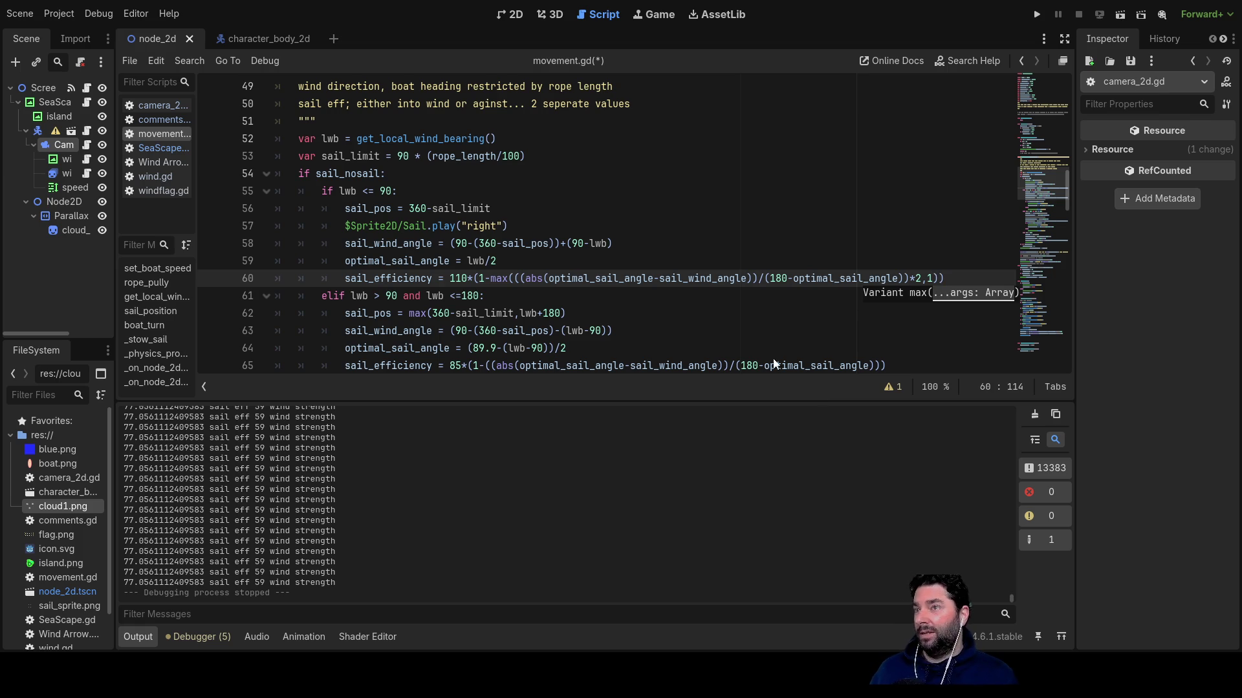
left_click(1037, 14)
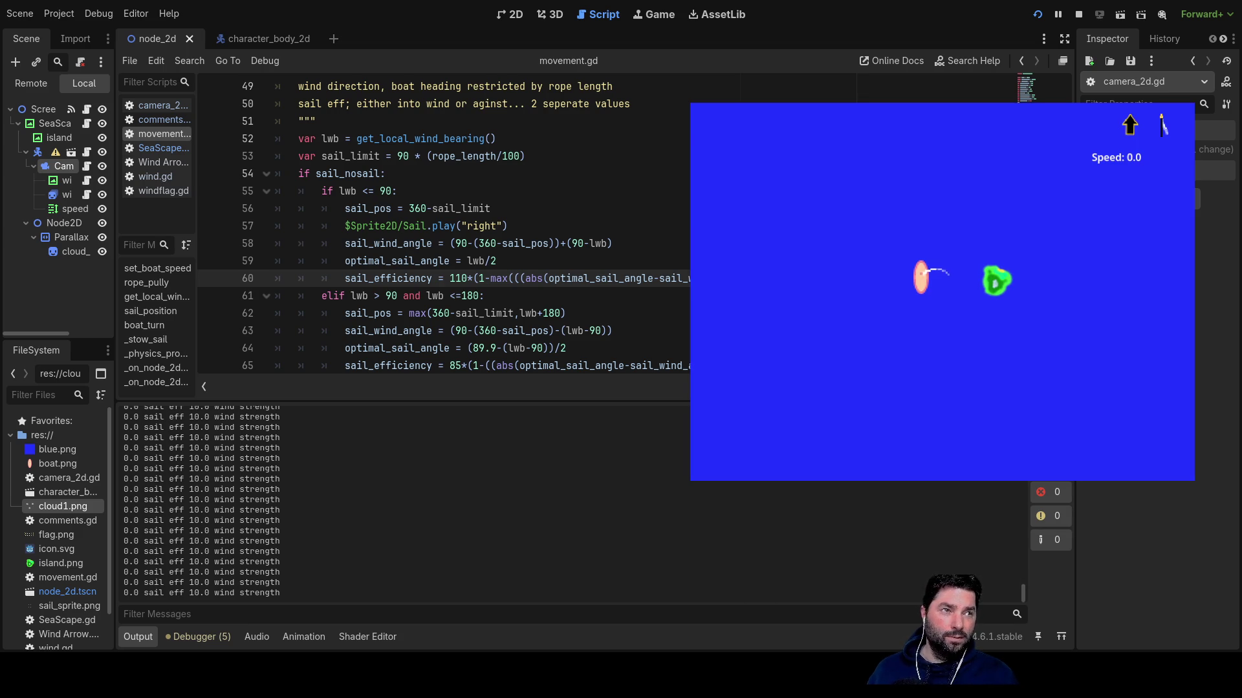
Pull the sail rope in and out as speed sinks to -4.3, then stop the game.
left_click(973, 383)
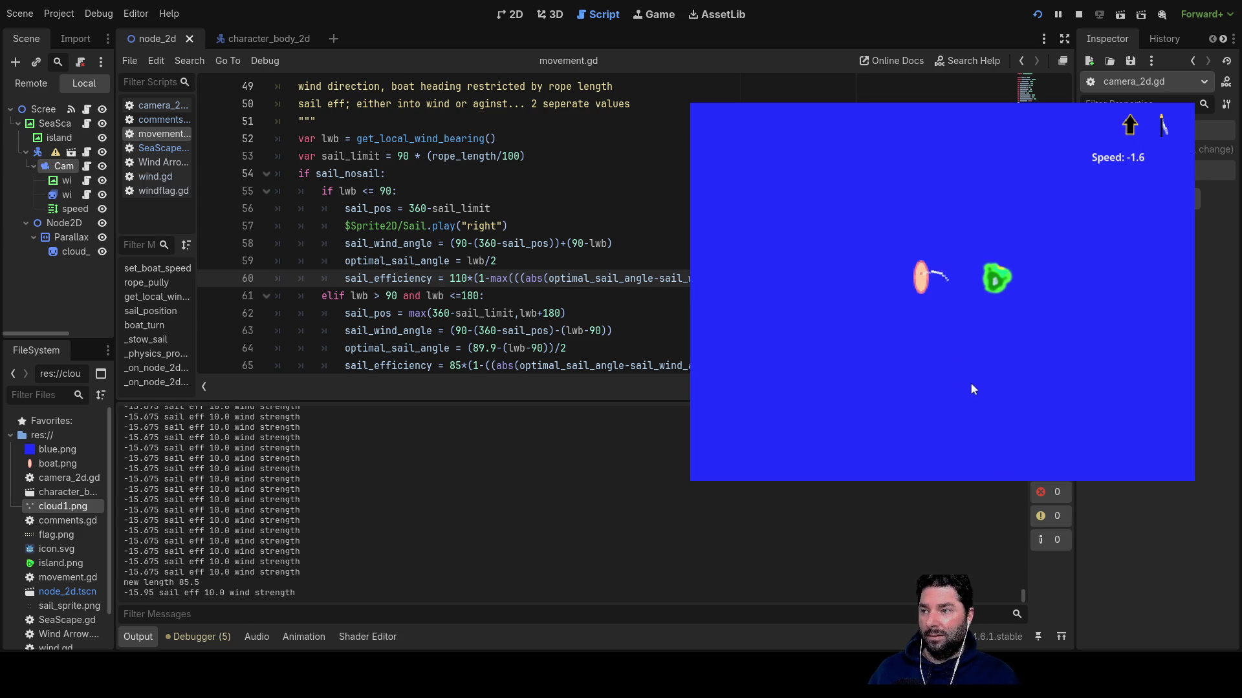
left_click(970, 382)
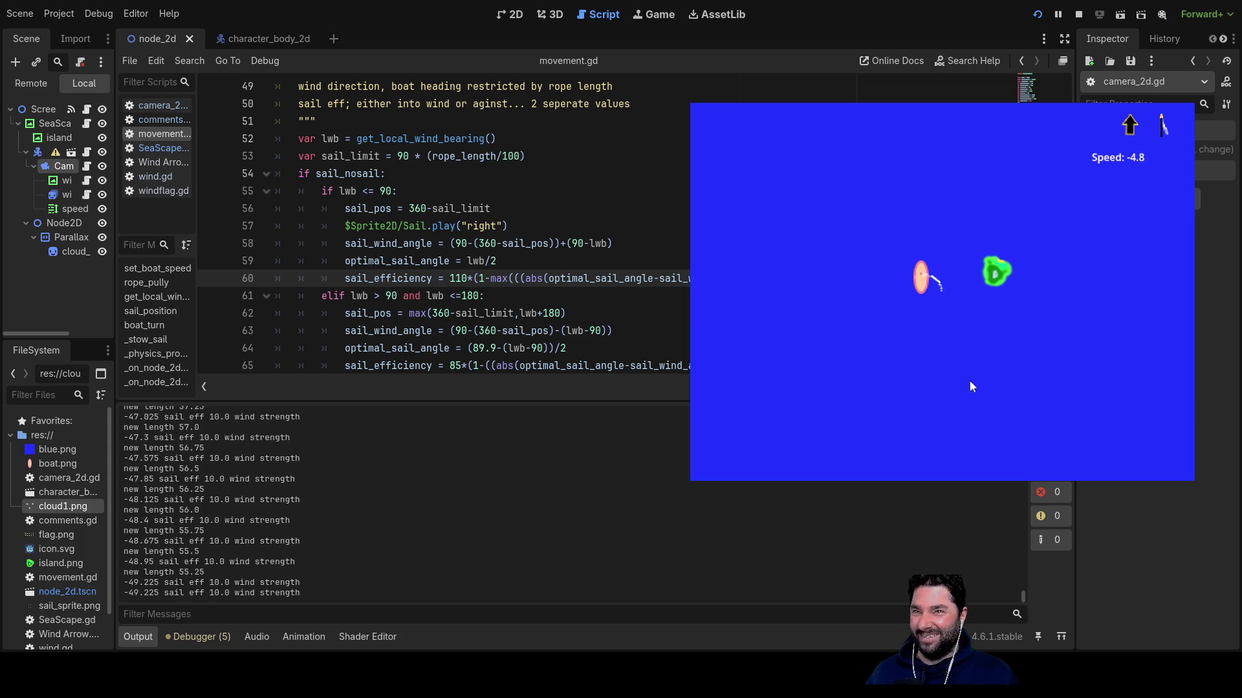
left_click(970, 383)
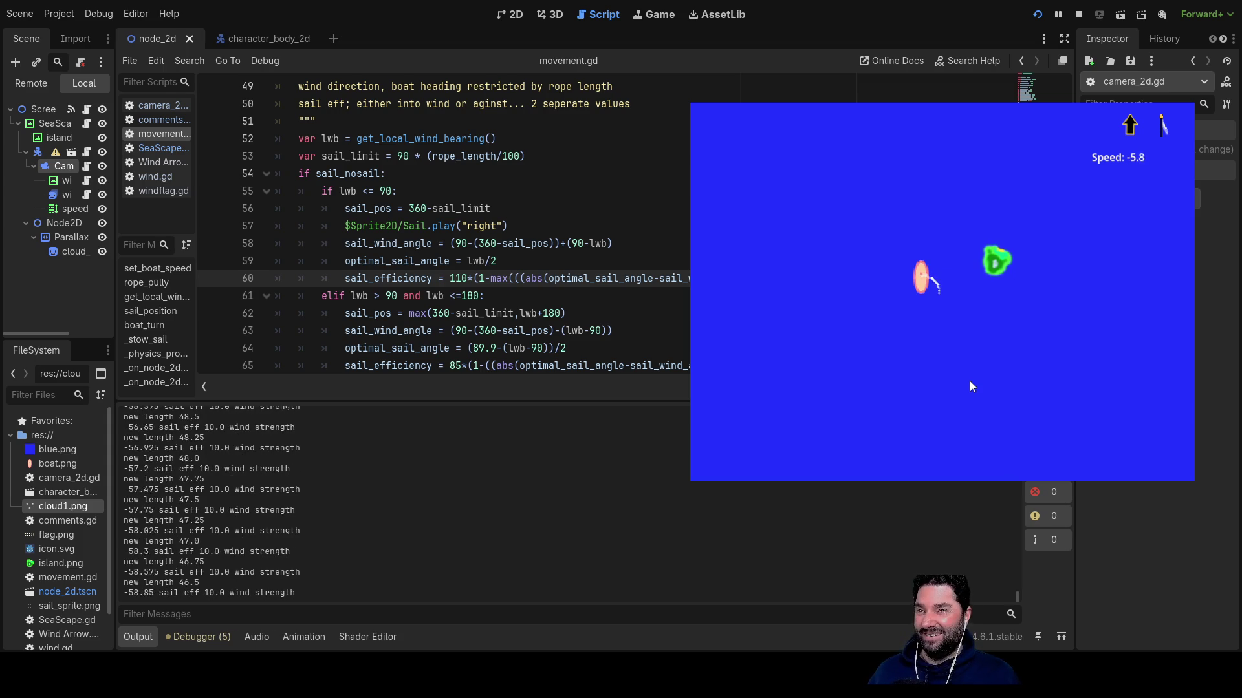
left_click(970, 382)
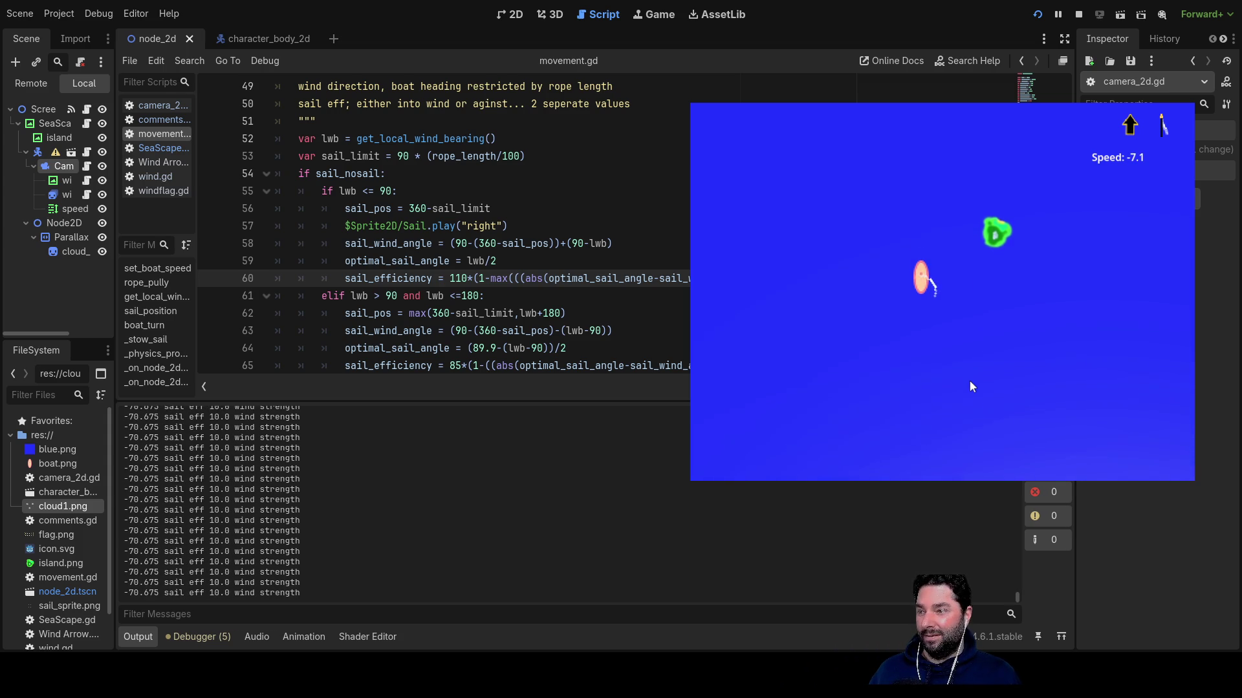
left_click(973, 384)
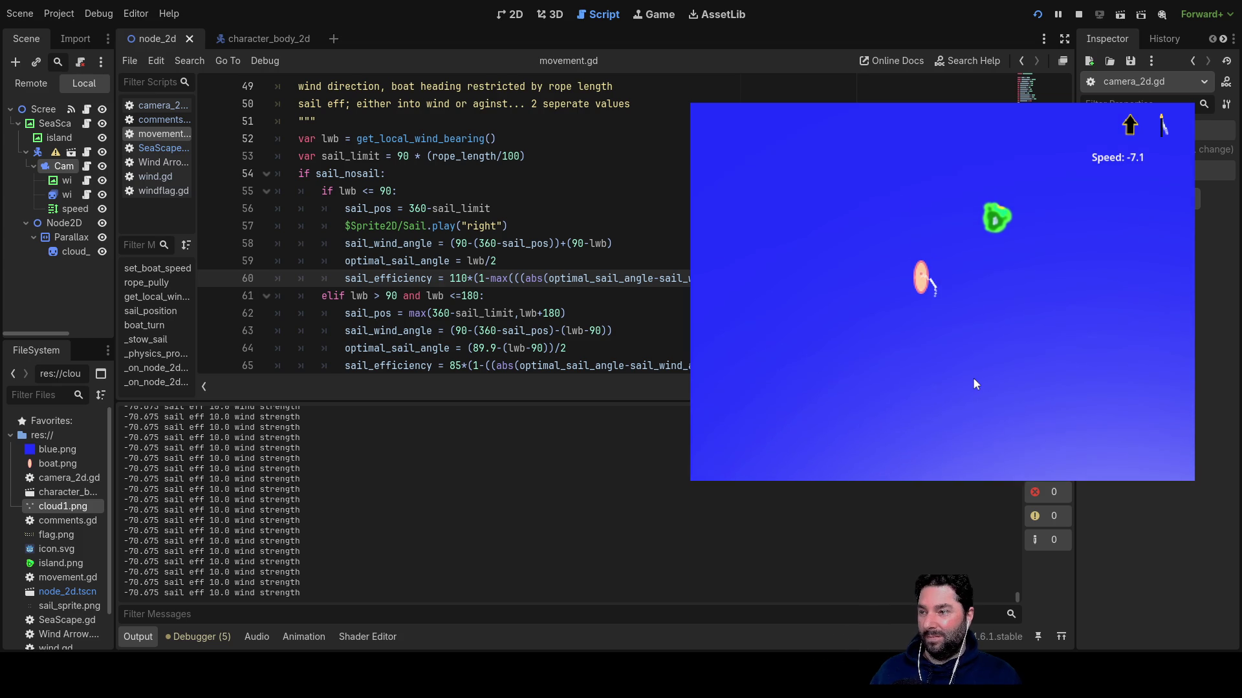
key("Down")
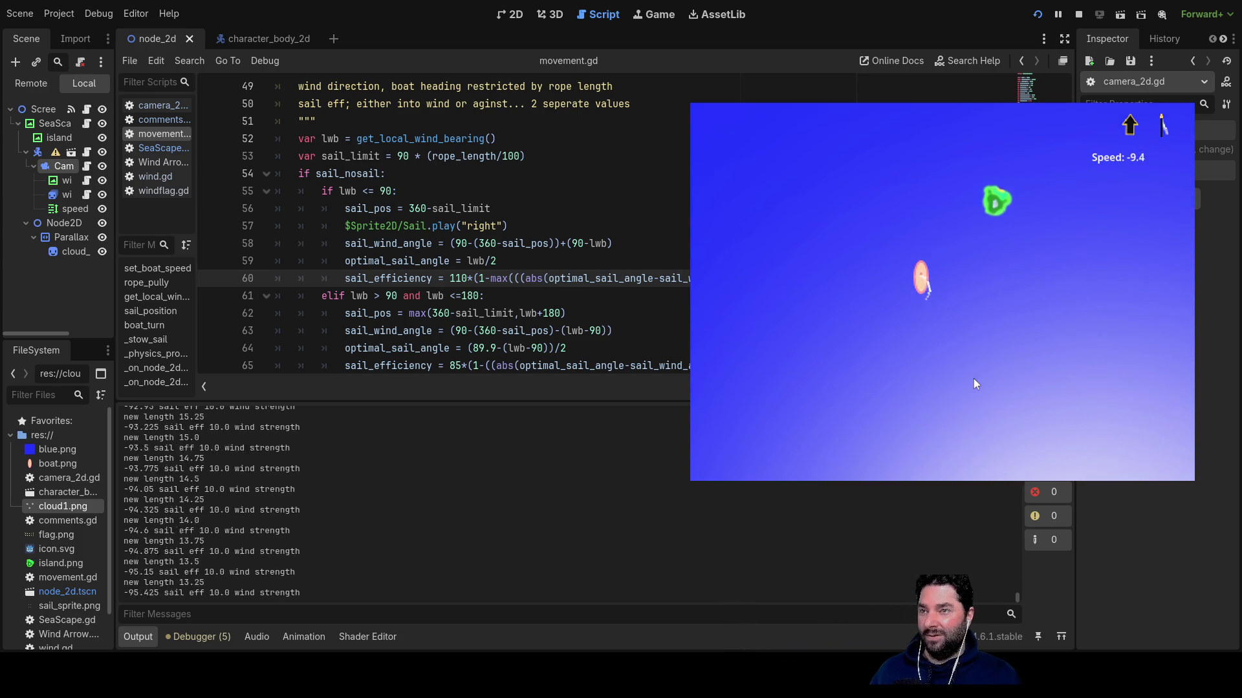
key("Up")
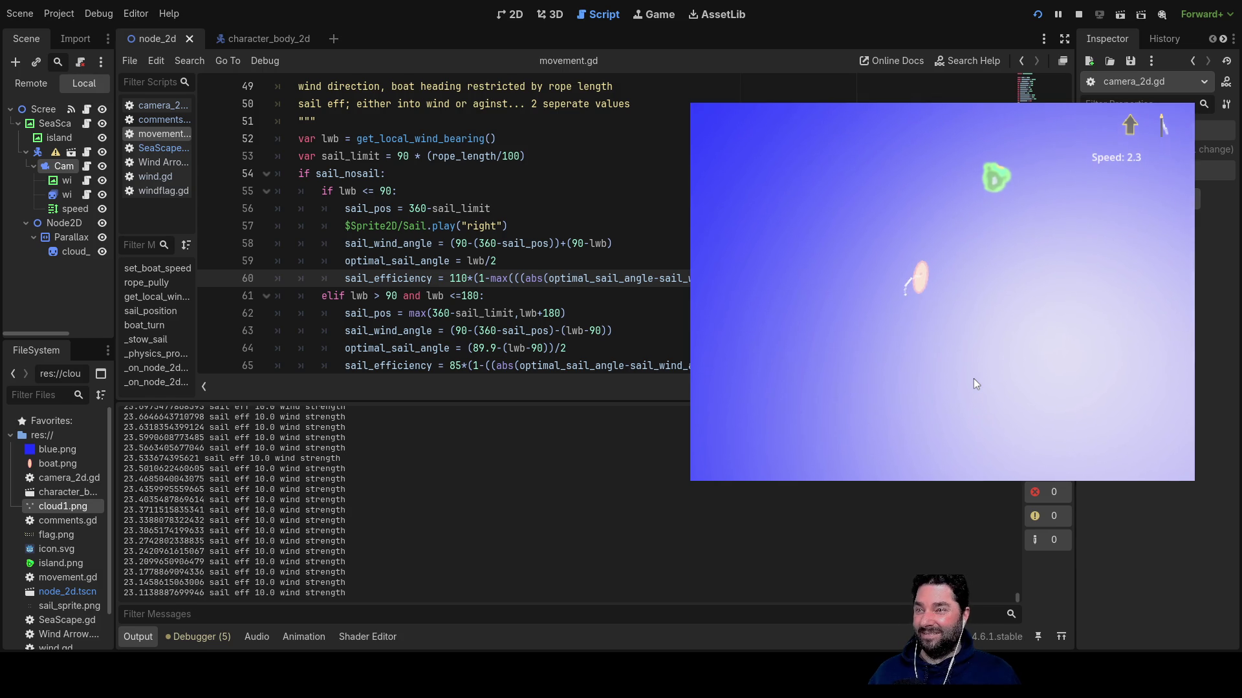
key("w")
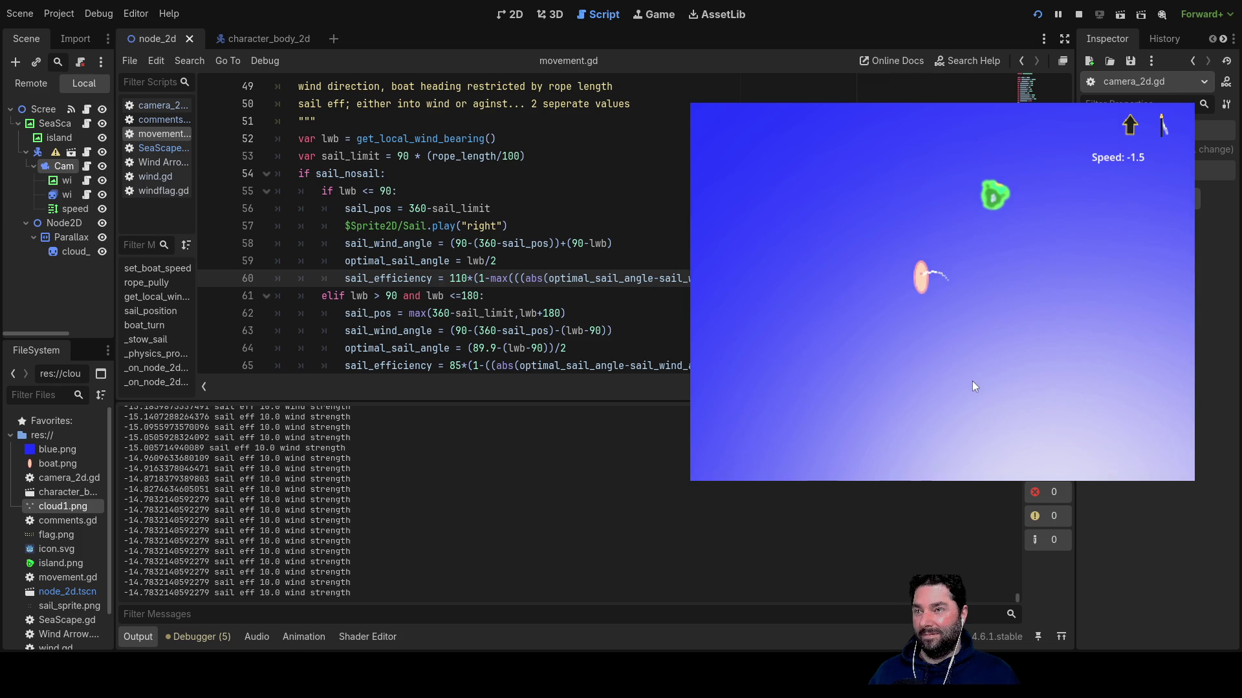
key("Down")
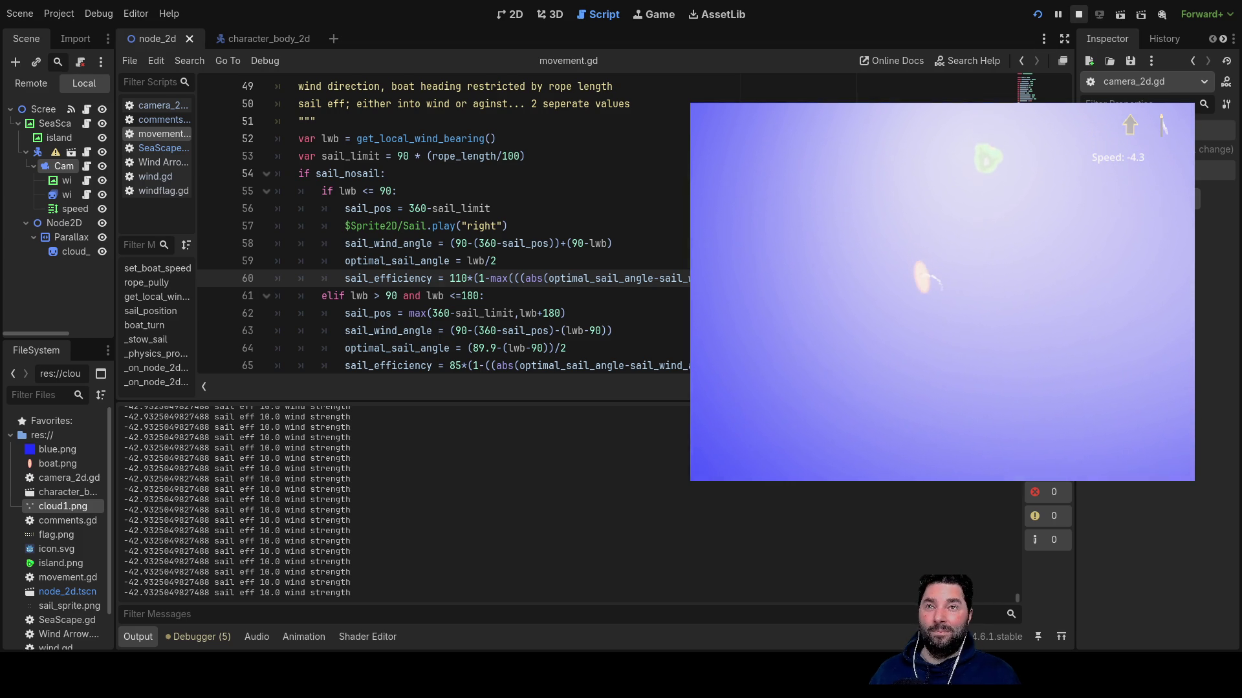
key("F8")
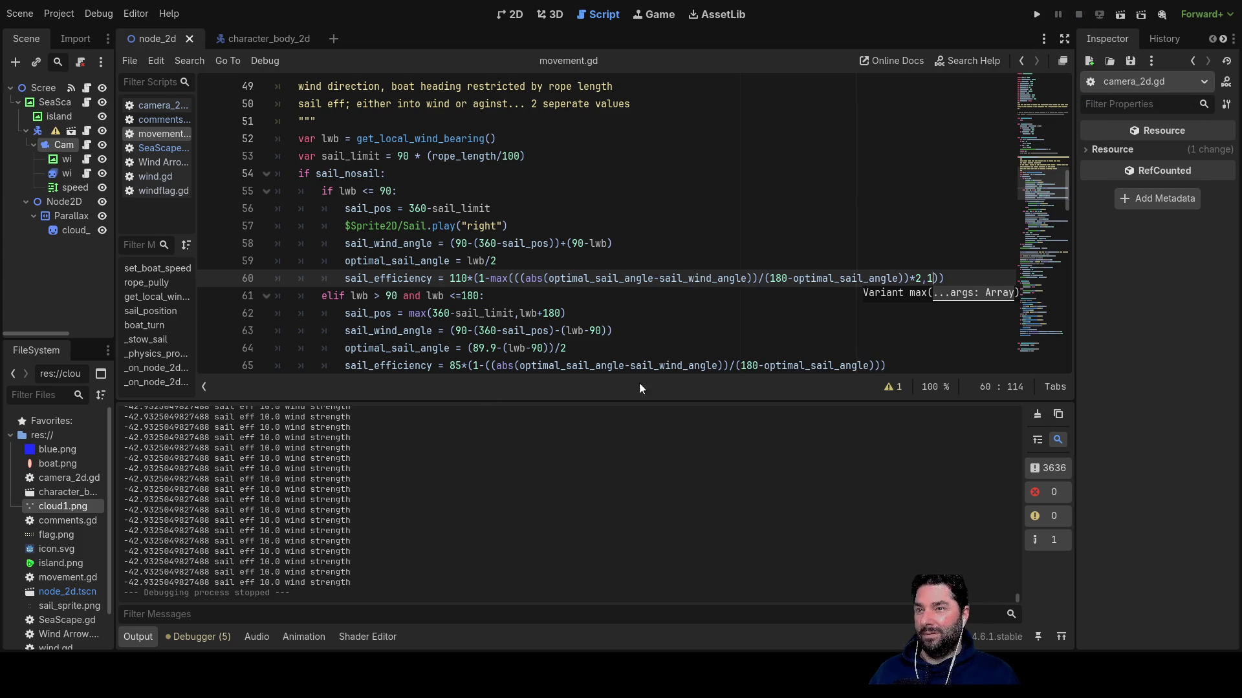
Replace max with min in line 60's sail_efficiency formula and relaunch the sailing game.
left_click(681, 330)
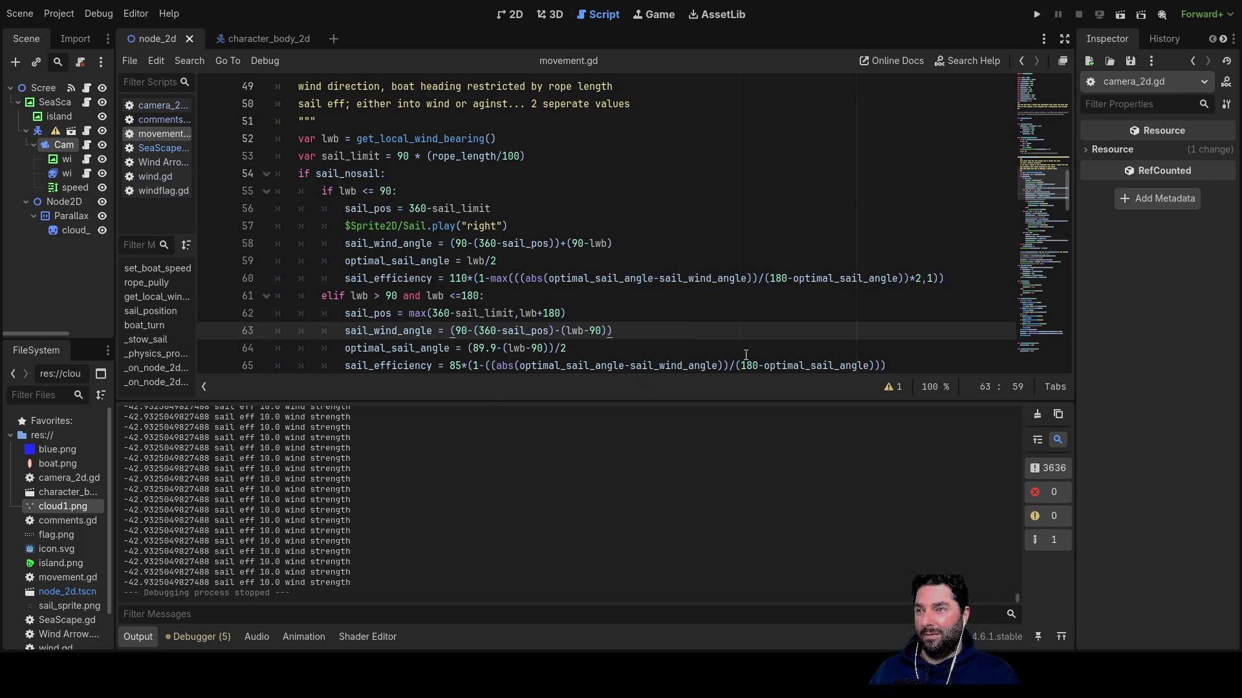
double_click(506, 278)
type("min")
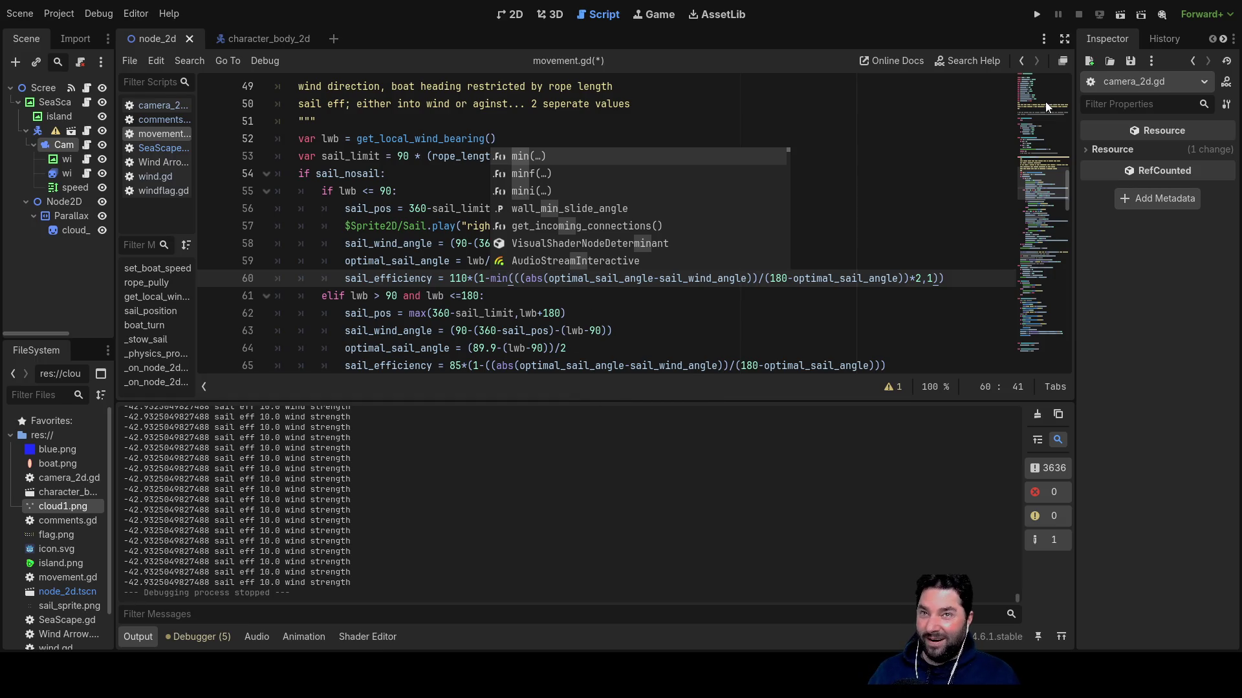
left_click(1038, 18)
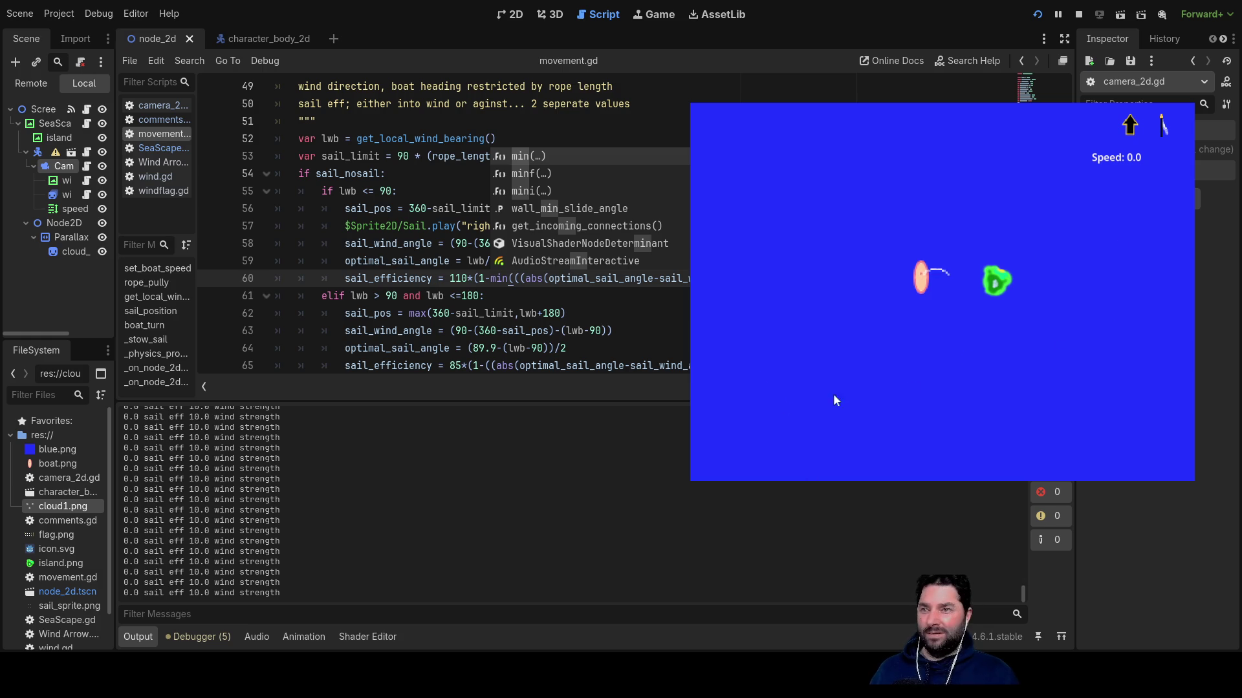
Shorten and lengthen the sail rope while efficiency stays at 0, then stop the game.
key("w")
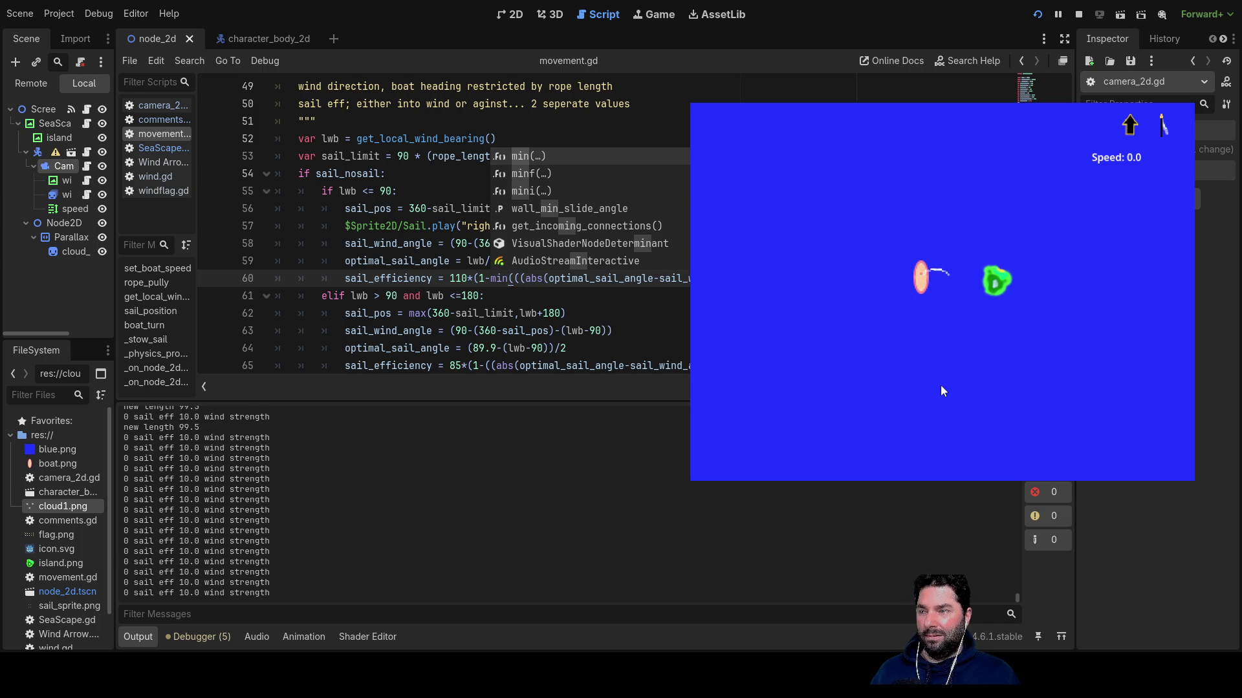
key("Down")
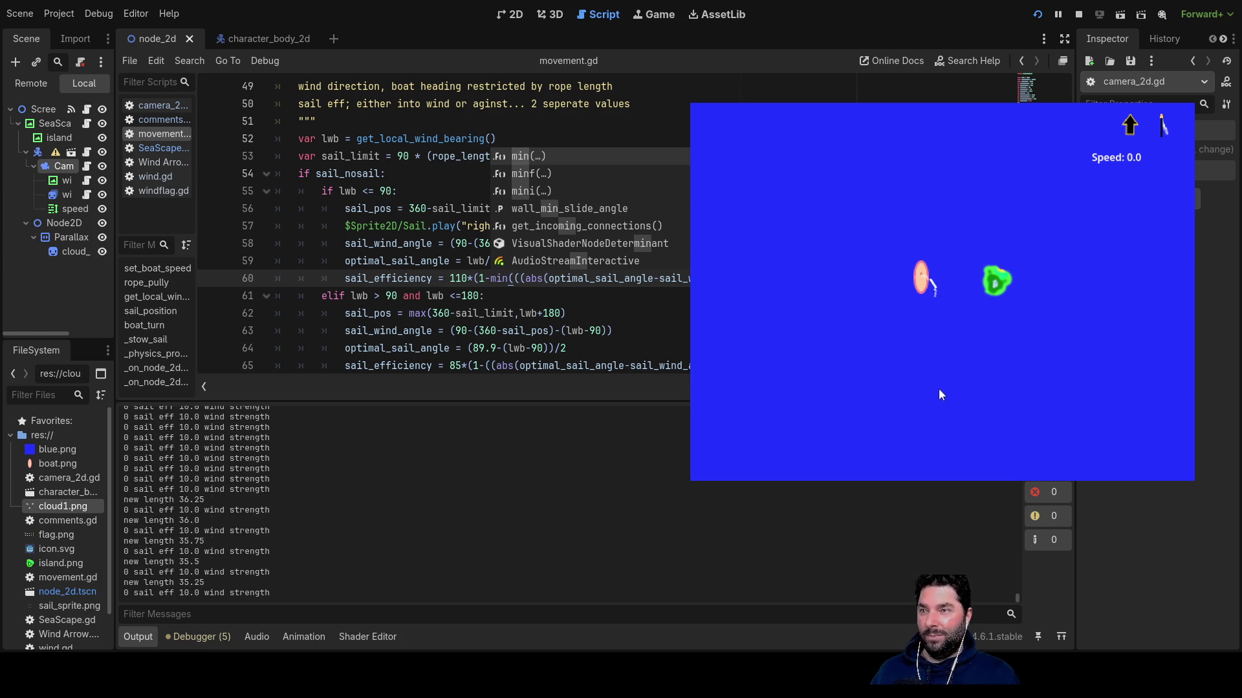
key("Up")
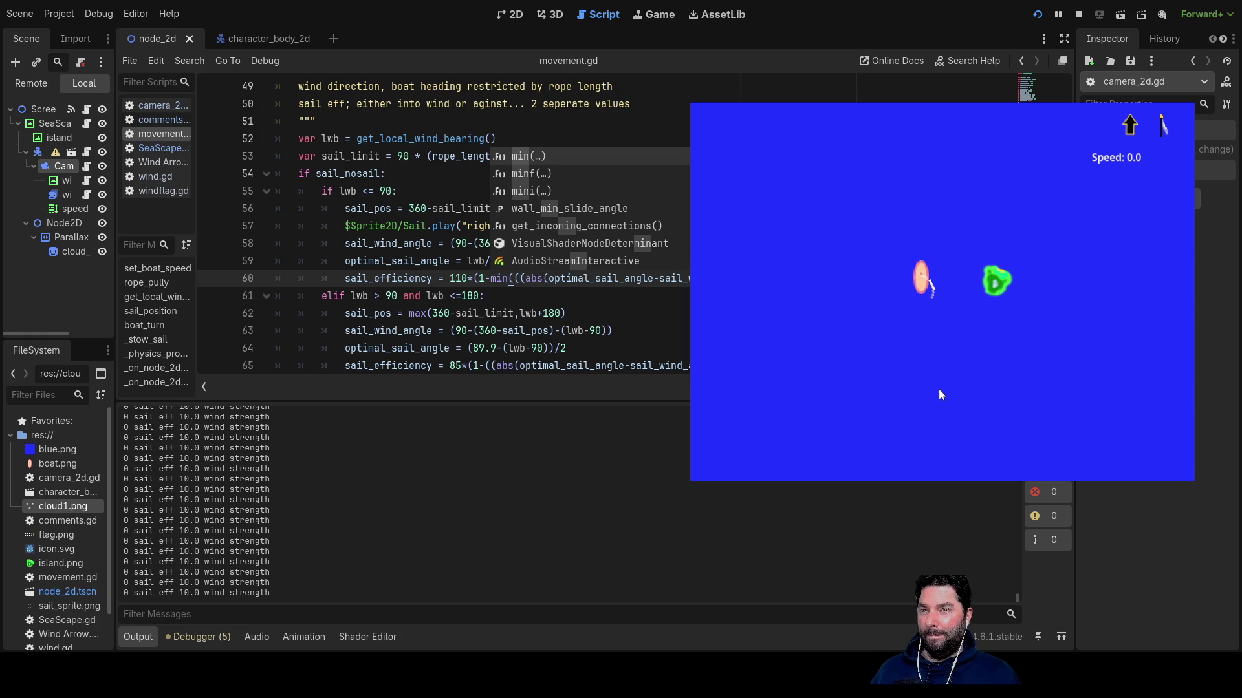
left_click(1078, 15)
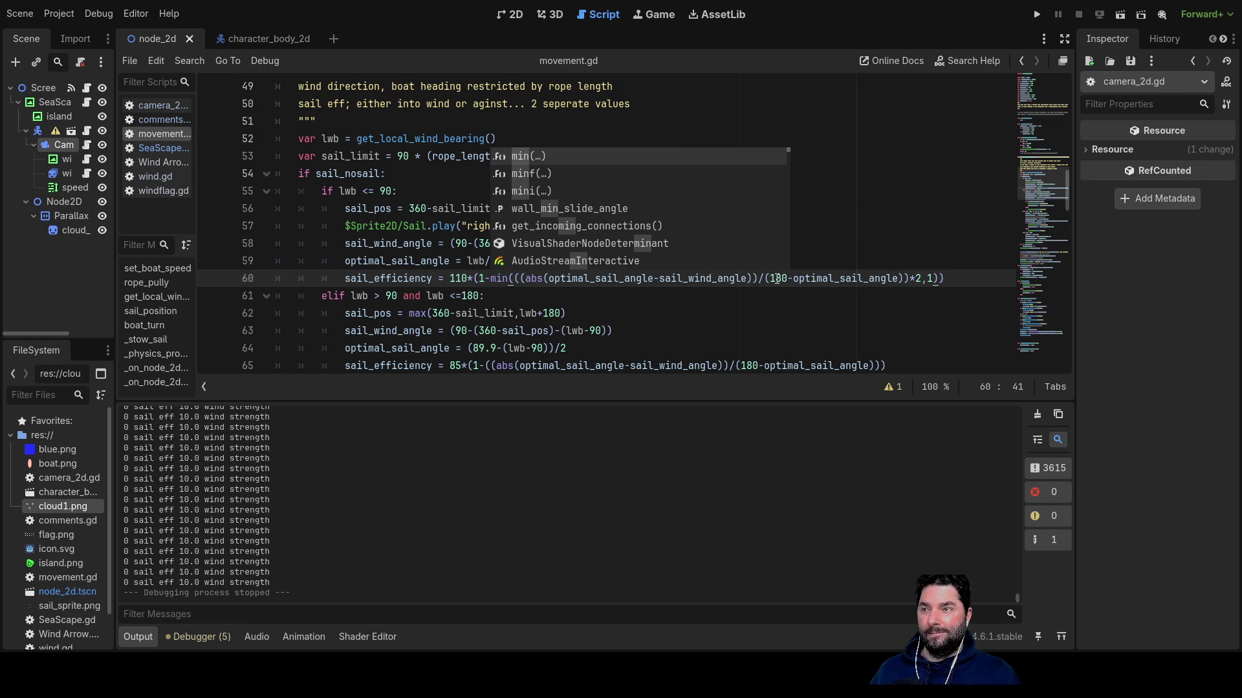
left_click(617, 316)
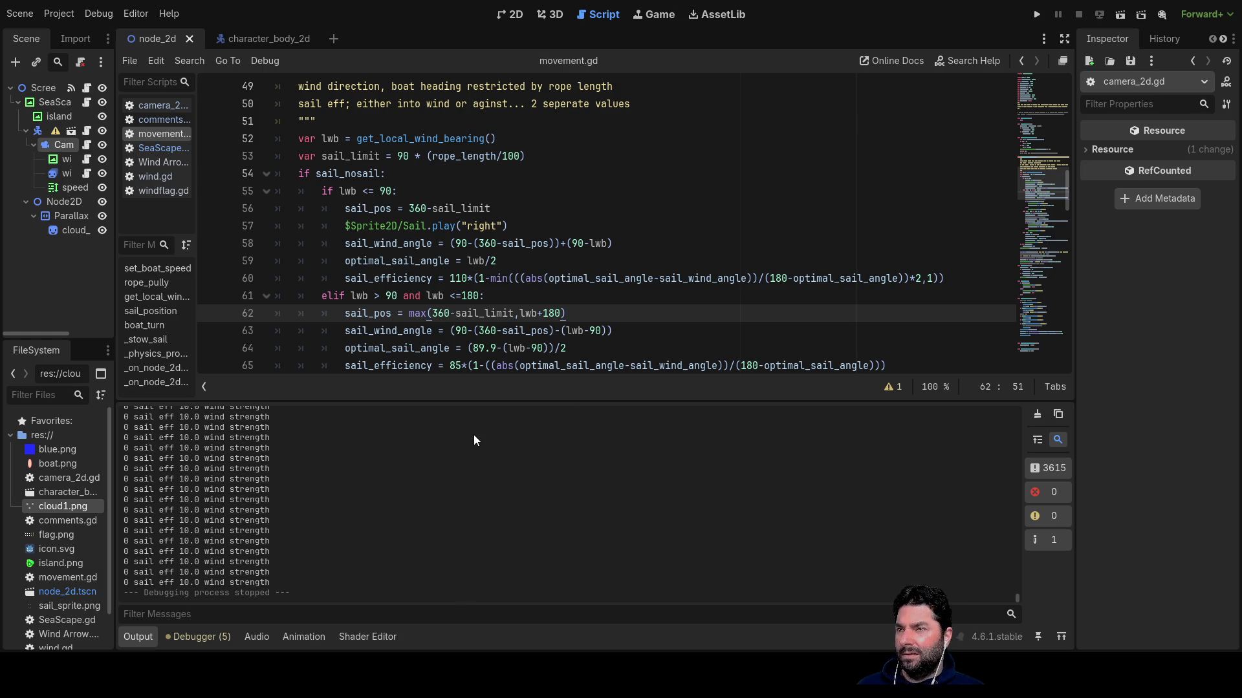
left_click(478, 278)
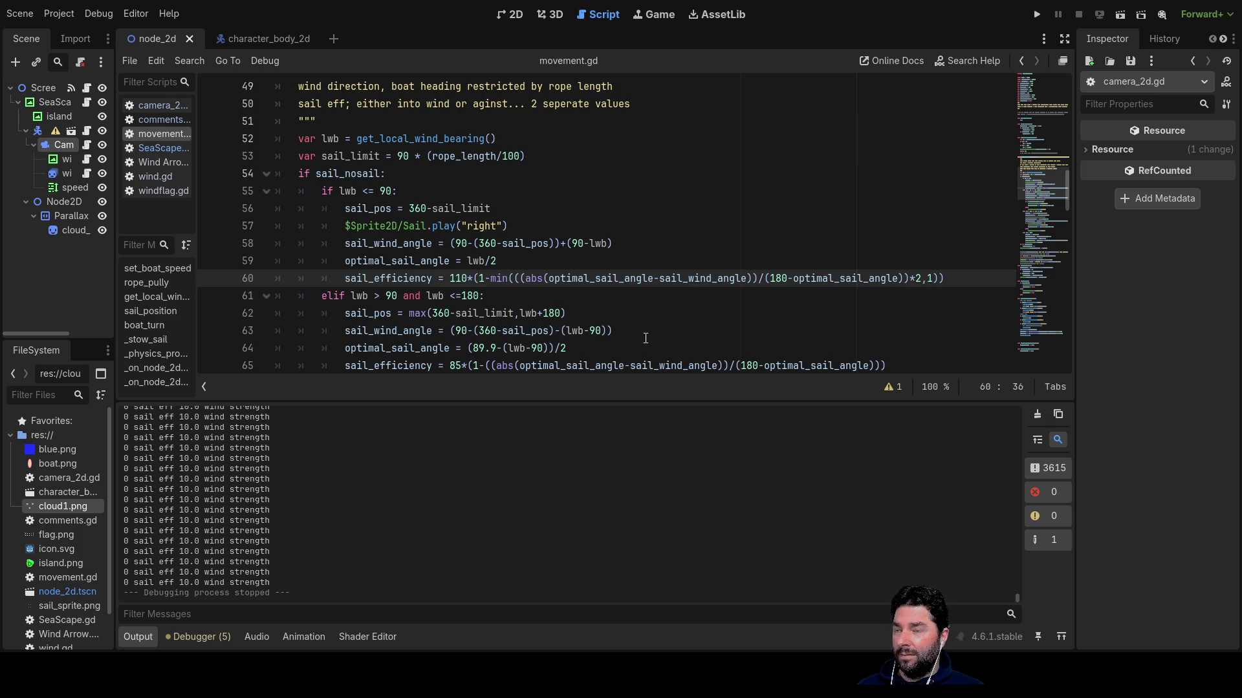
key("Left")
key("Left")
key("Left")
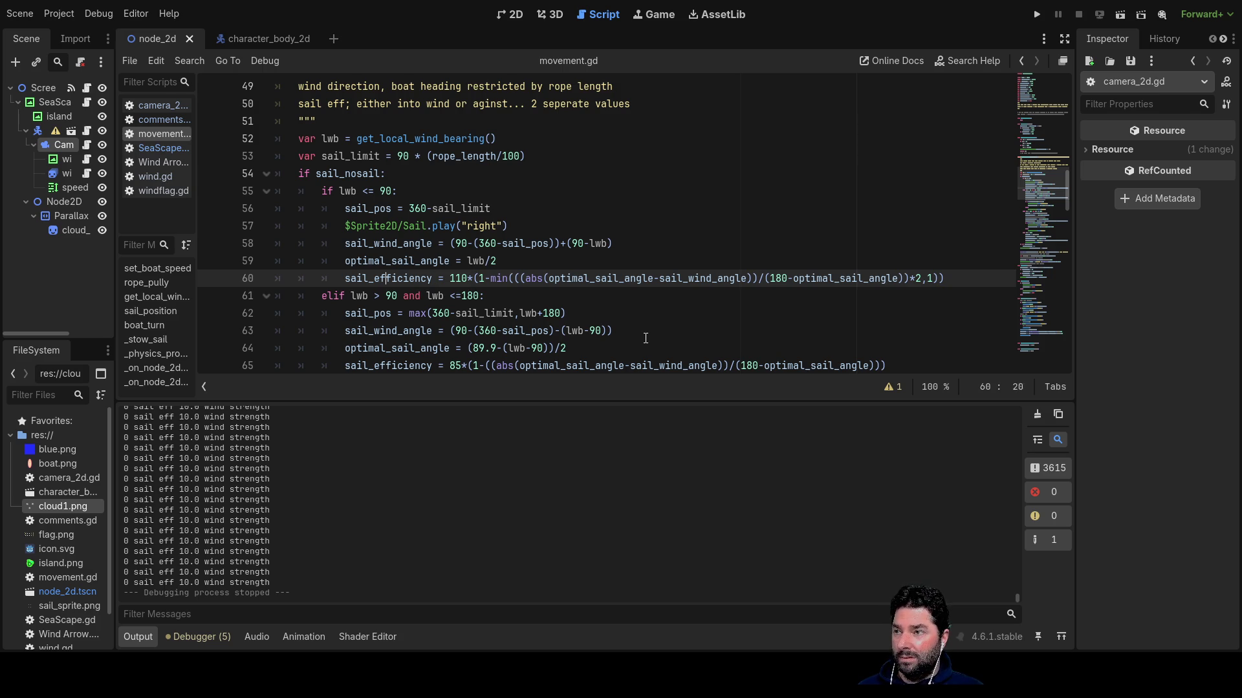
key("Right")
key("Right")
key("Right")
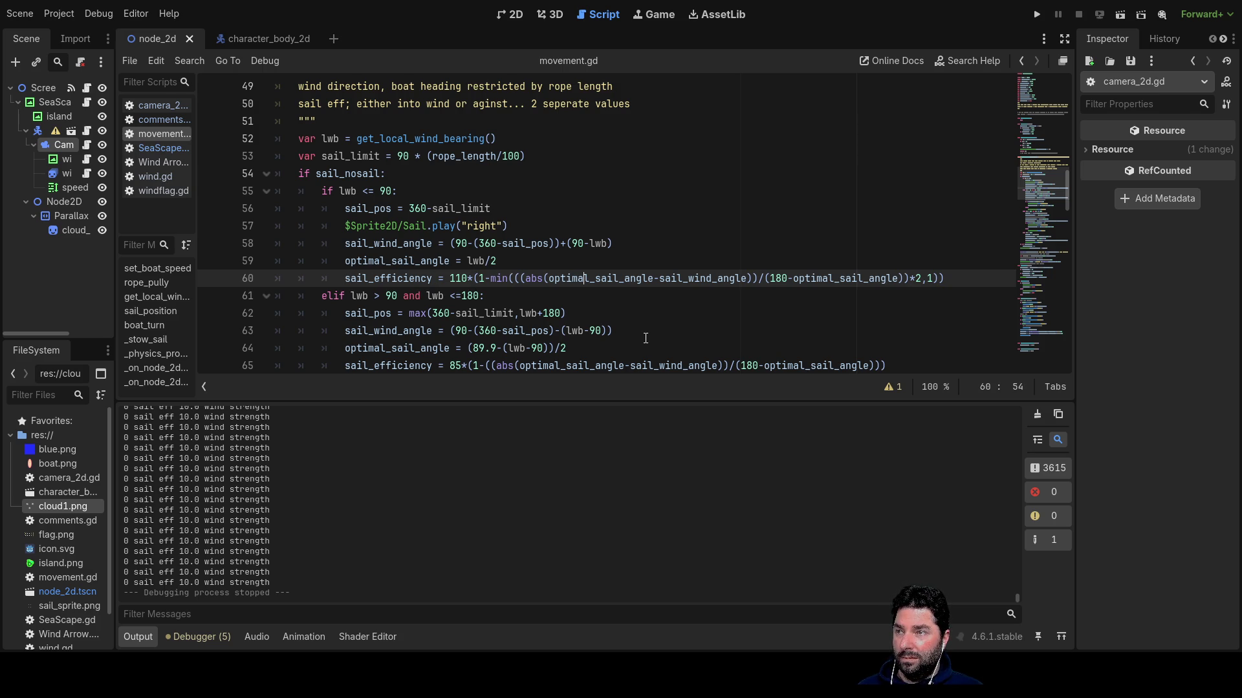
key("Left")
key("Left")
key("Left")
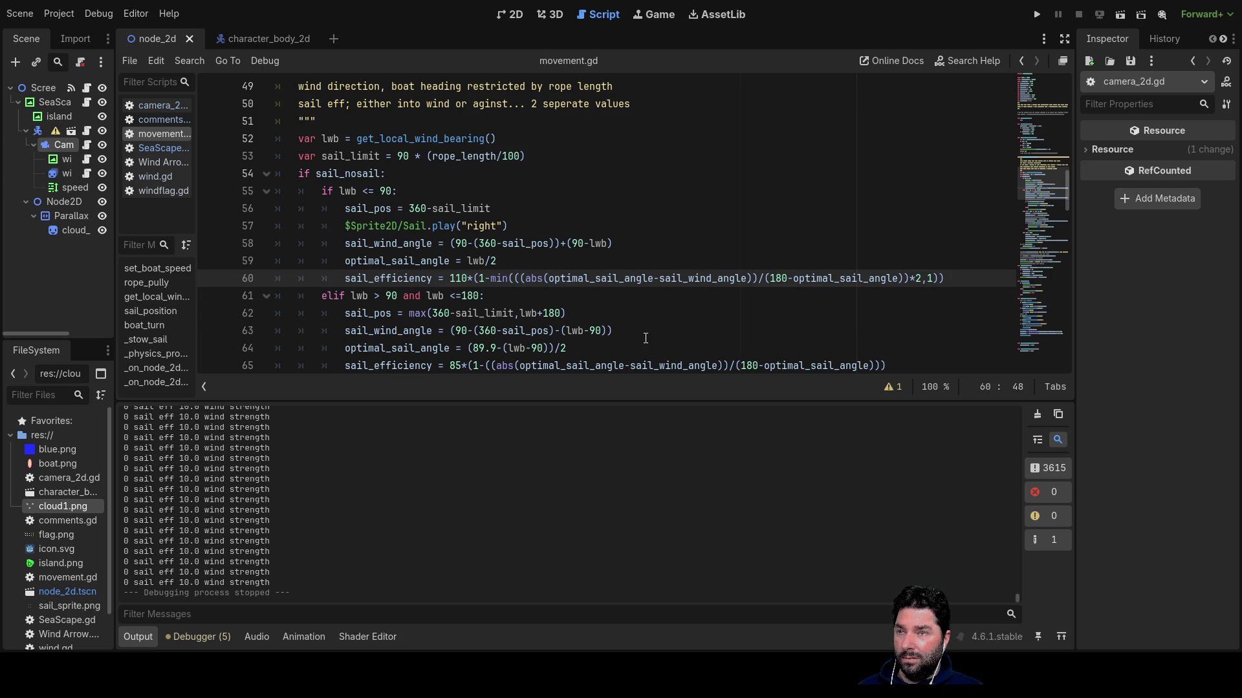
key("Right")
key("Right")
key("Right")
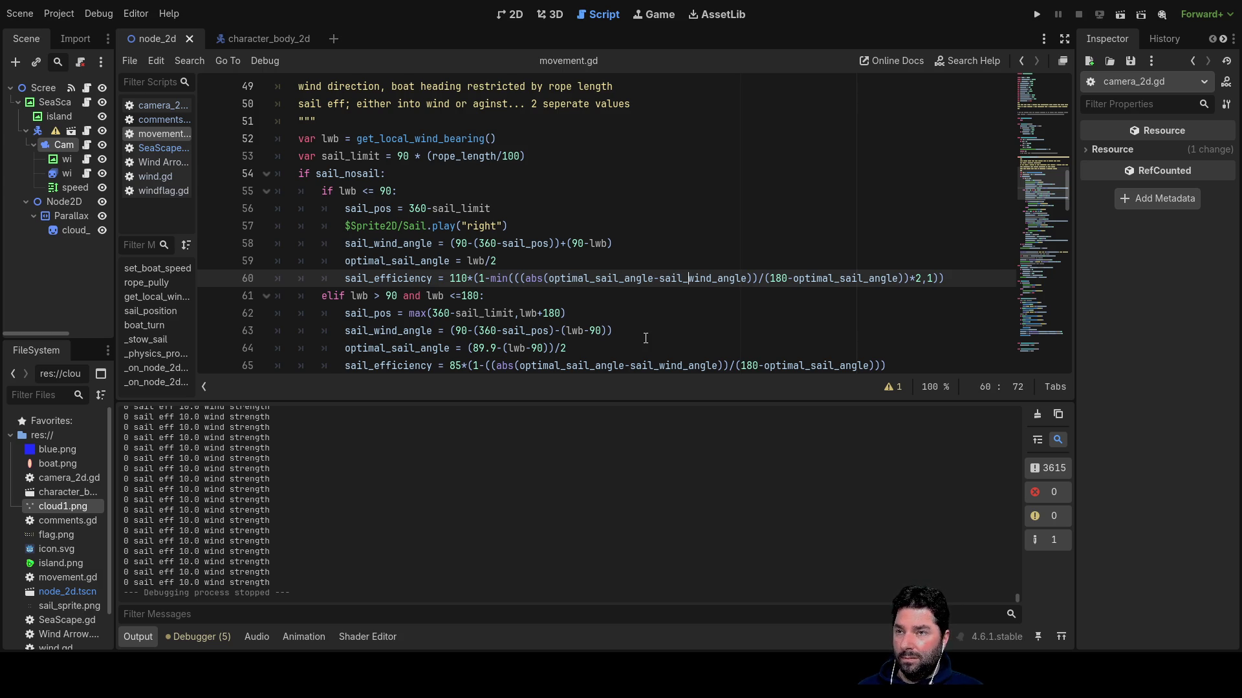
key("Left")
key("Left")
key("Left")
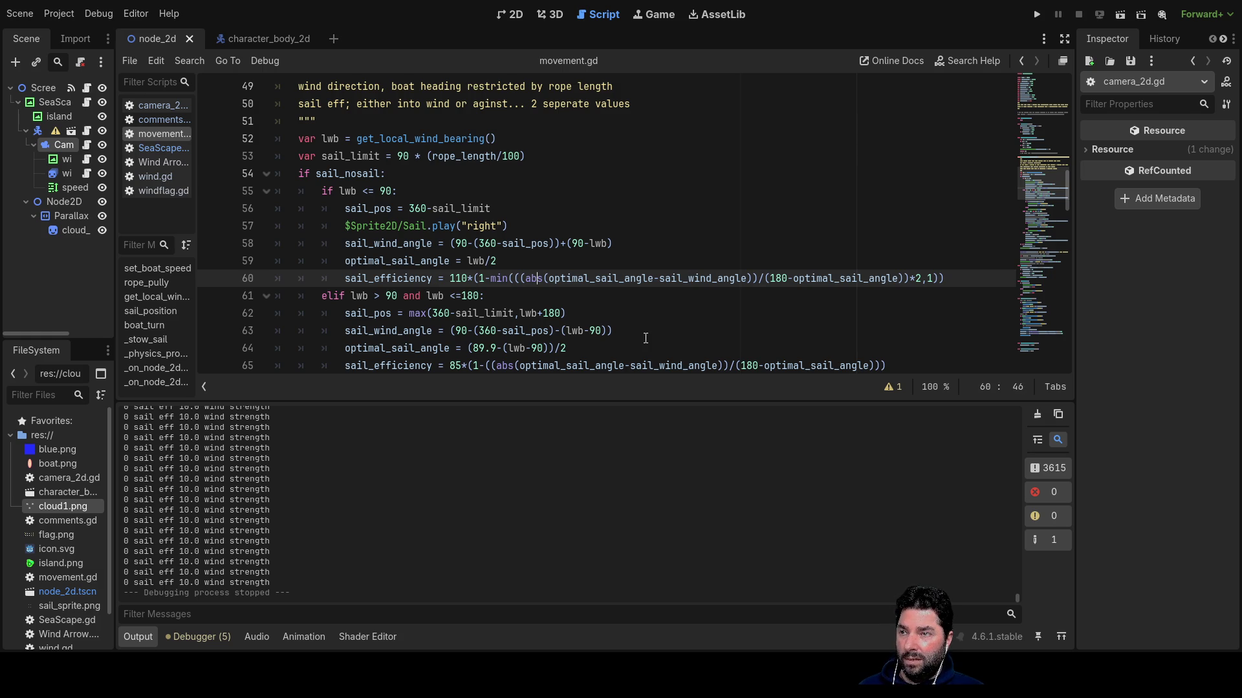
key("Right")
key("shift+Right")
key("shift+Right")
key("shift+Right")
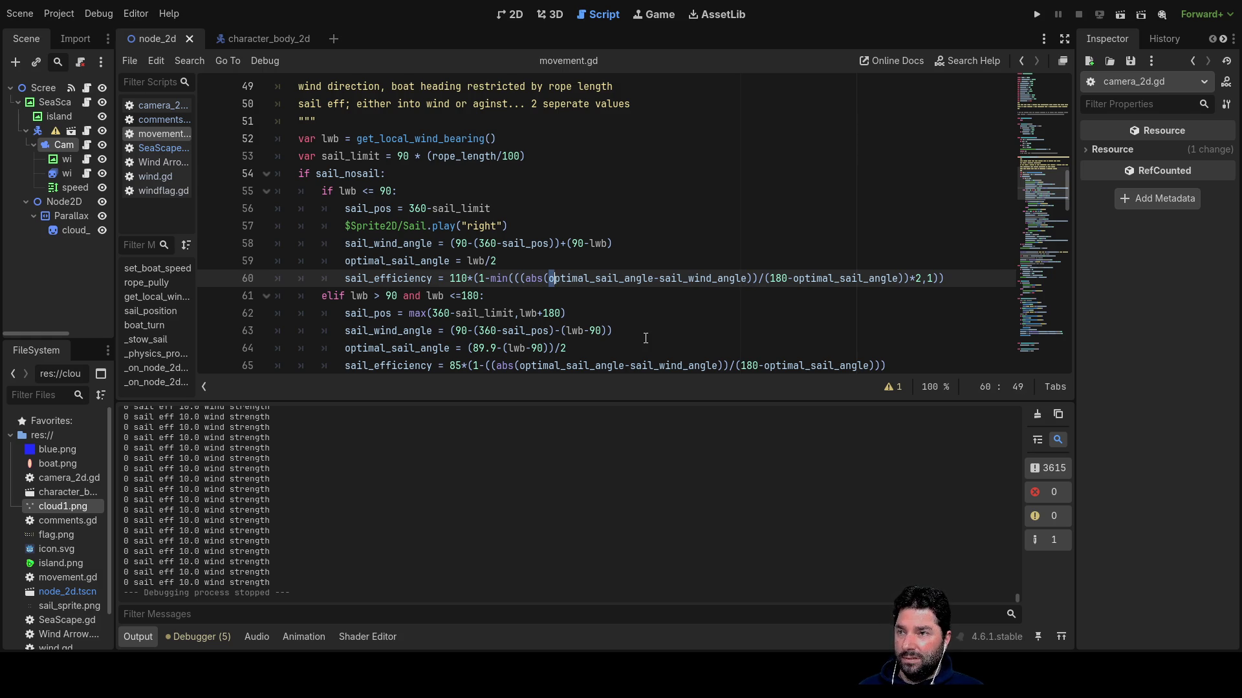
key("shift+Right")
key("shift+Right")
key("shift+Right")
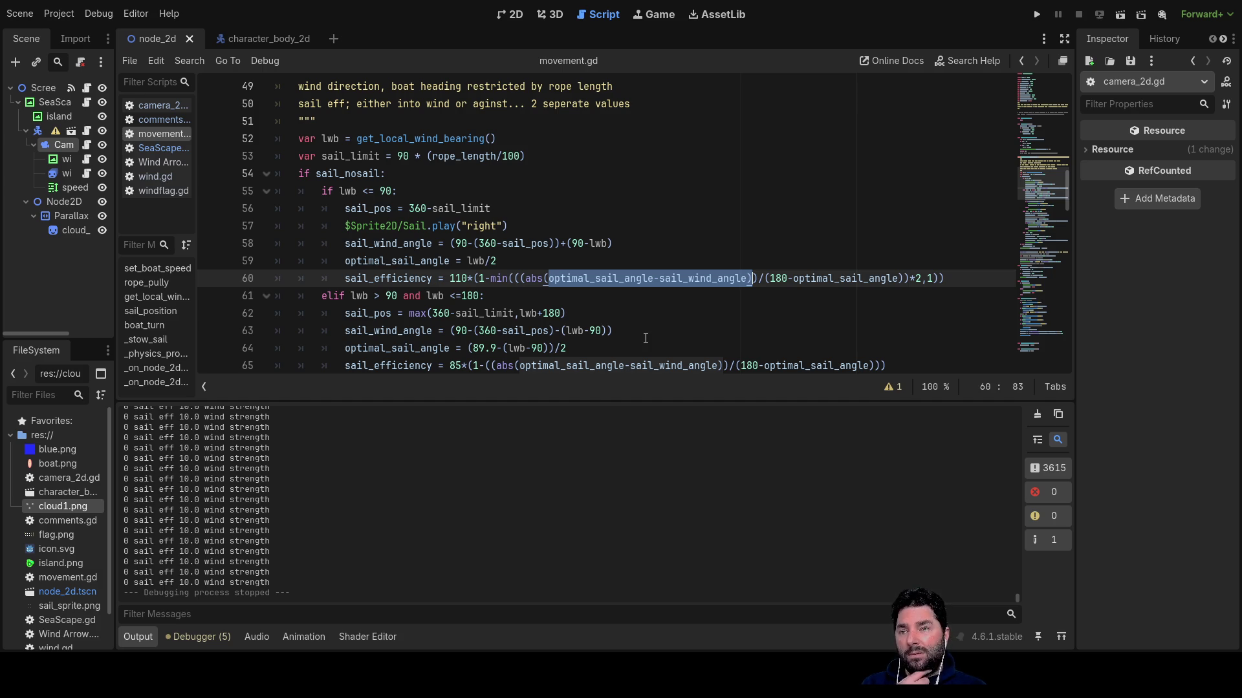
key("Right")
key("Right")
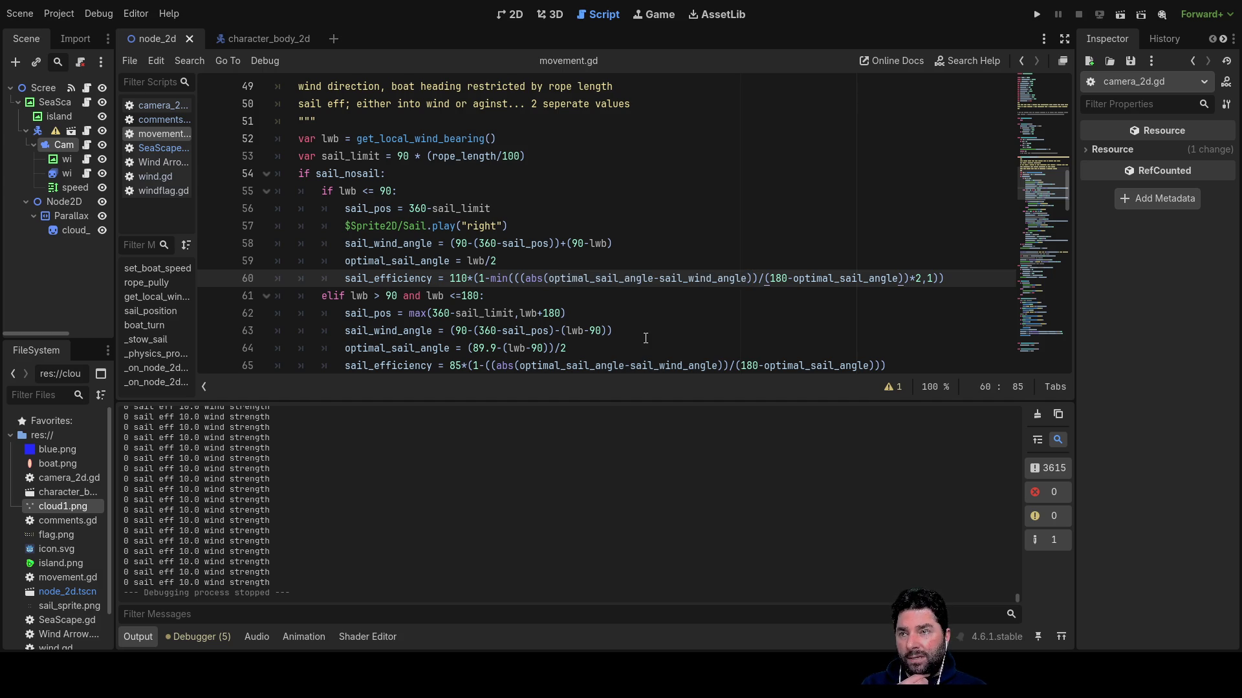
key("Right")
key("Right")
key("Right")
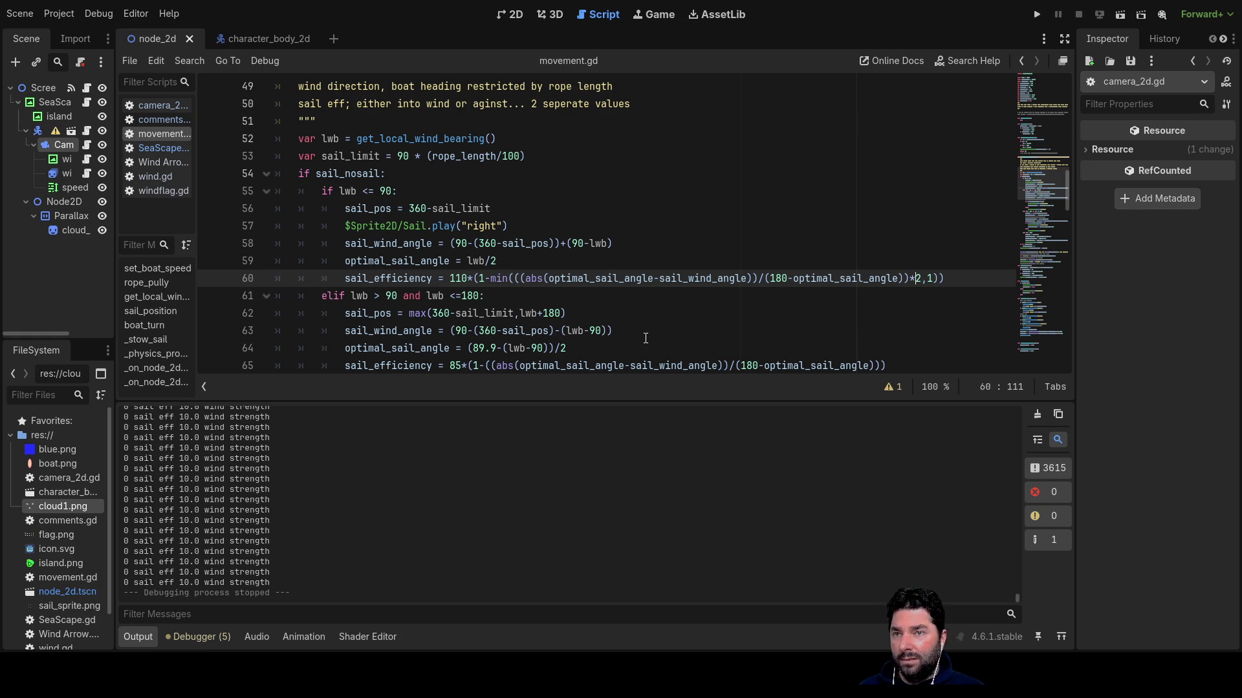
Delete the *2 factor, the ,1 bound, and min with its opening parenthesis on line 60.
key("BackSpace")
key("BackSpace")
key("Delete")
key("BackSpace")
key("Left")
key("Left")
key("Left")
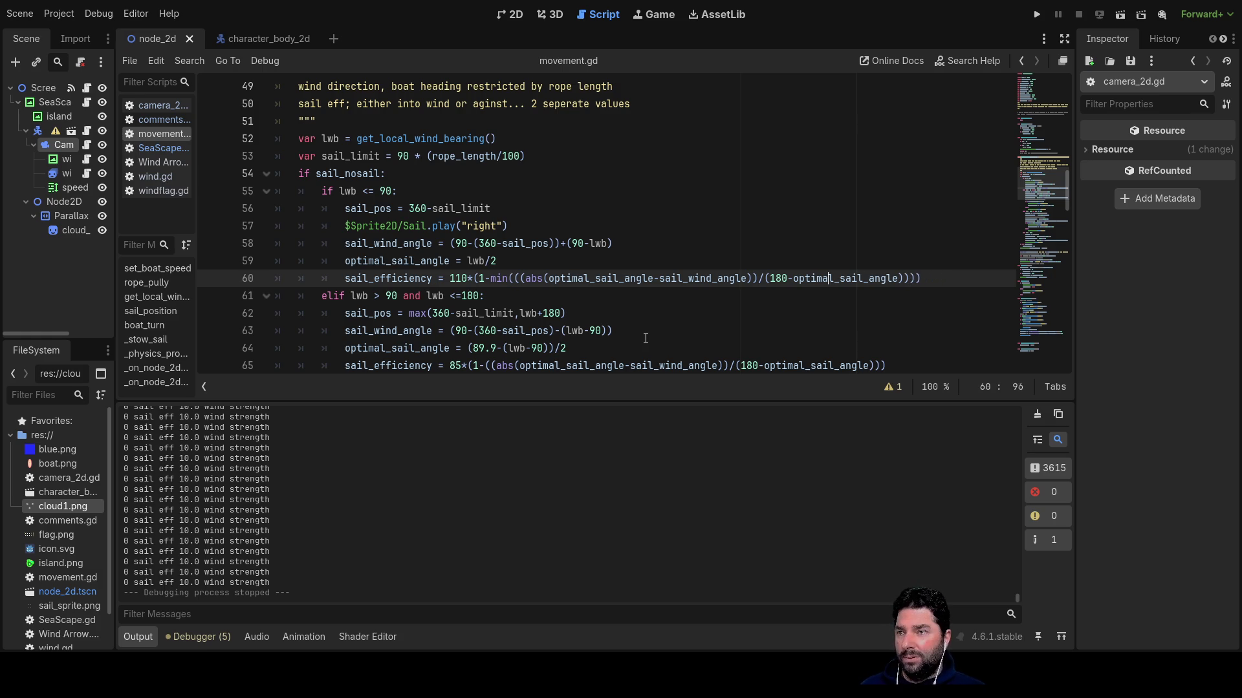
key("Left")
key("Left")
key("Left")
key("BackSpace")
key("BackSpace")
key("BackSpace")
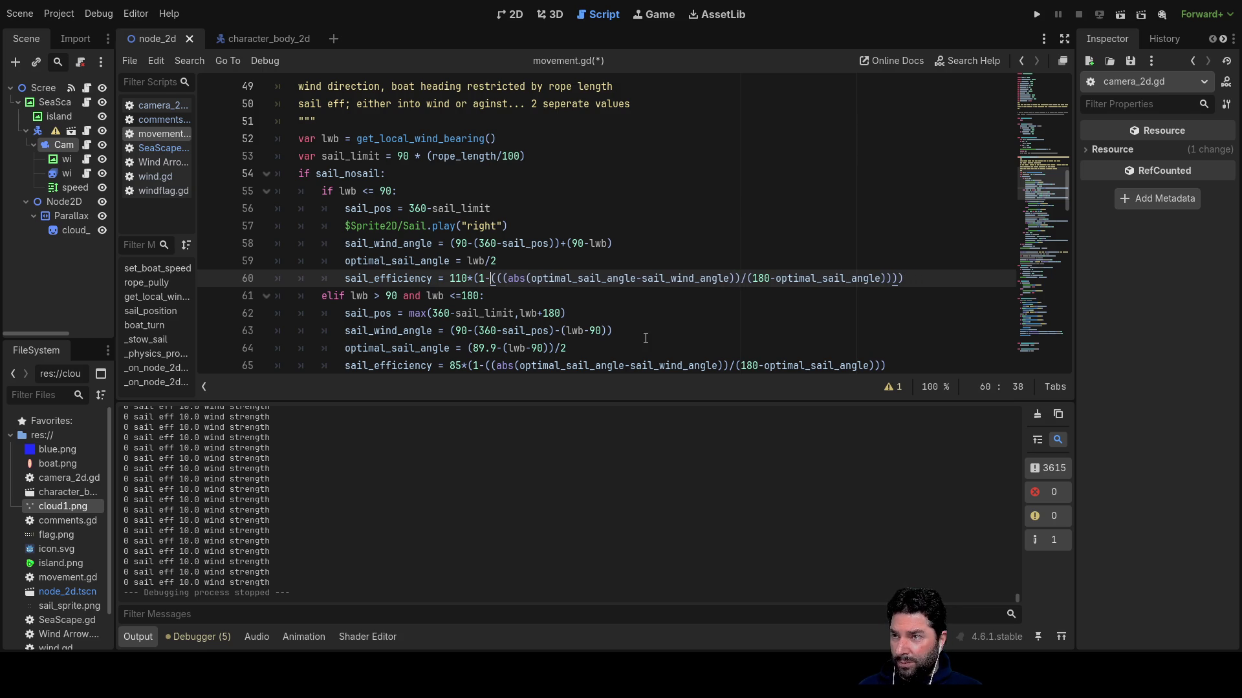
key("Delete")
Remove the leftover closing parenthesis and select the bracketed angle ratio in the formula.
key("Right")
key("Right")
key("Right")
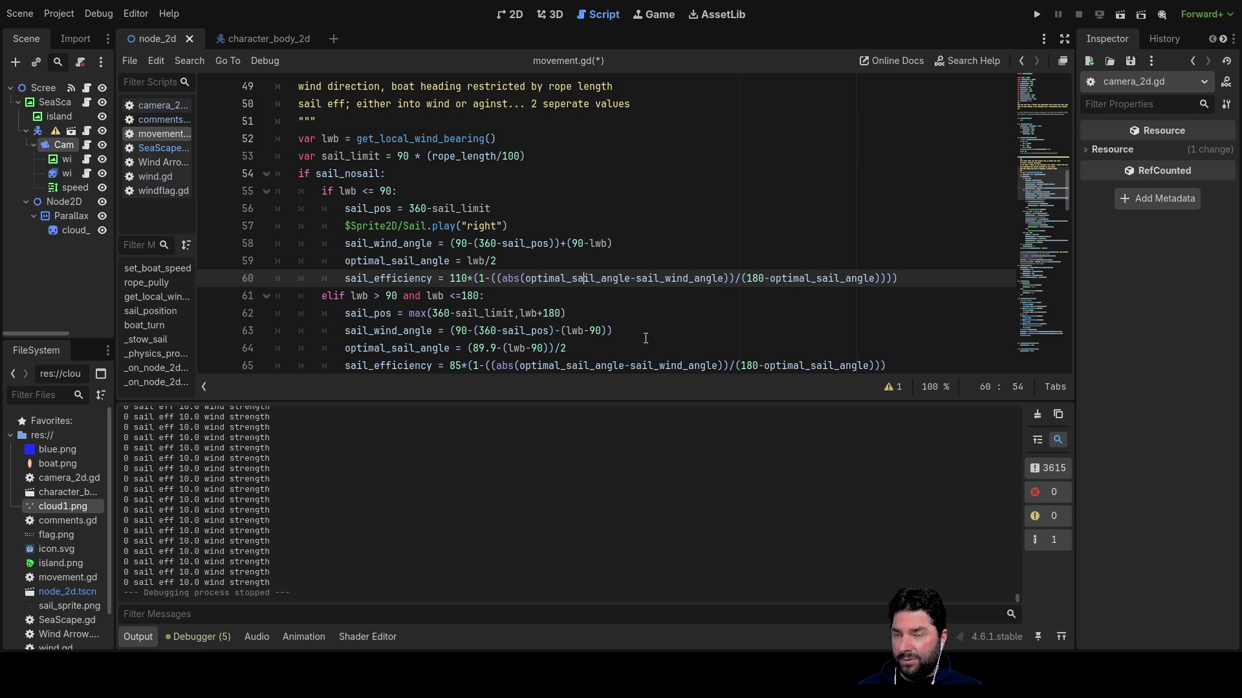
key("End")
key("BackSpace")
key("Left")
key("Left")
key("Left")
key("Left")
key("Left")
key("Left")
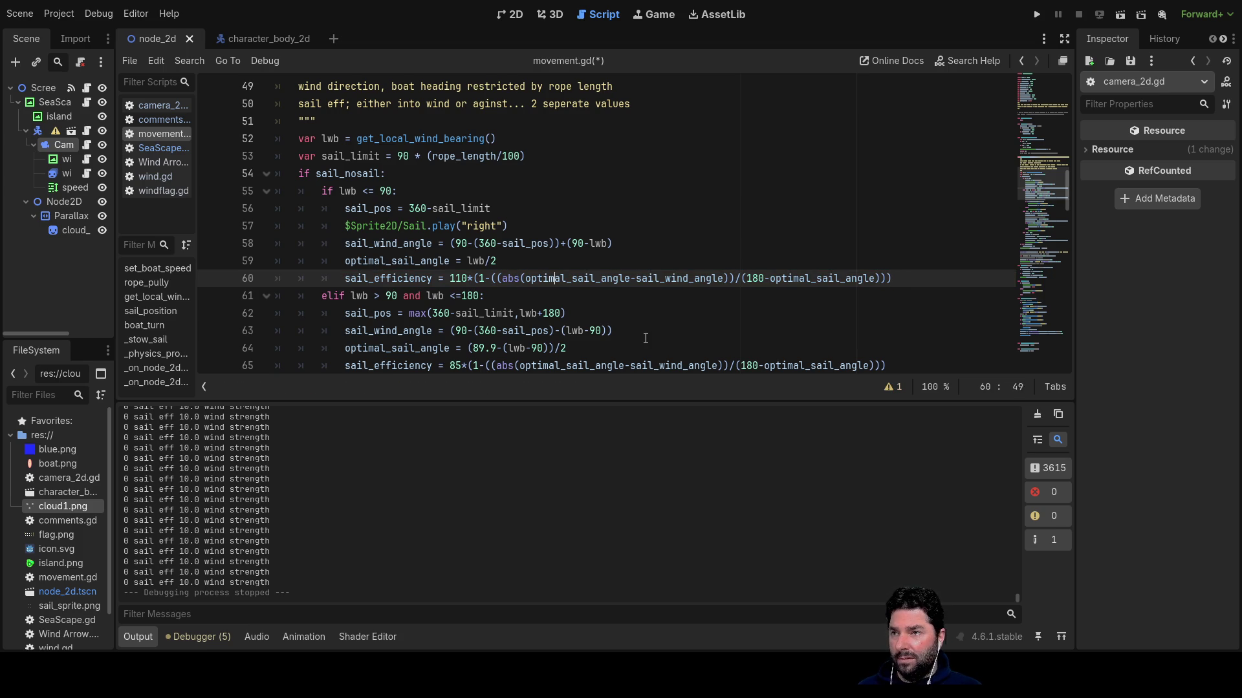
key("Left")
key("Left")
key("Left")
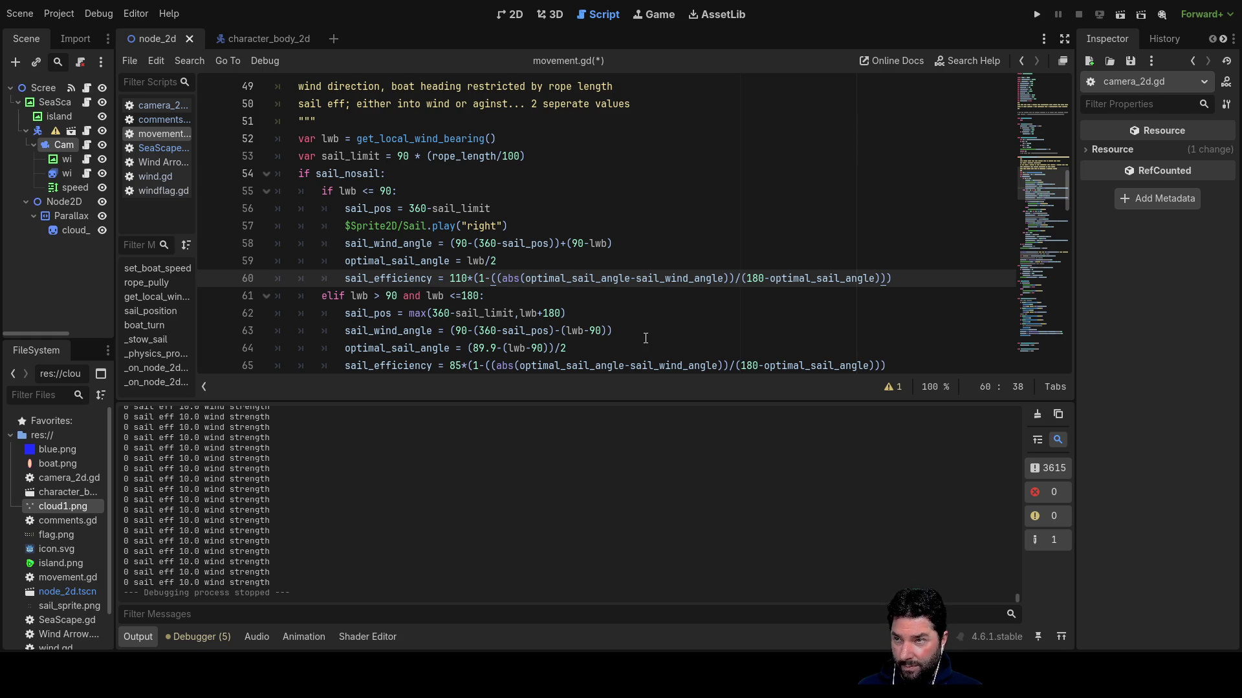
key("shift+Right")
key("shift+Right")
key("shift+Right")
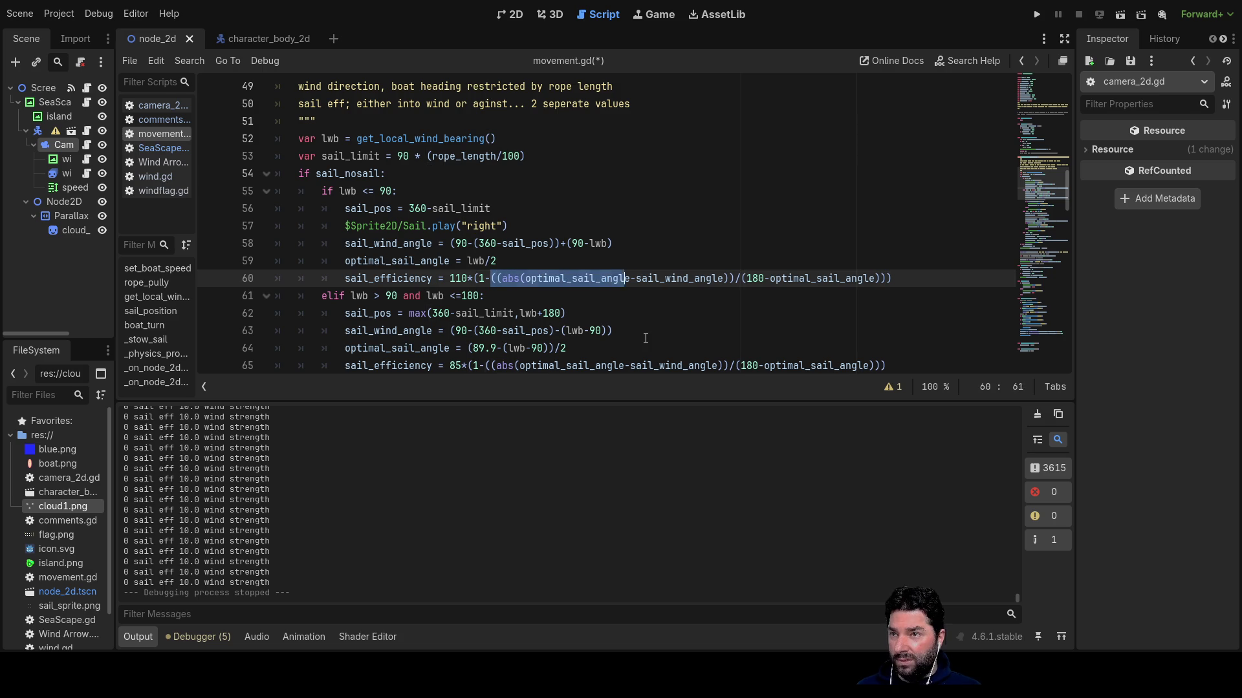
key("shift+Right")
key("shift+Right")
key("shift+Right")
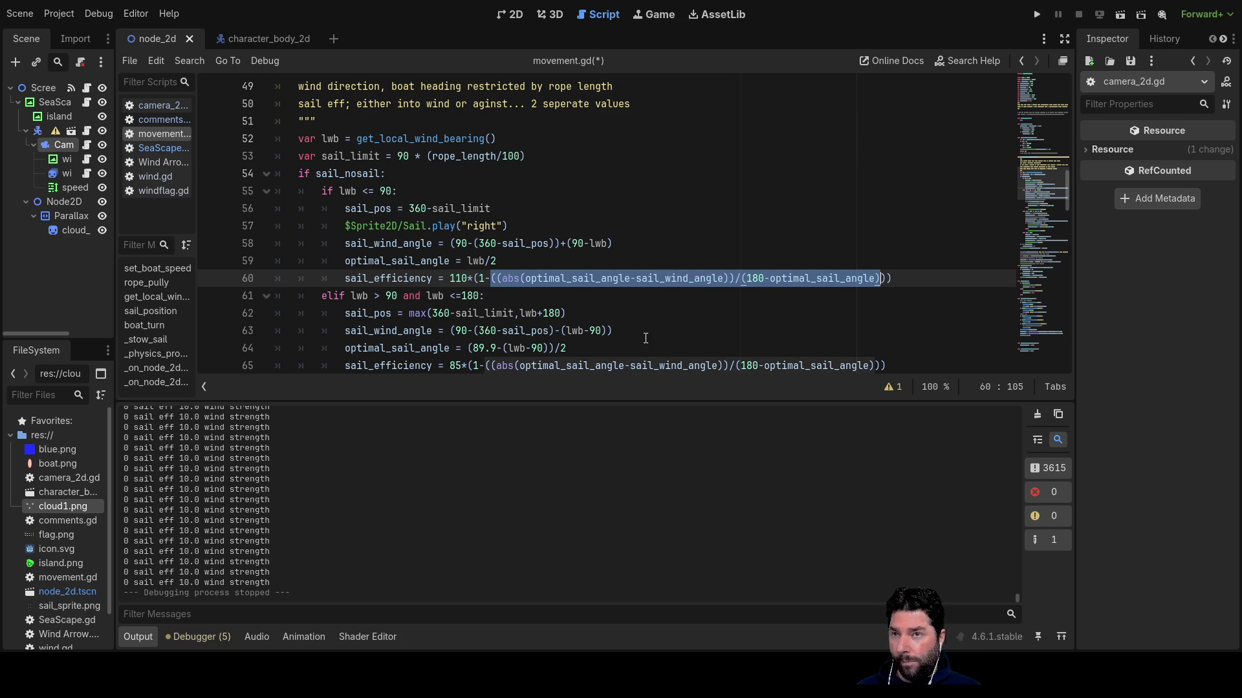
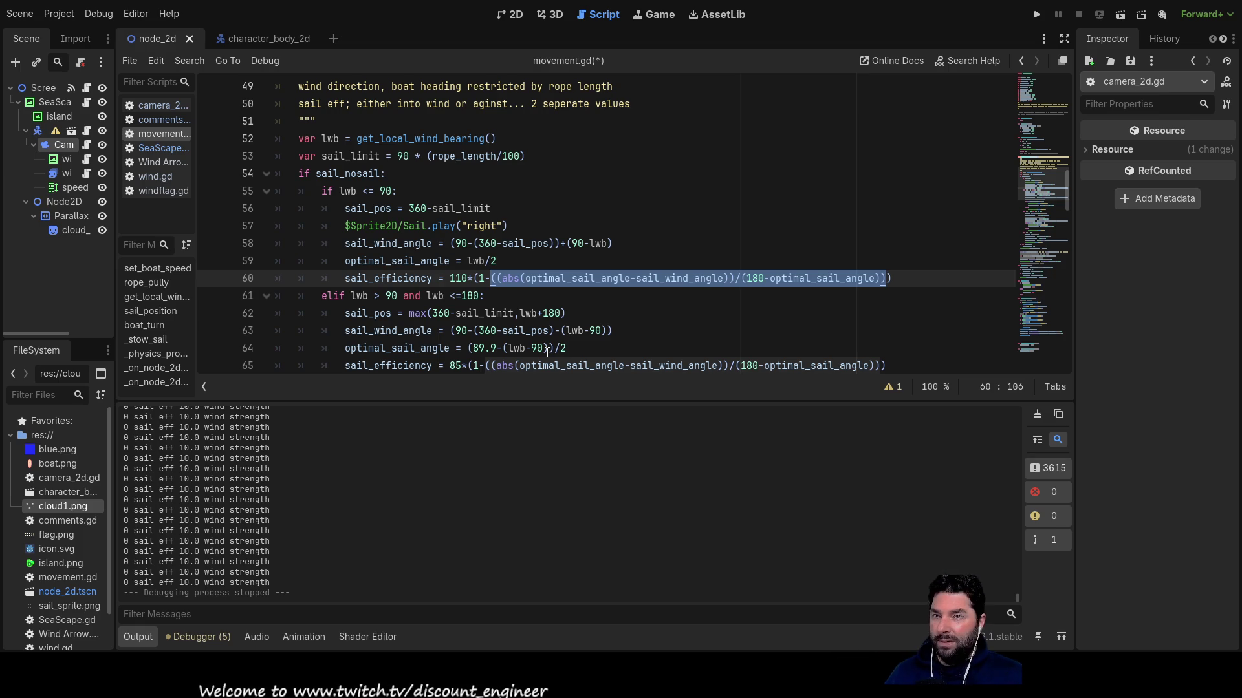
Wrap line 60's angle ratio in min(..., 1) so sail_efficiency caps it at 1.
key("Left")
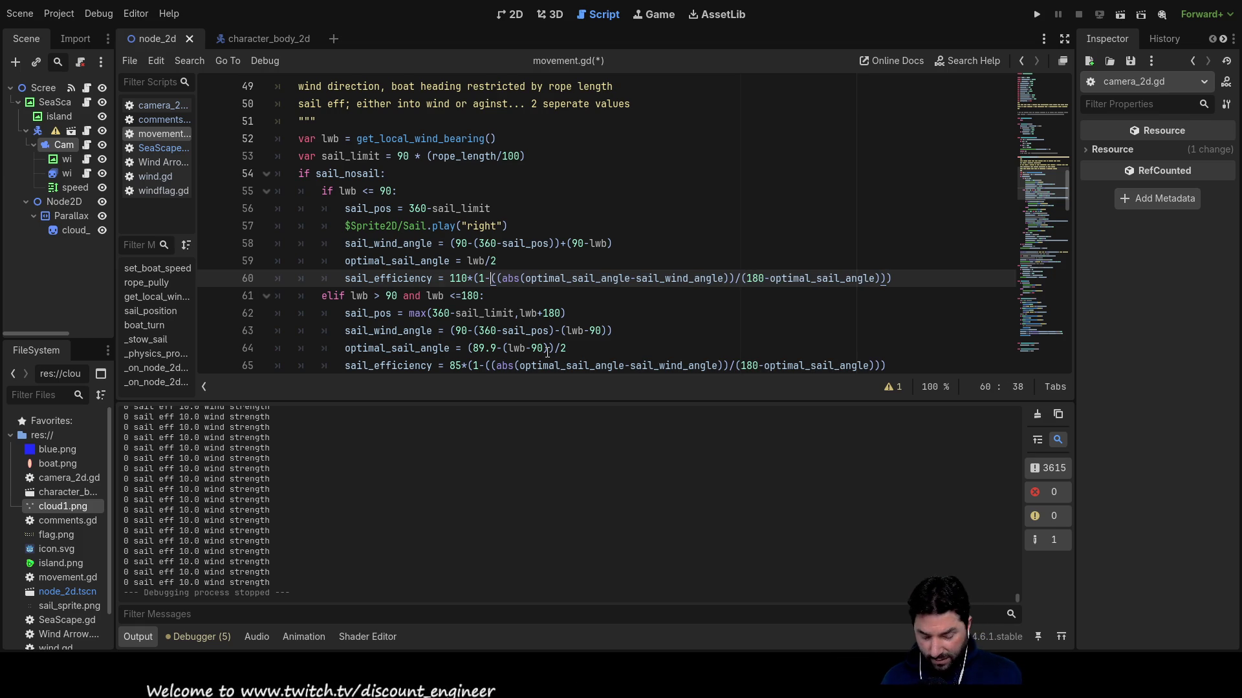
type("min")
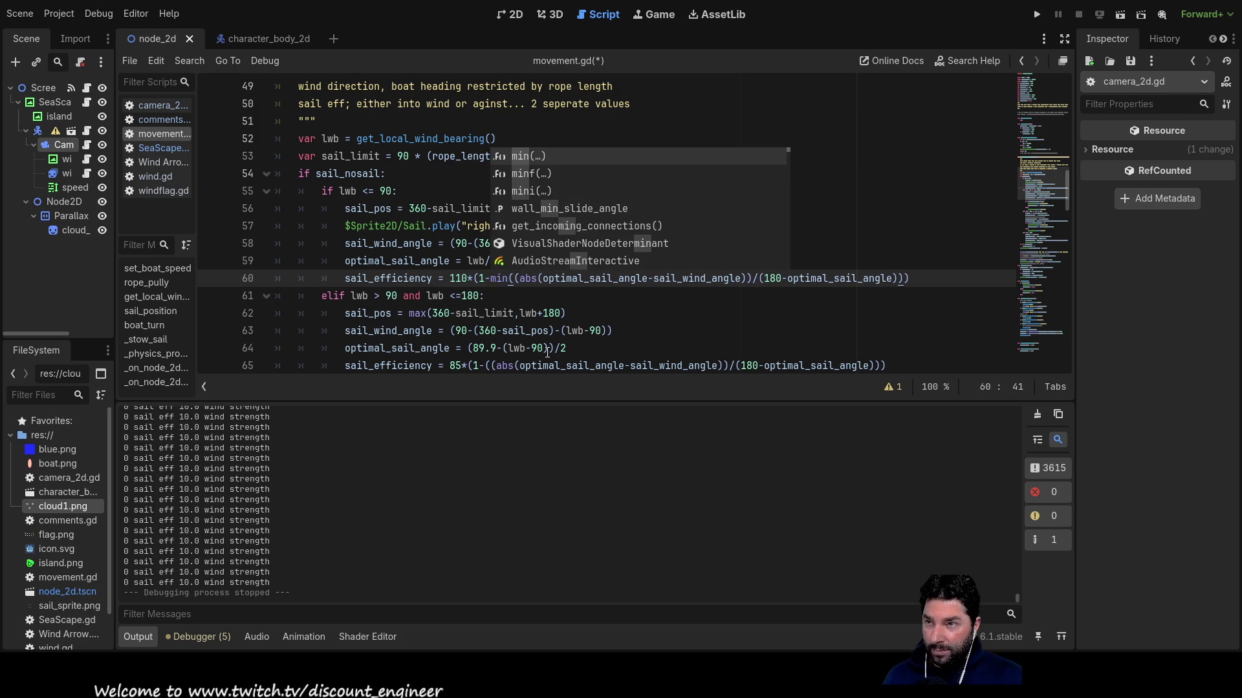
type("(")
key("Delete")
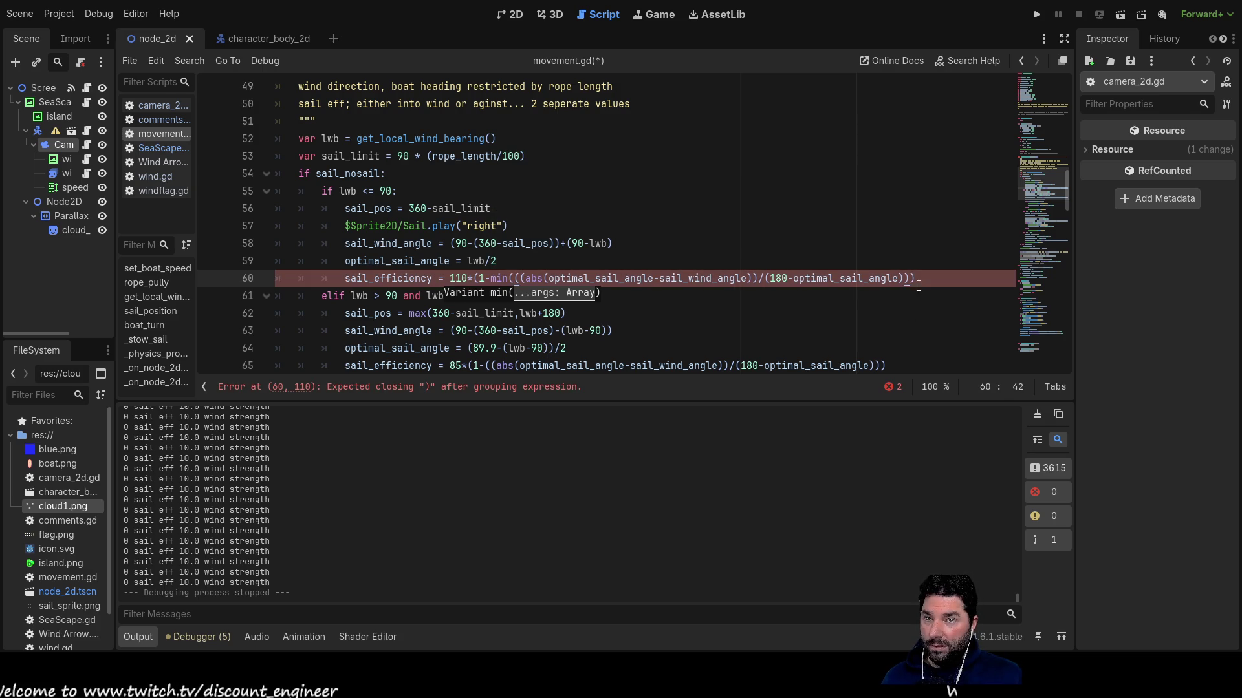
left_click(919, 282)
type(",1)")
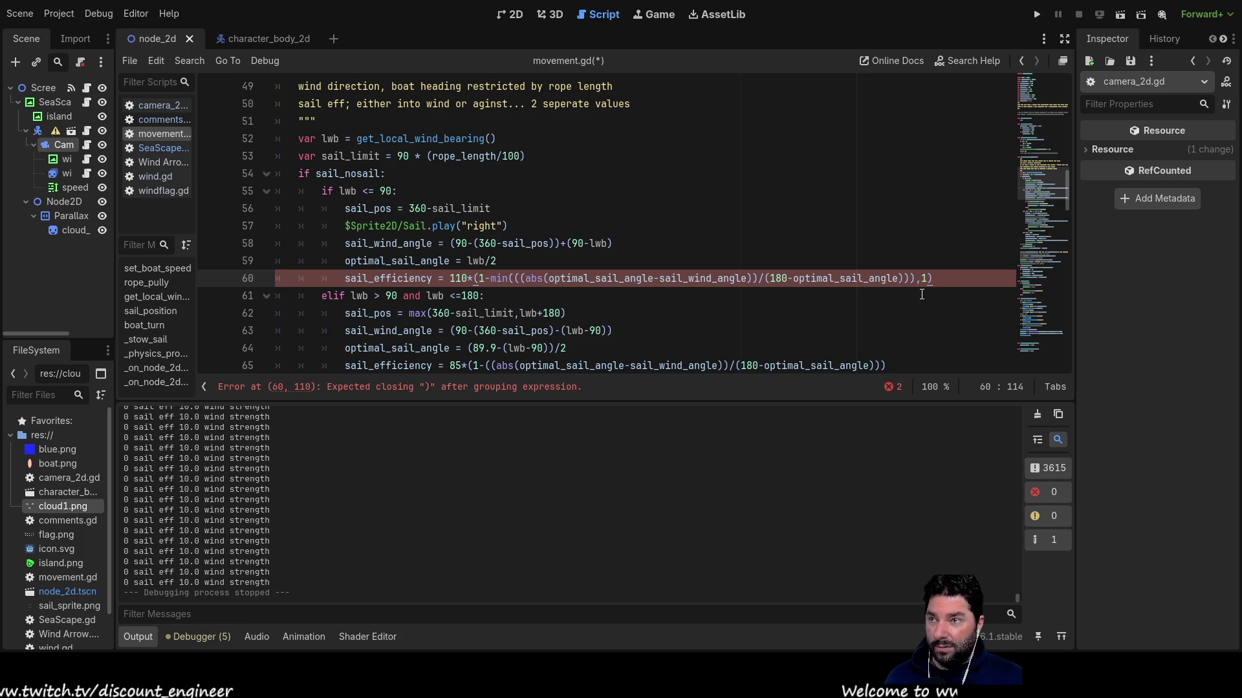
key("Left")
key("Left")
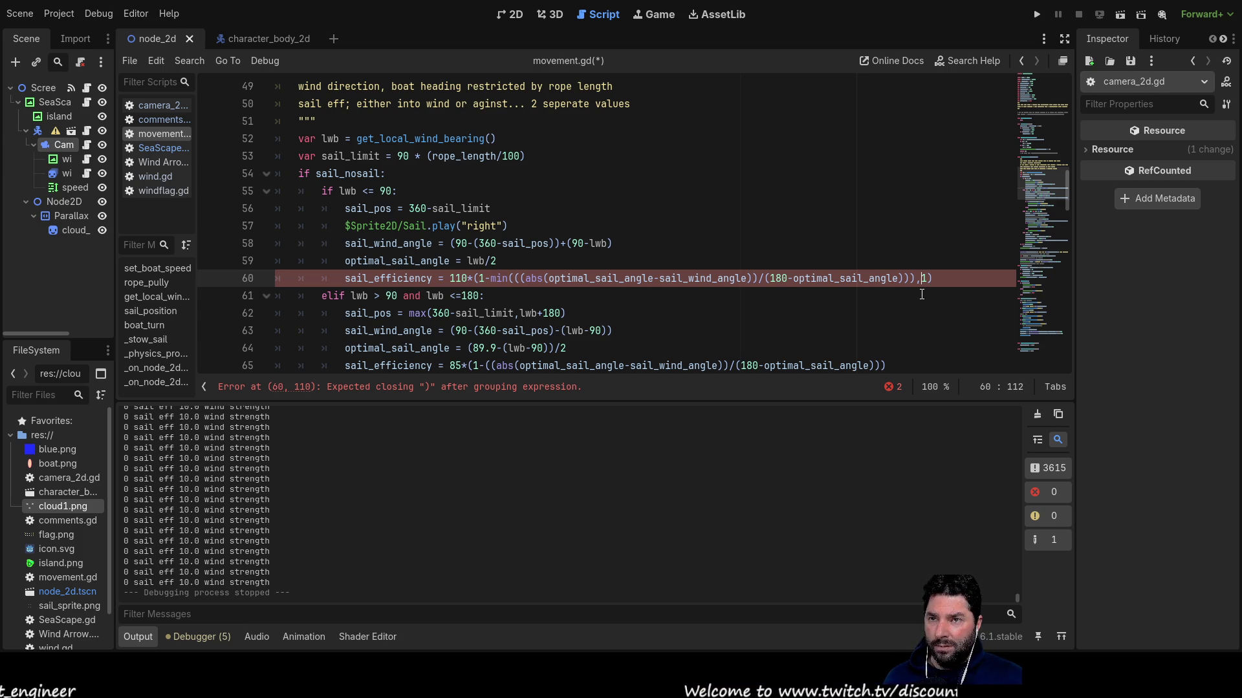
key("BackSpace")
key("BackSpace")
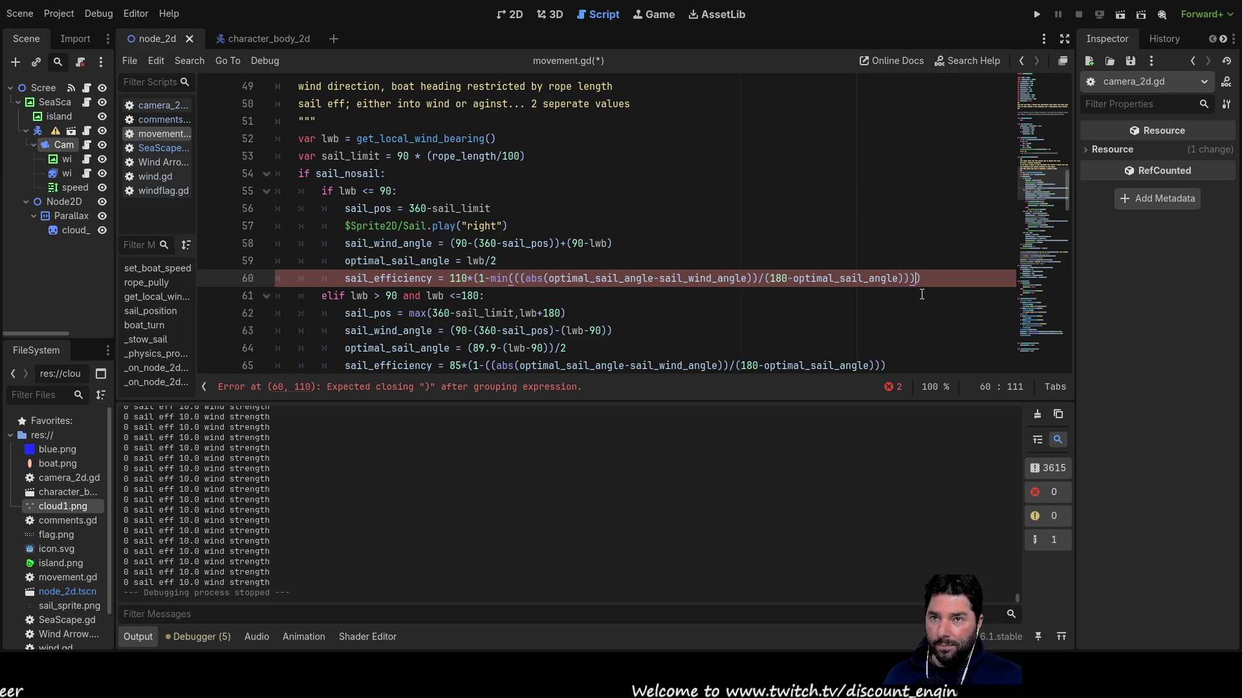
type(",1")
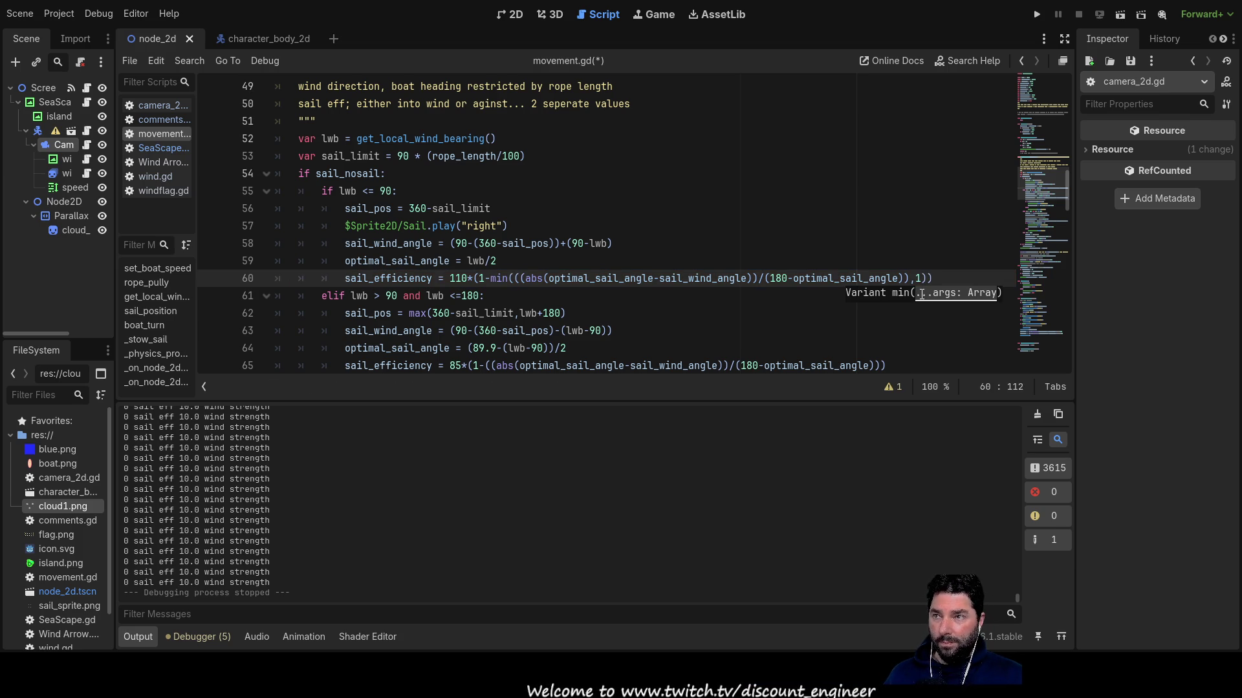
Review the min( part of the sail_efficiency line, then move to line 63.
triple_click(512, 277)
left_click(514, 277)
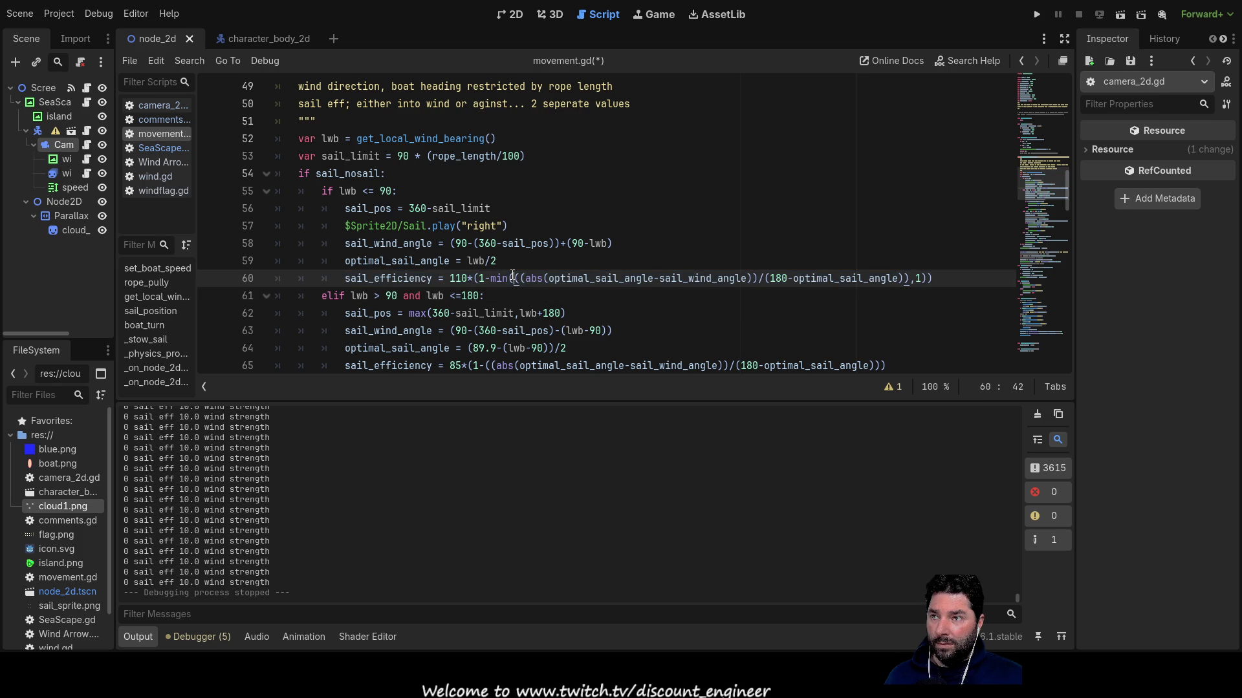
key("Left")
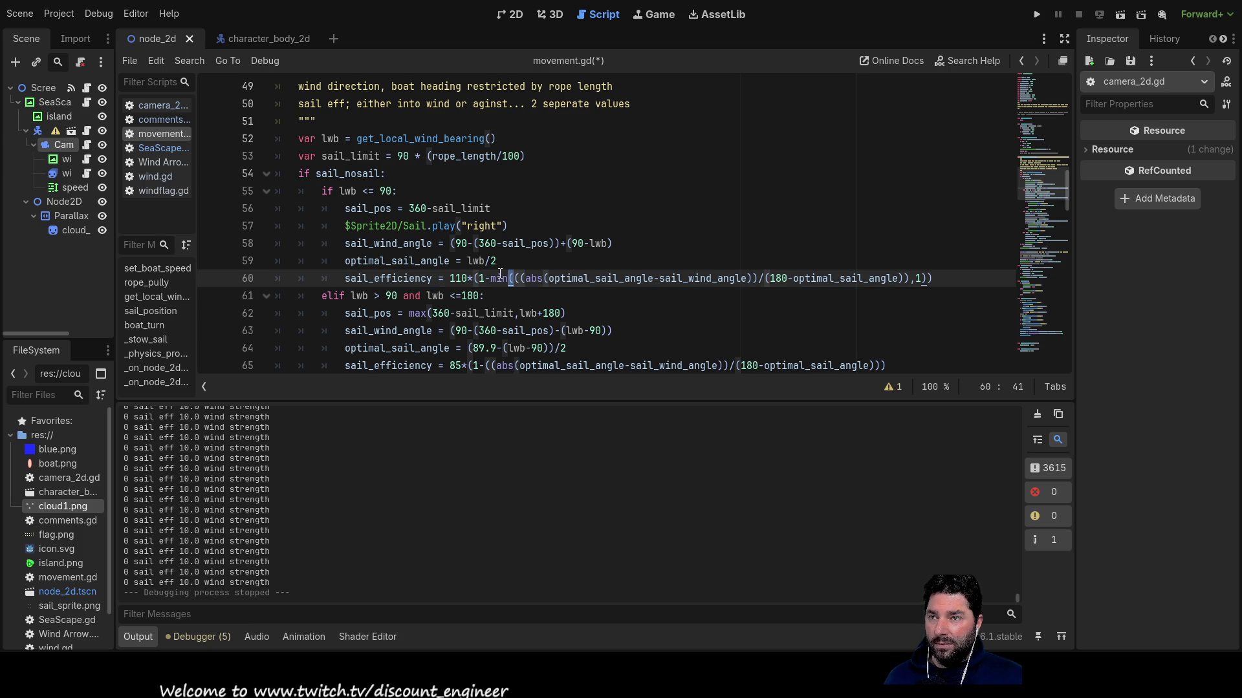
left_click(890, 331)
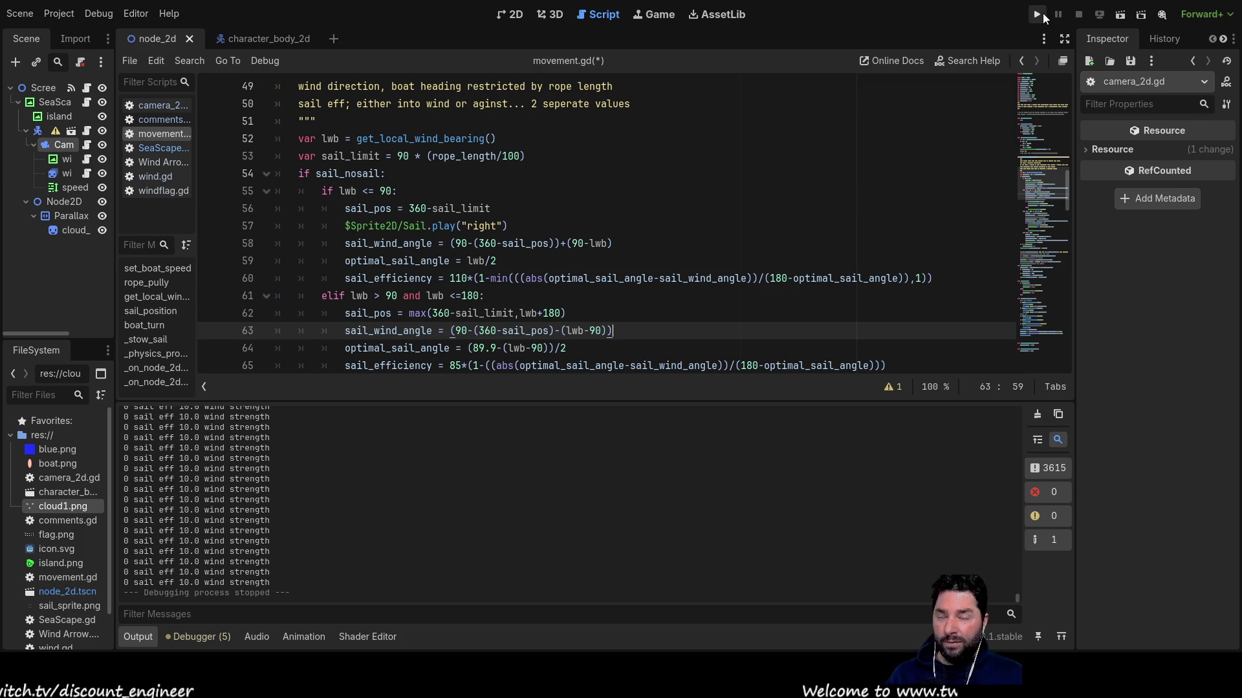
Run the game, trim the sail rope to about 80.5, then add '(' after min on line 60.
left_click(1042, 13)
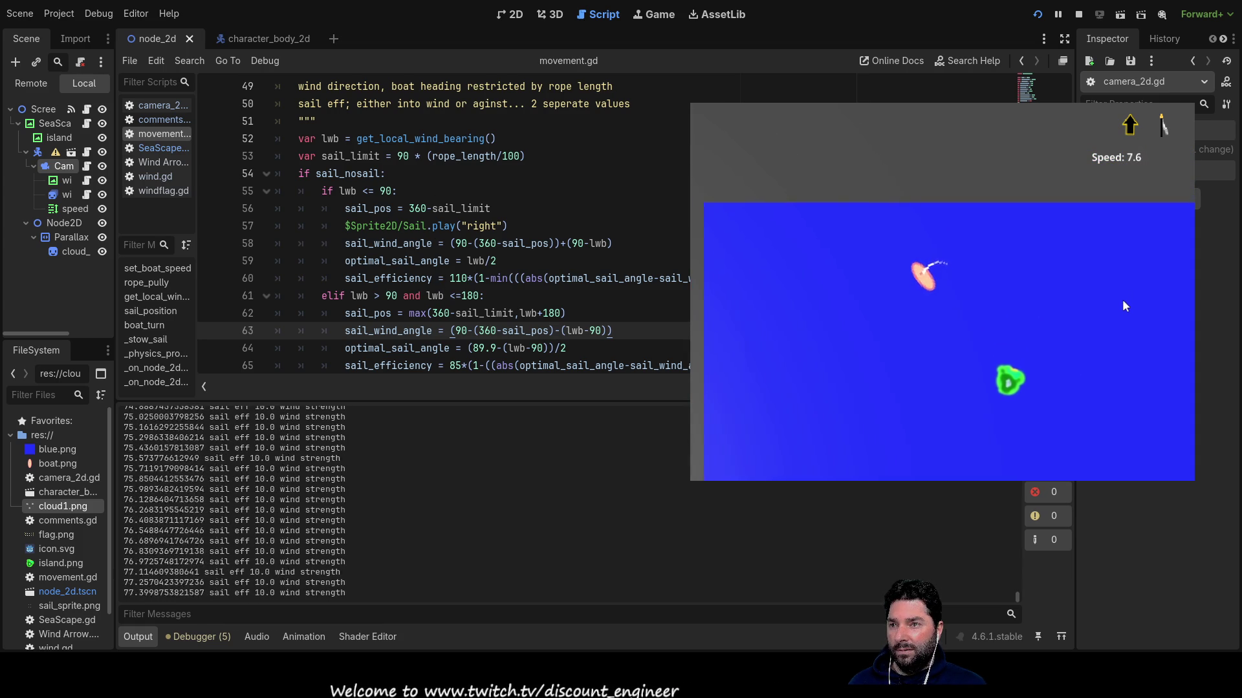
key("s")
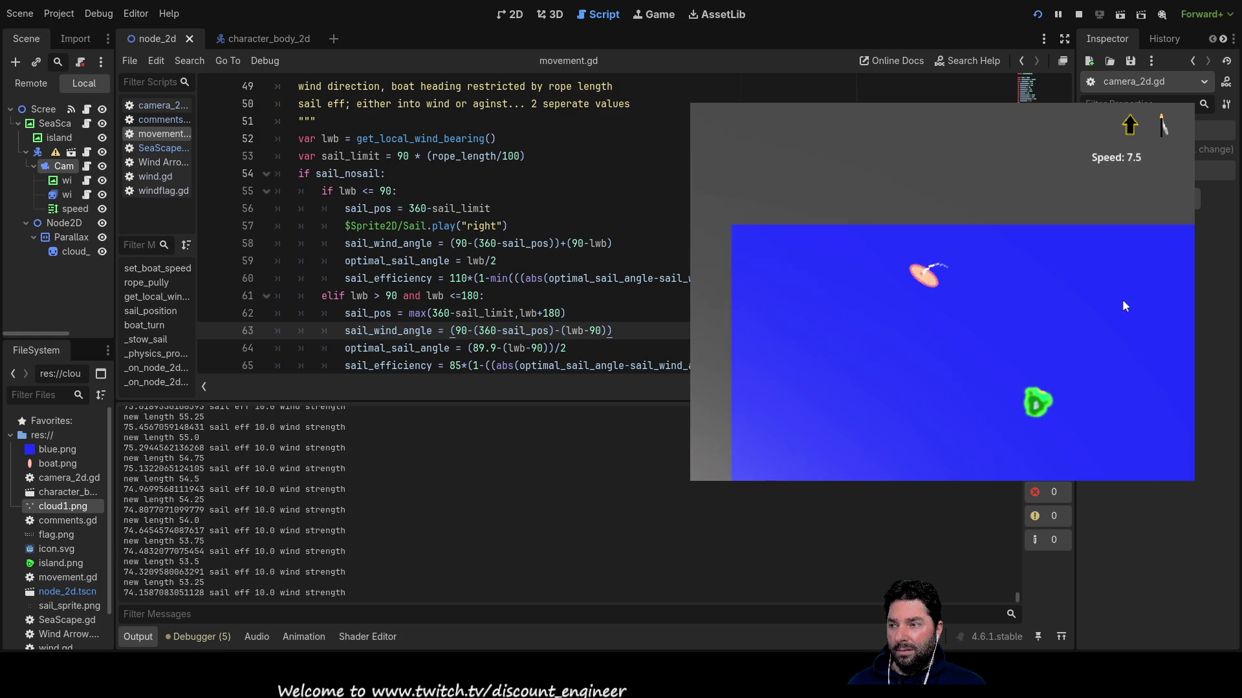
key("w")
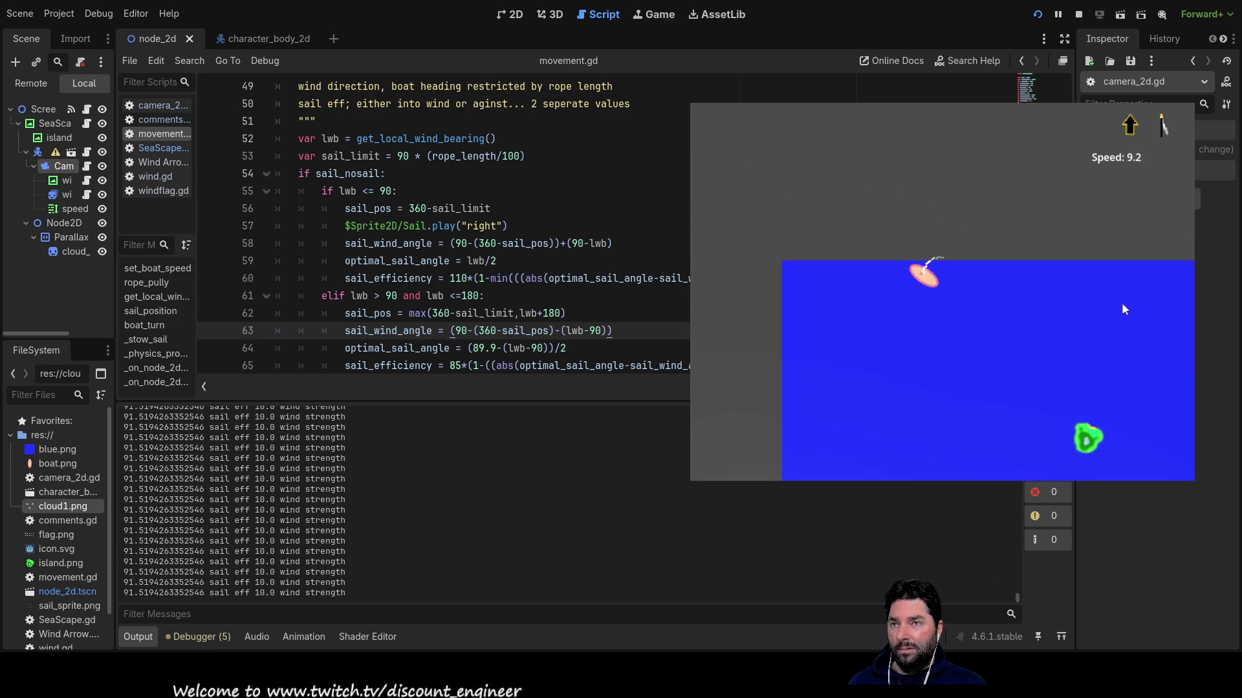
key("s")
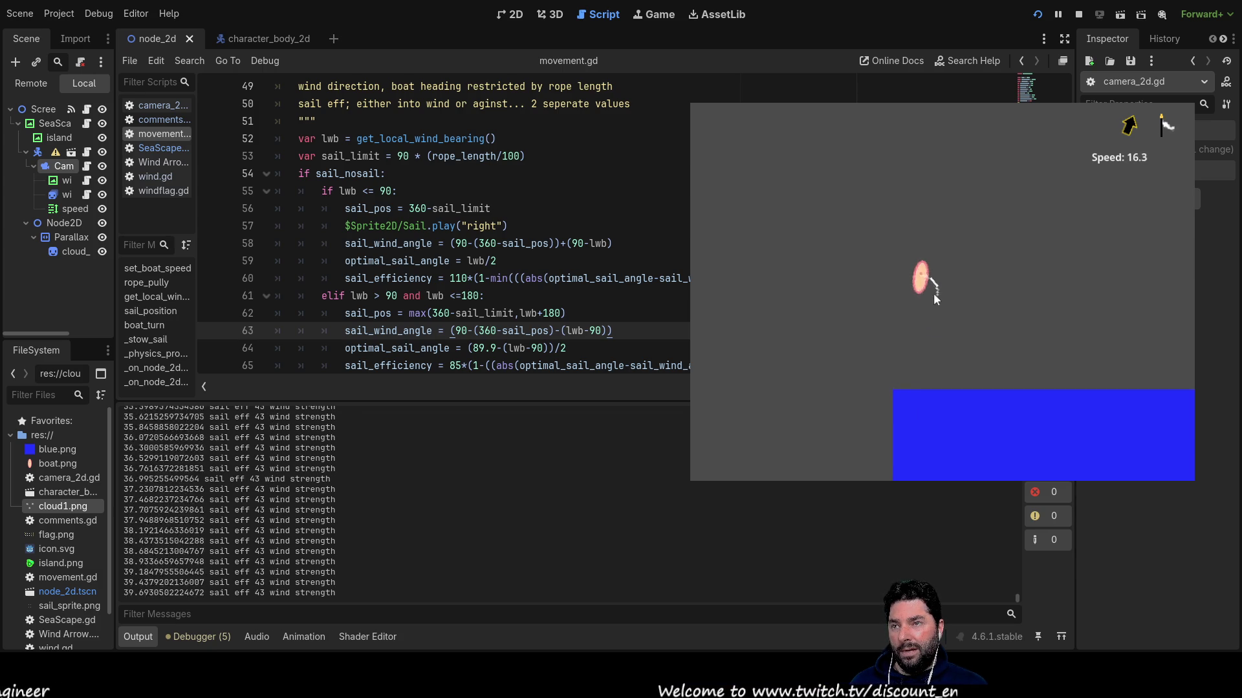
key("Up")
key("Down")
key("Down")
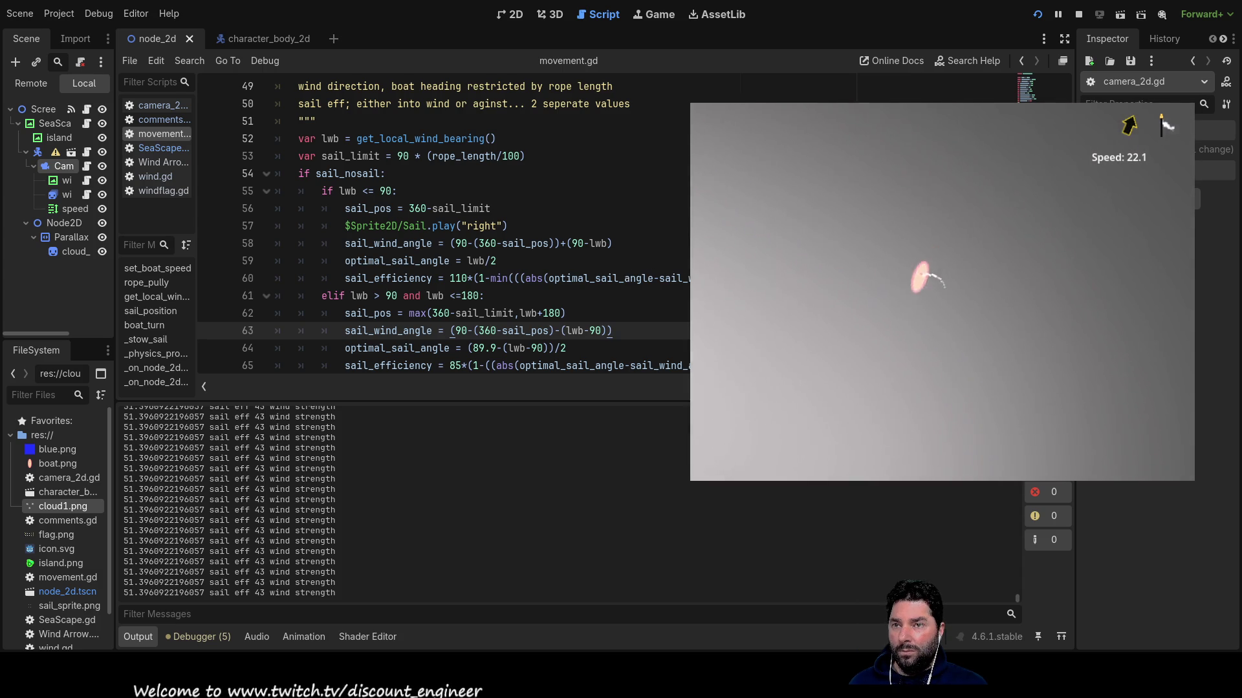
left_click(517, 278)
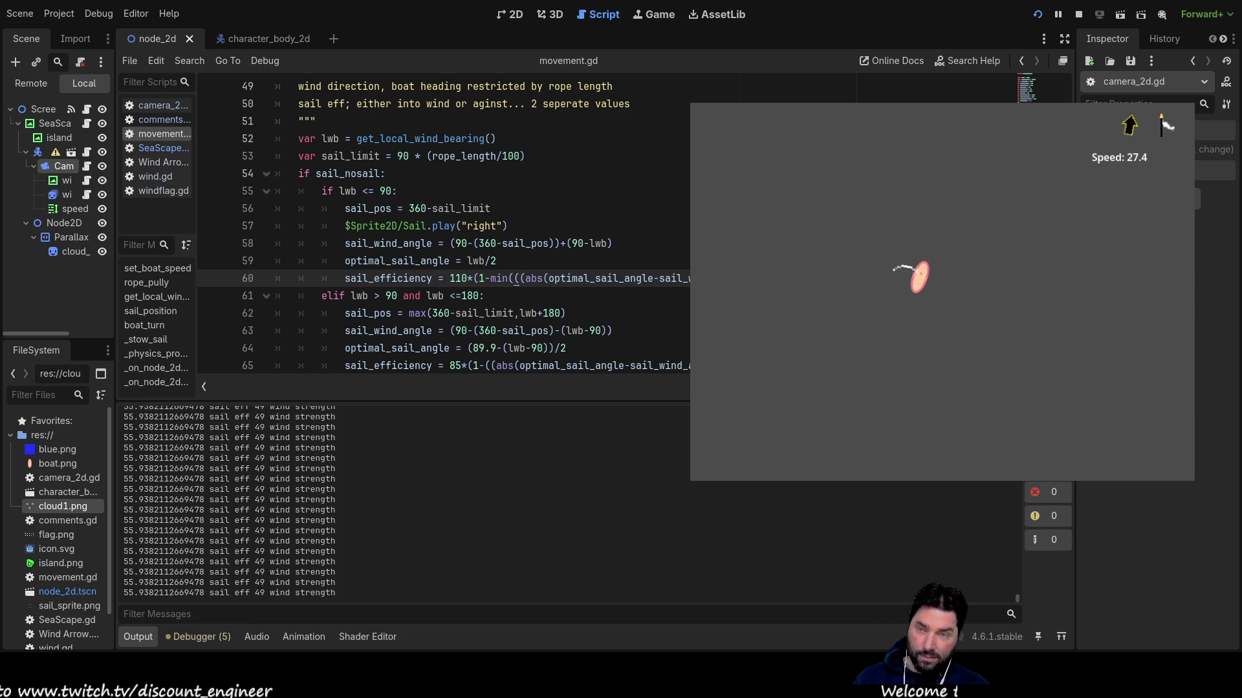
type("(")
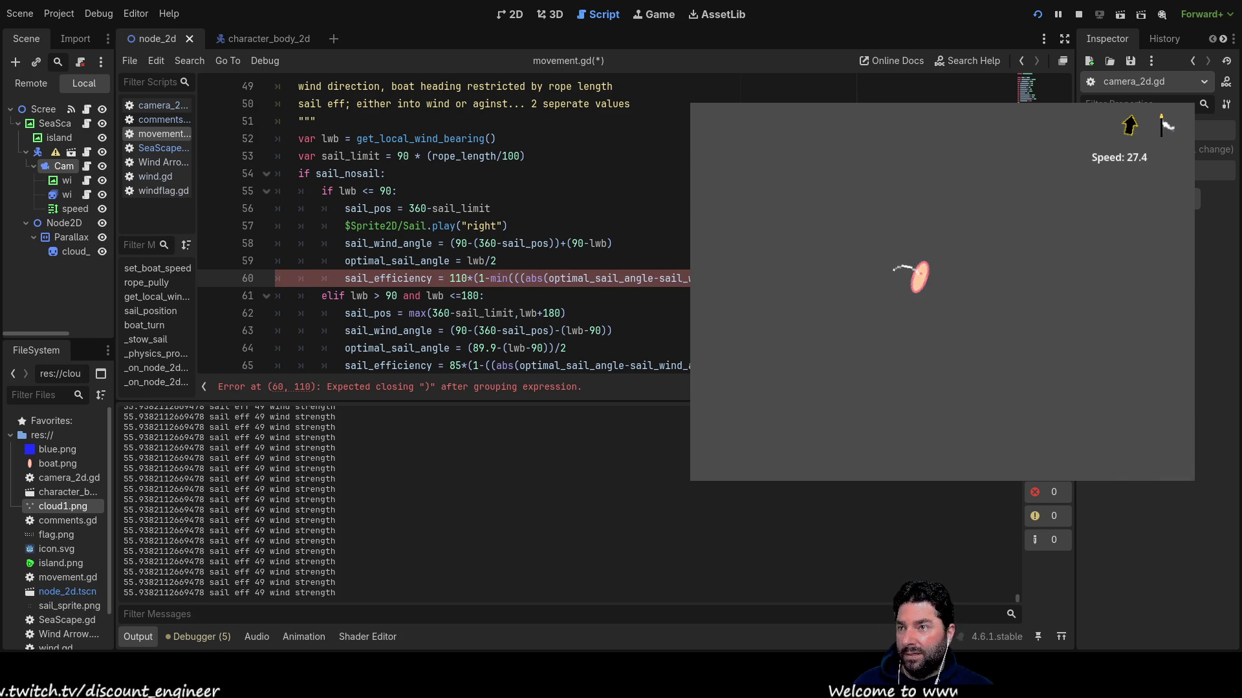
Add an extra '(' after min( on line 60, then save and relaunch the game.
left_click(514, 278)
type("(")
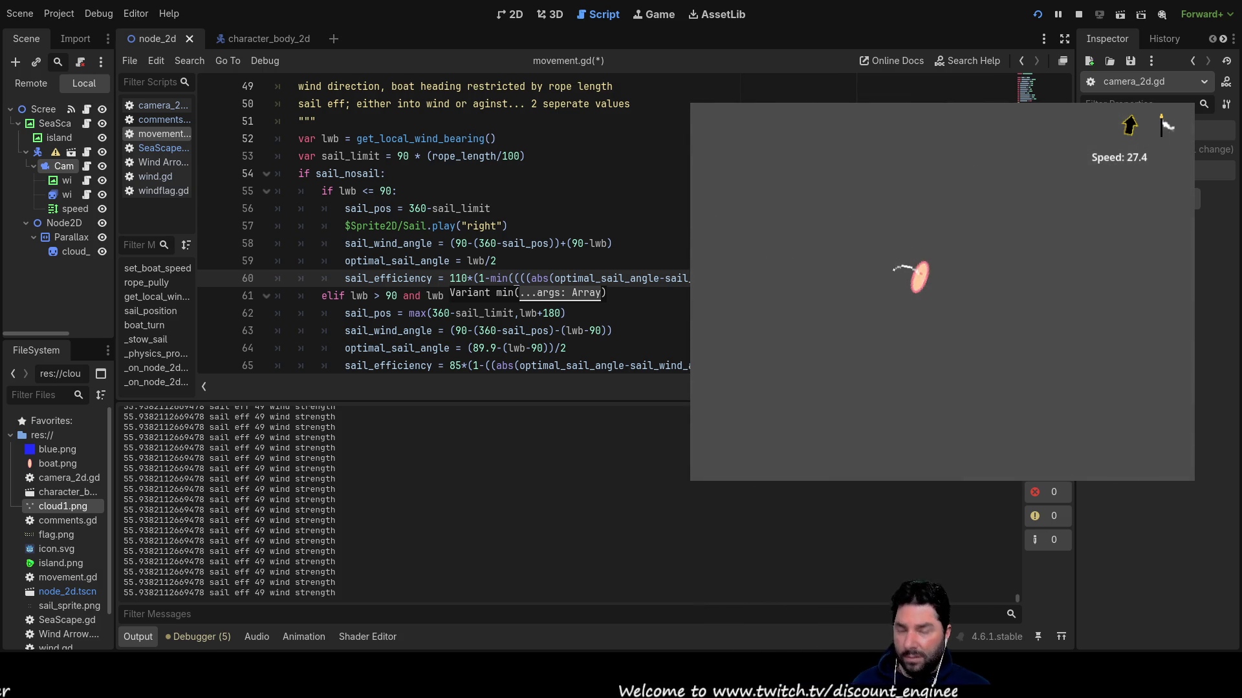
key("Escape")
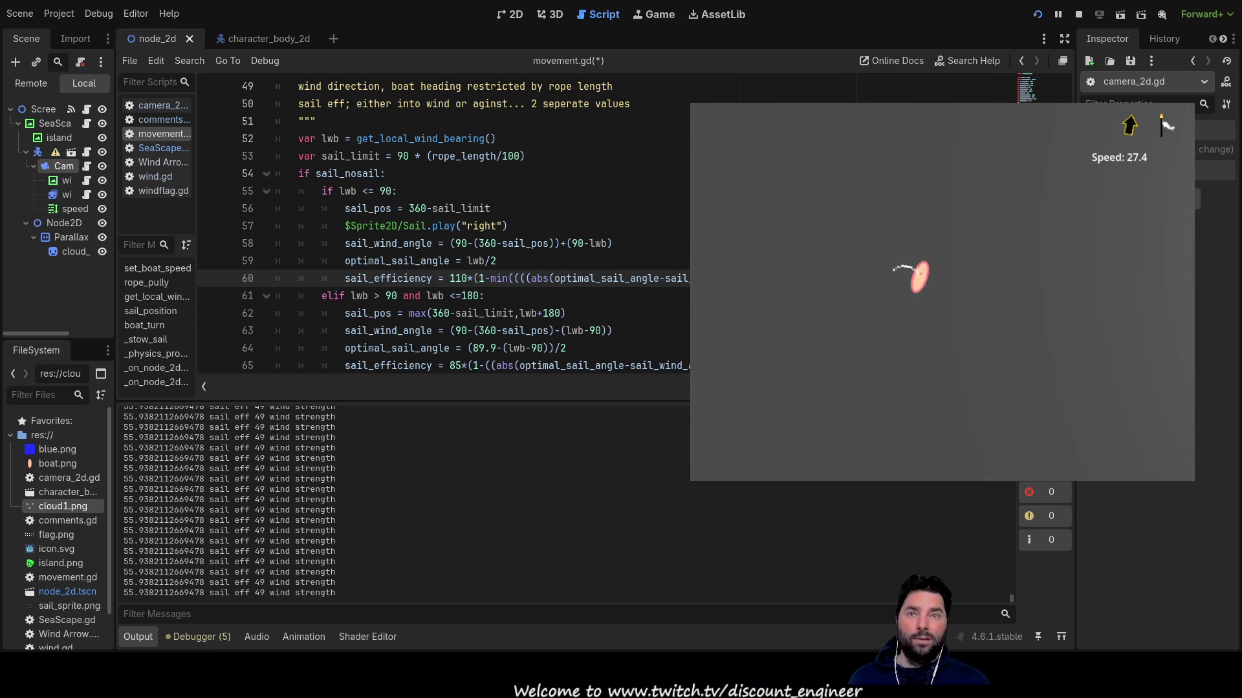
left_click(1038, 16)
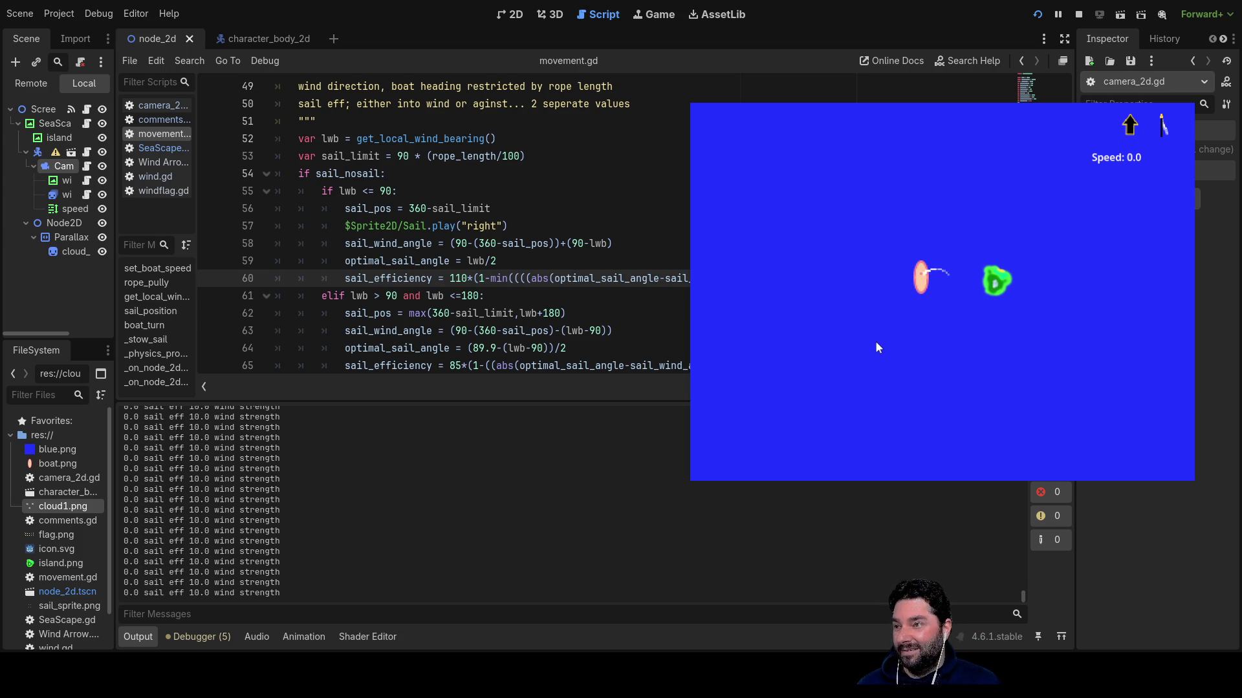
Pull the rope in and let it out to about 96.6, confirming 0 sail efficiency, then leave the game.
key("Down")
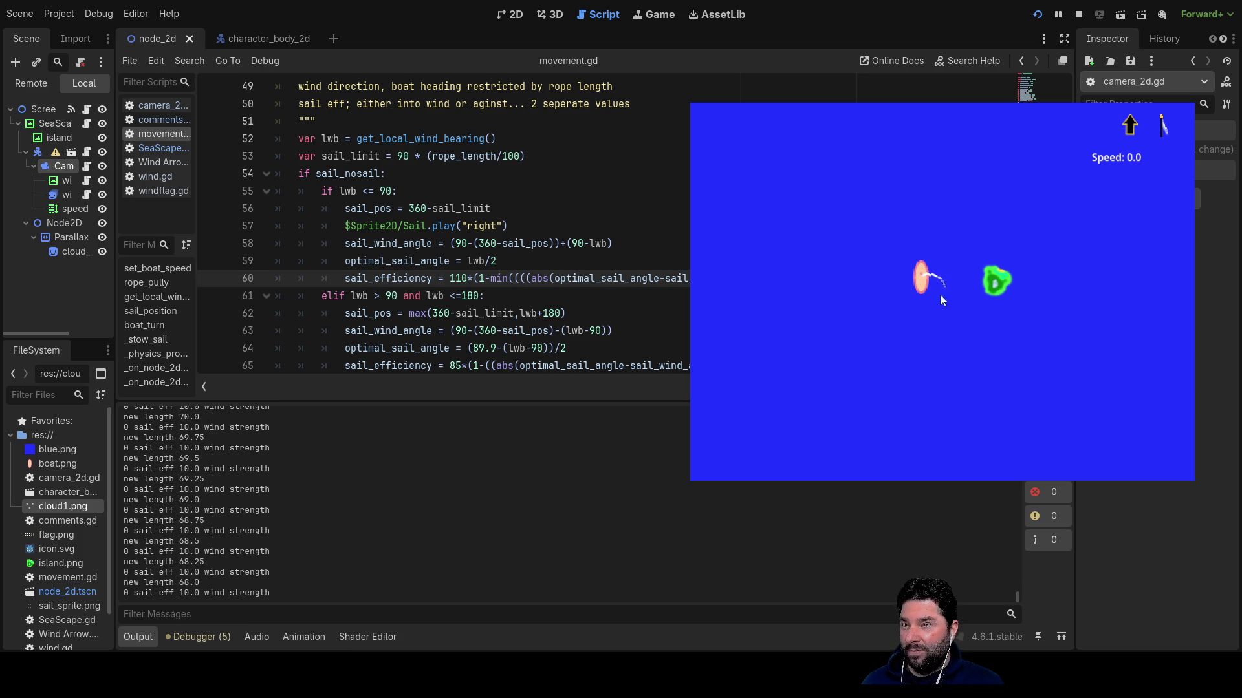
key("Up")
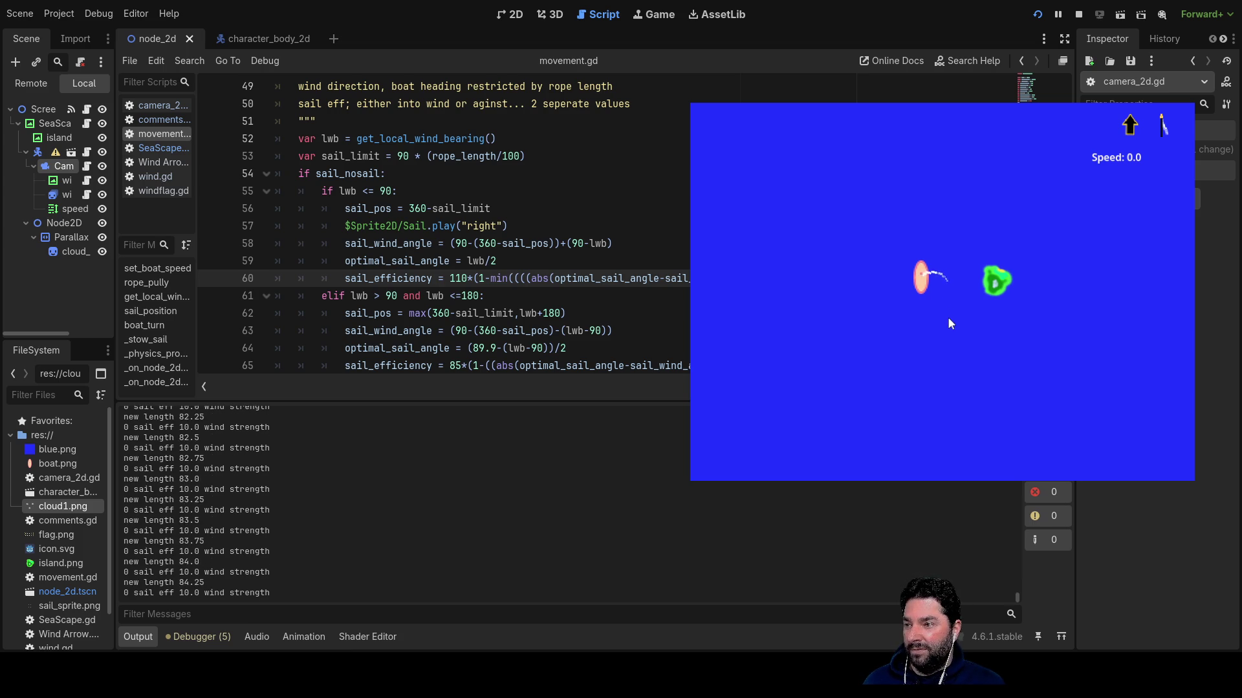
key("Down")
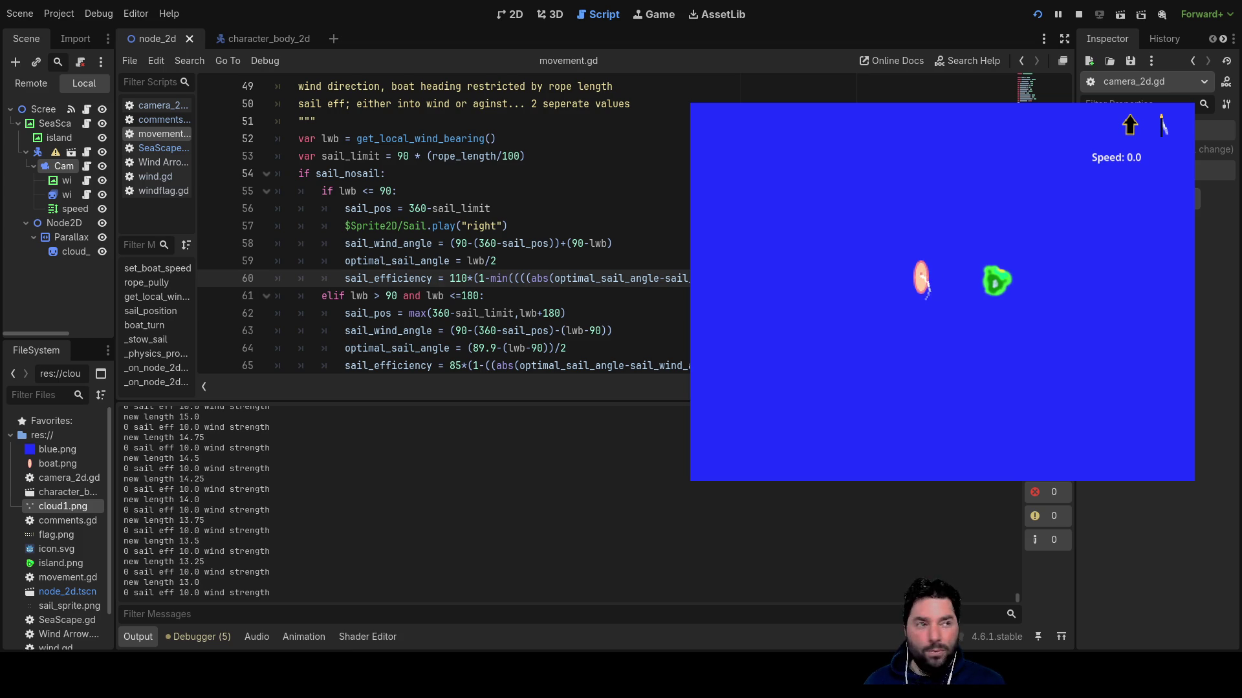
key("Up")
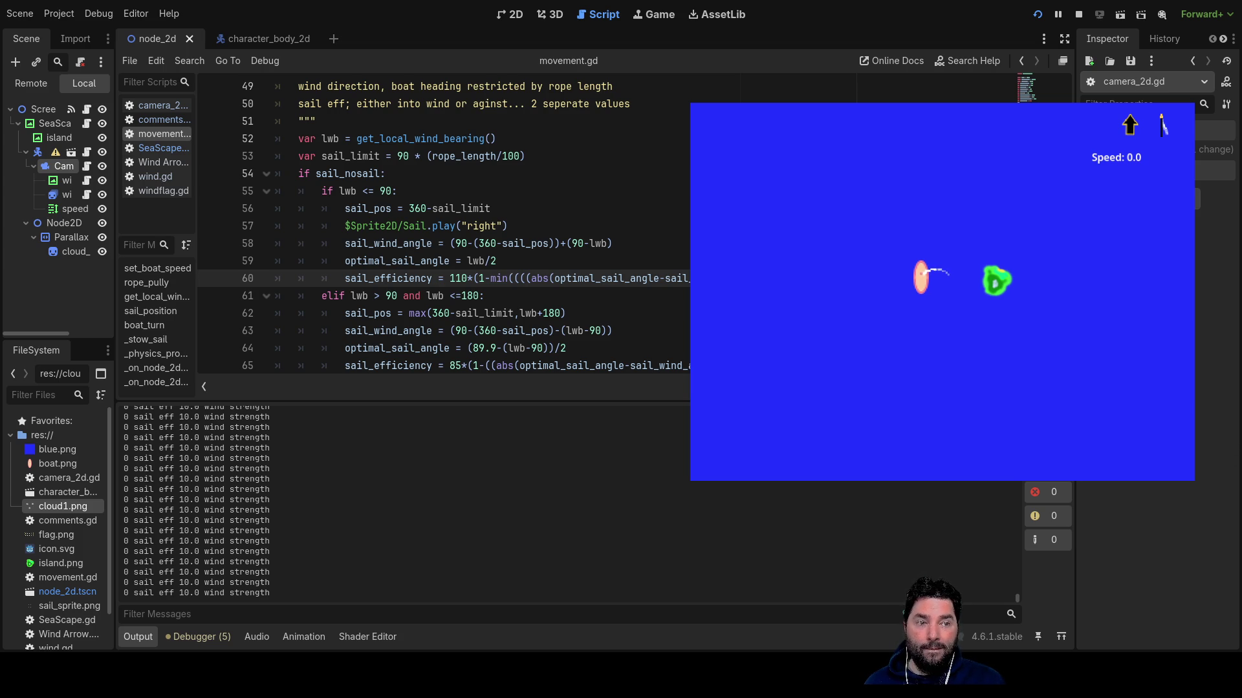
key("alt+Tab")
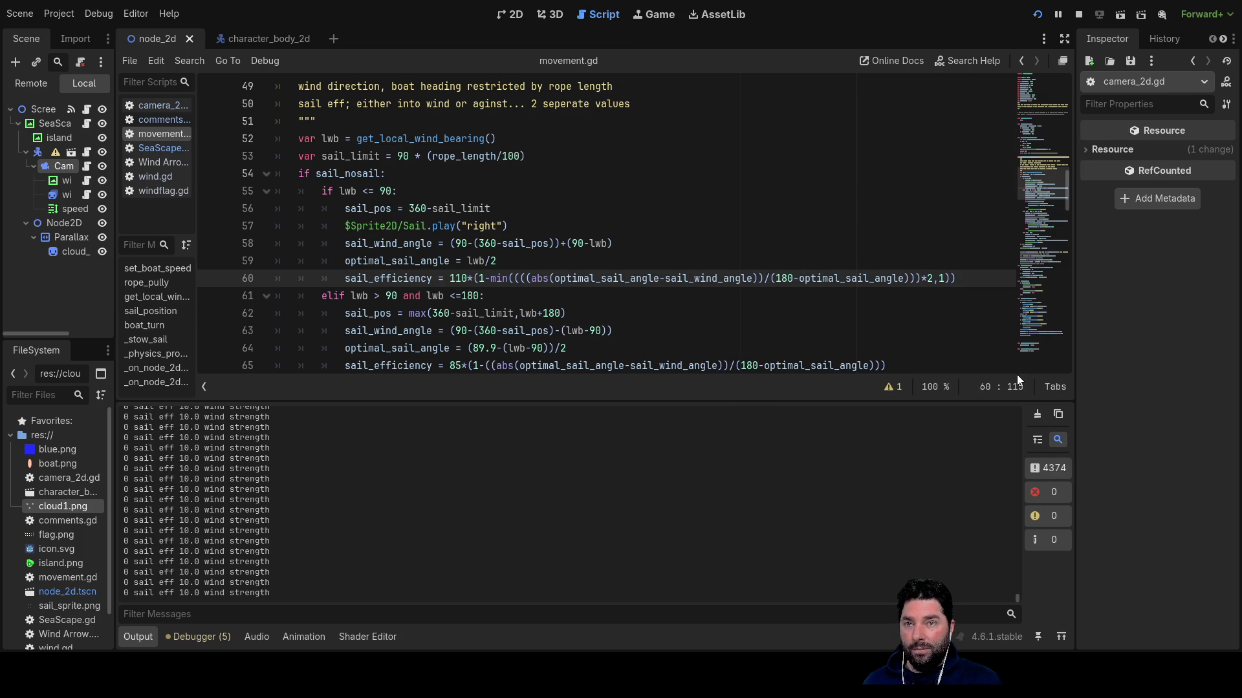
Change the min() literals to 2.0 and 1.0, then save and run the game.
type(".0,1")
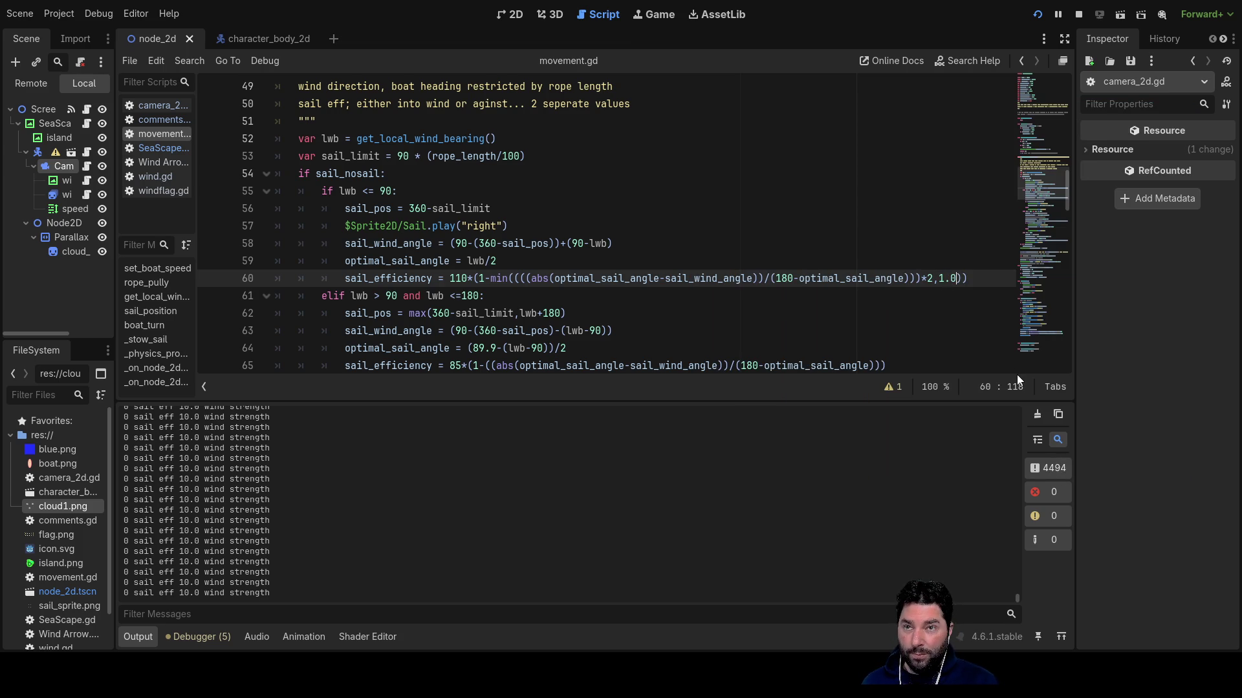
type(".0")
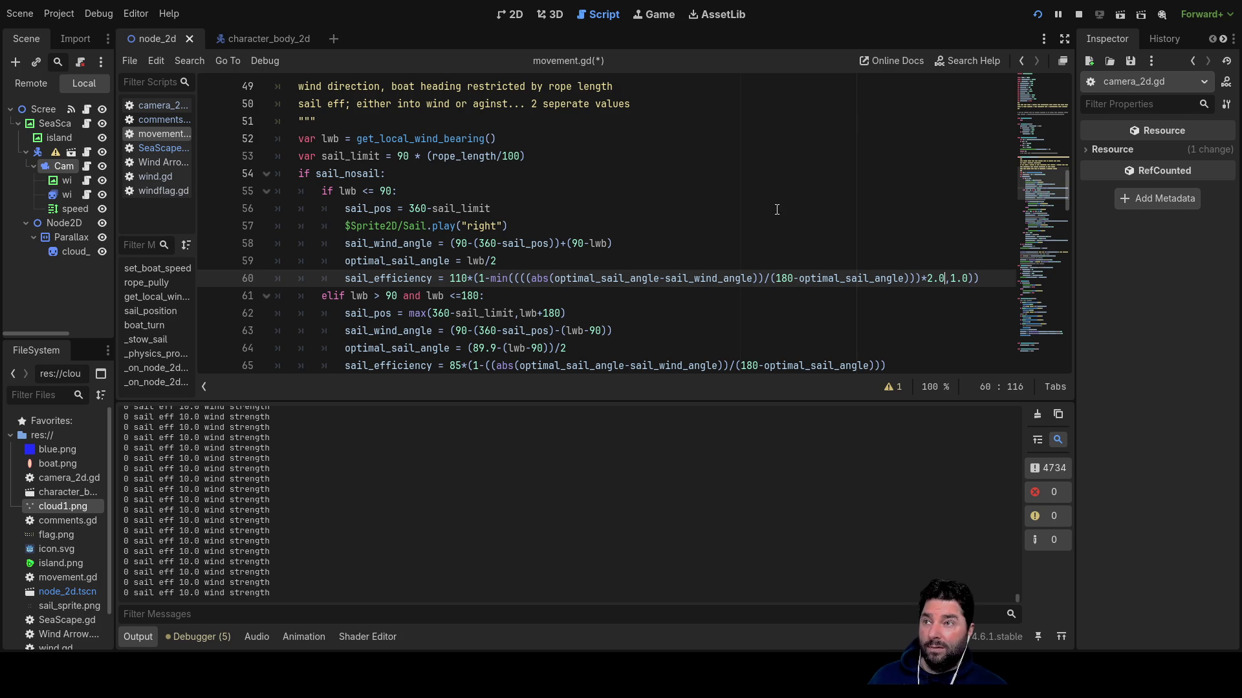
left_click(1037, 14)
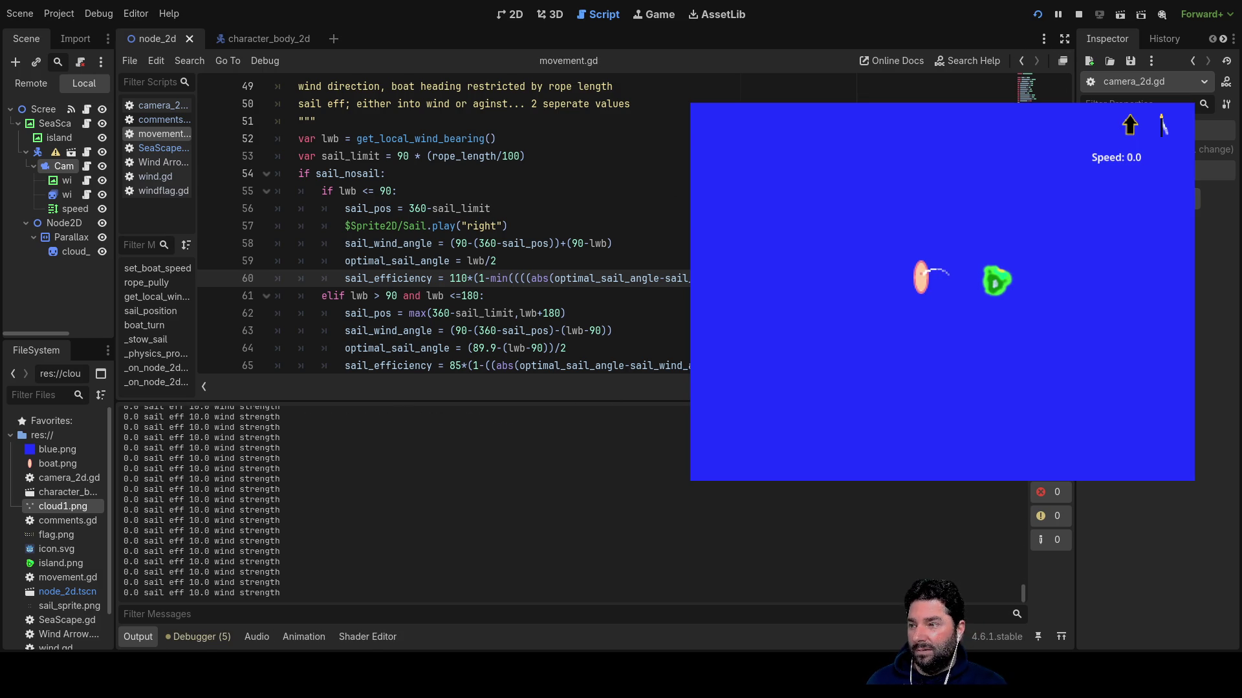
Shorten and lengthen the sail rope in the game, then stop it.
key("Down")
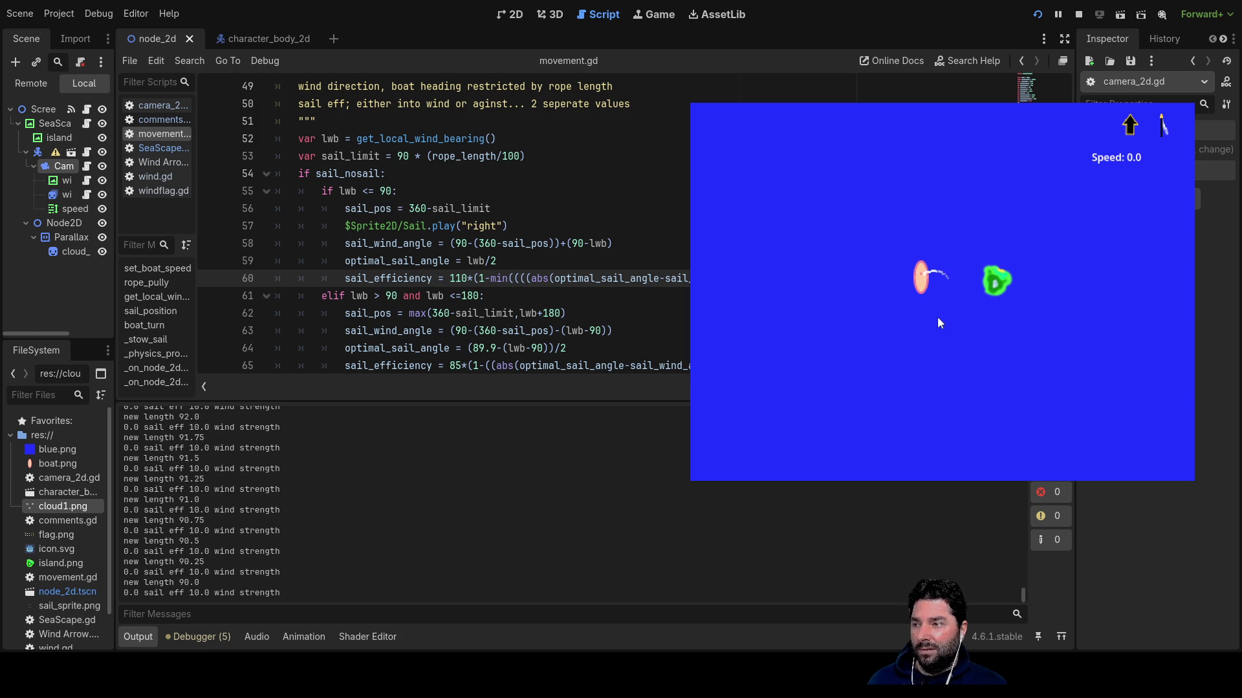
key("Up")
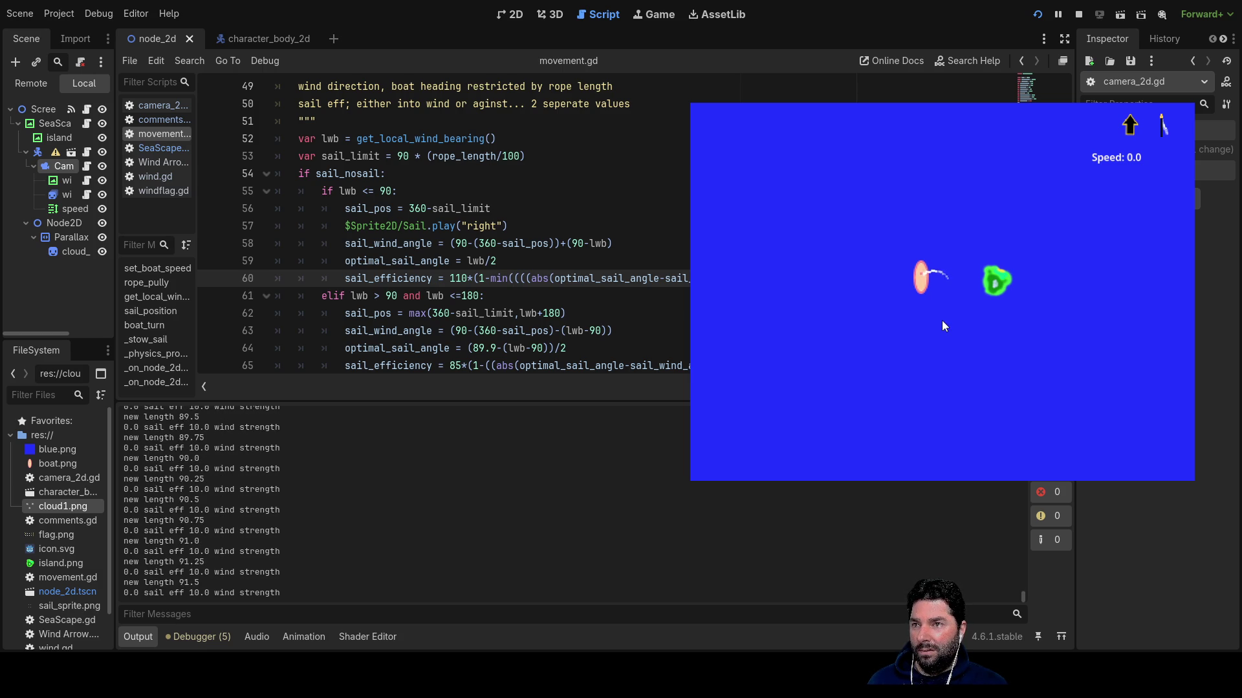
left_click(1078, 14)
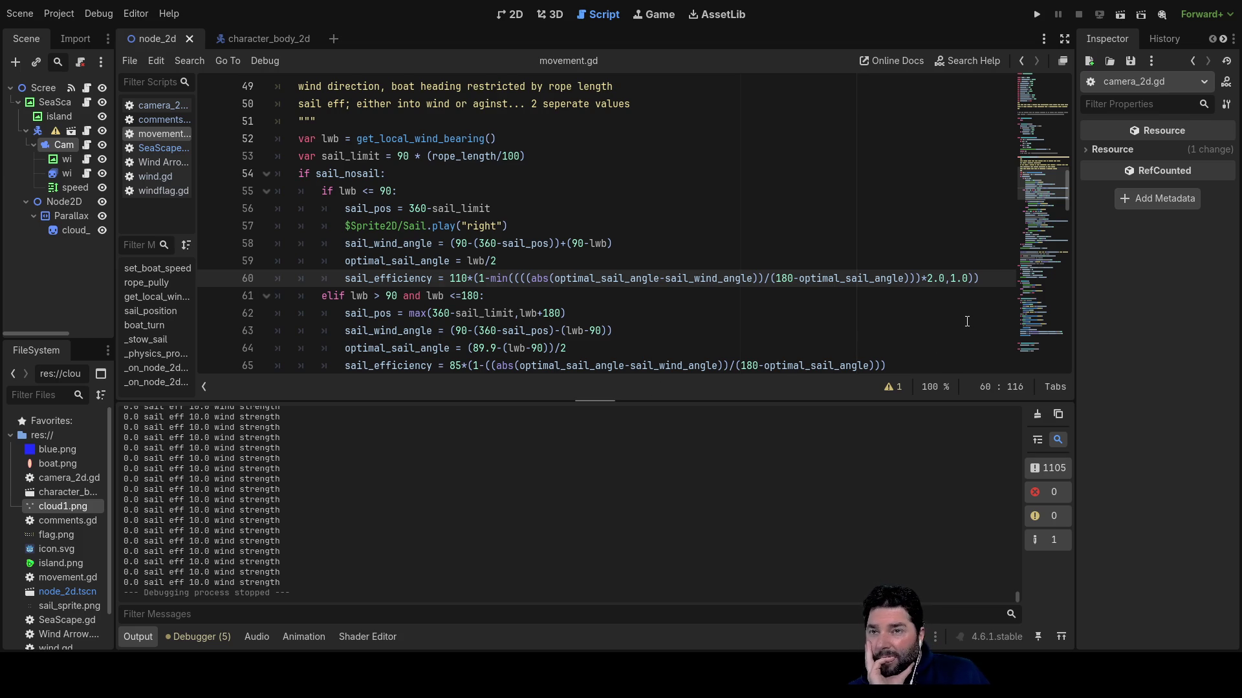
left_click(932, 279)
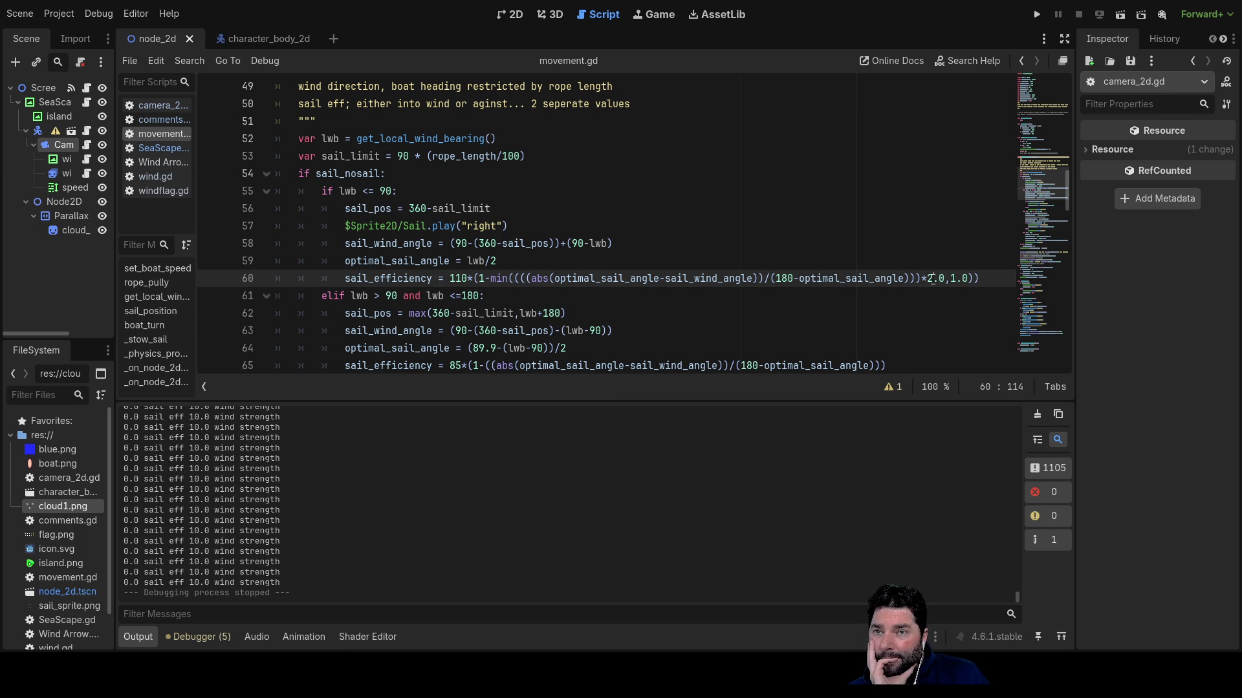
key("Left")
key("Left")
key("Left")
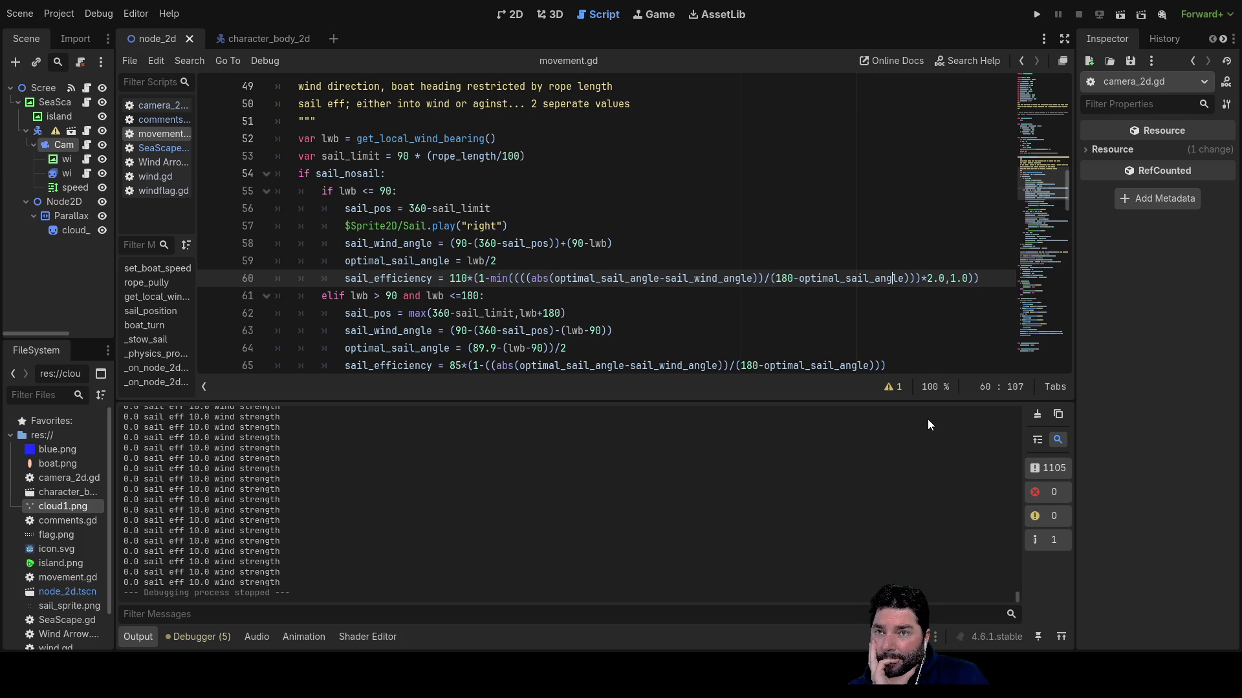
key("Right")
key("Right")
key("Right")
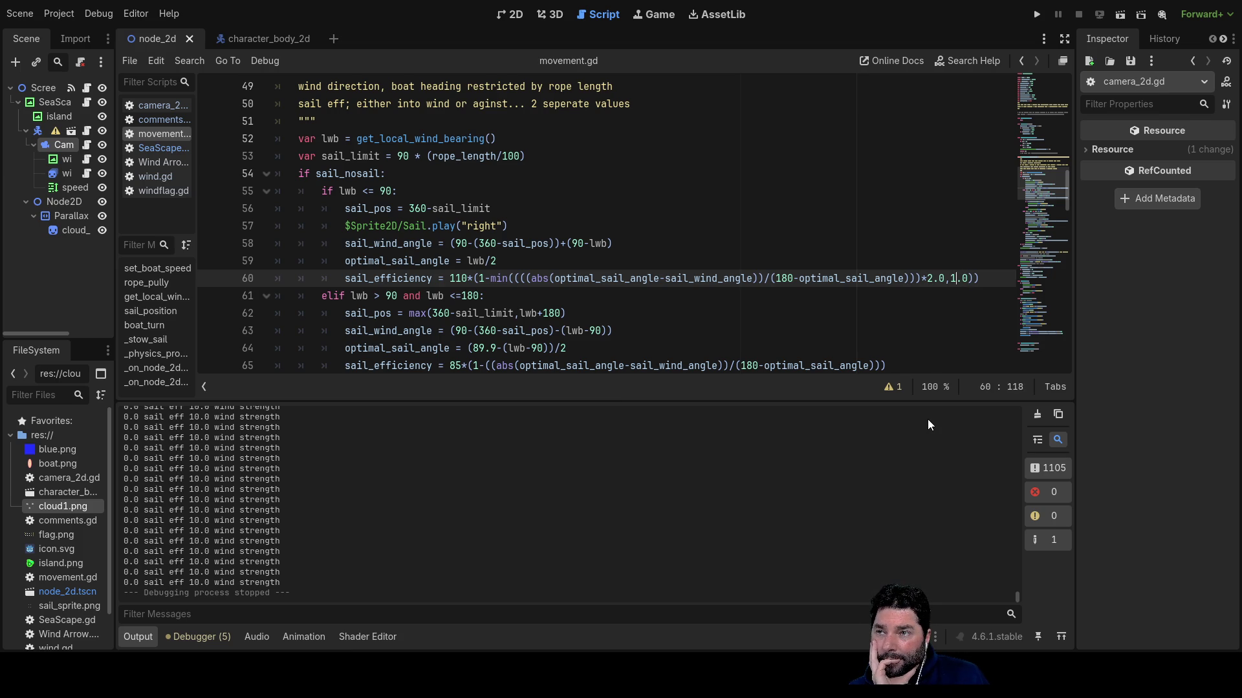
key("Right")
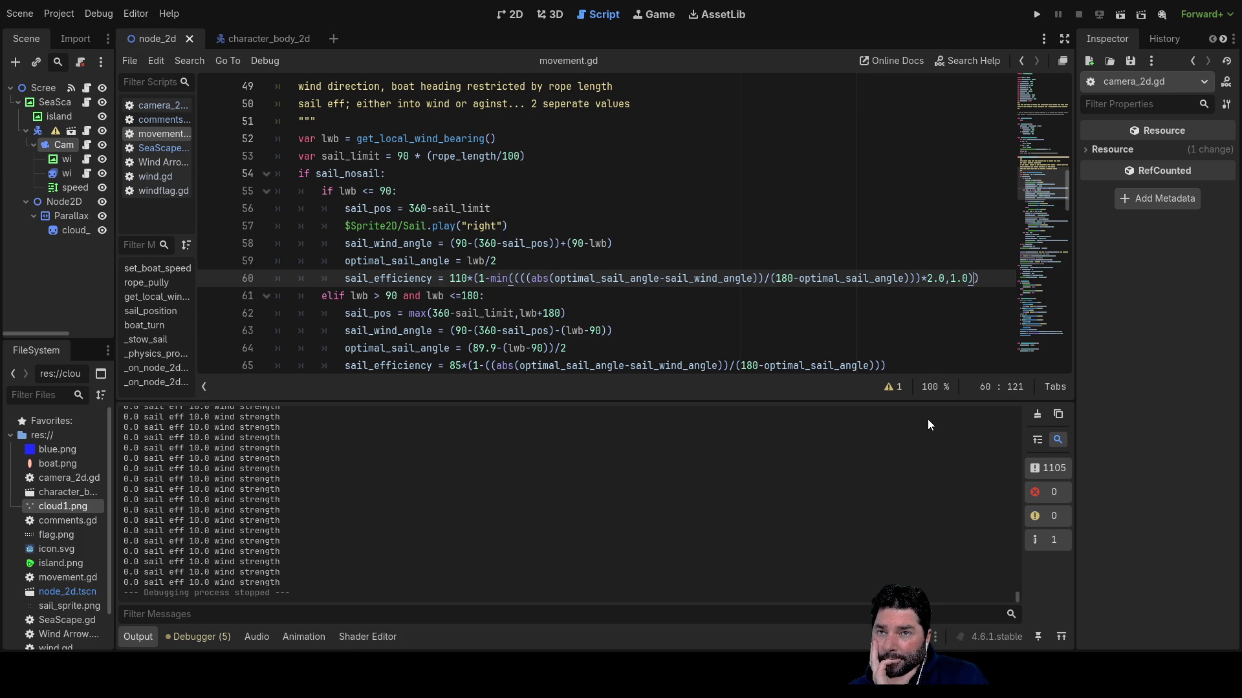
key("Left")
key("Left")
key("Left")
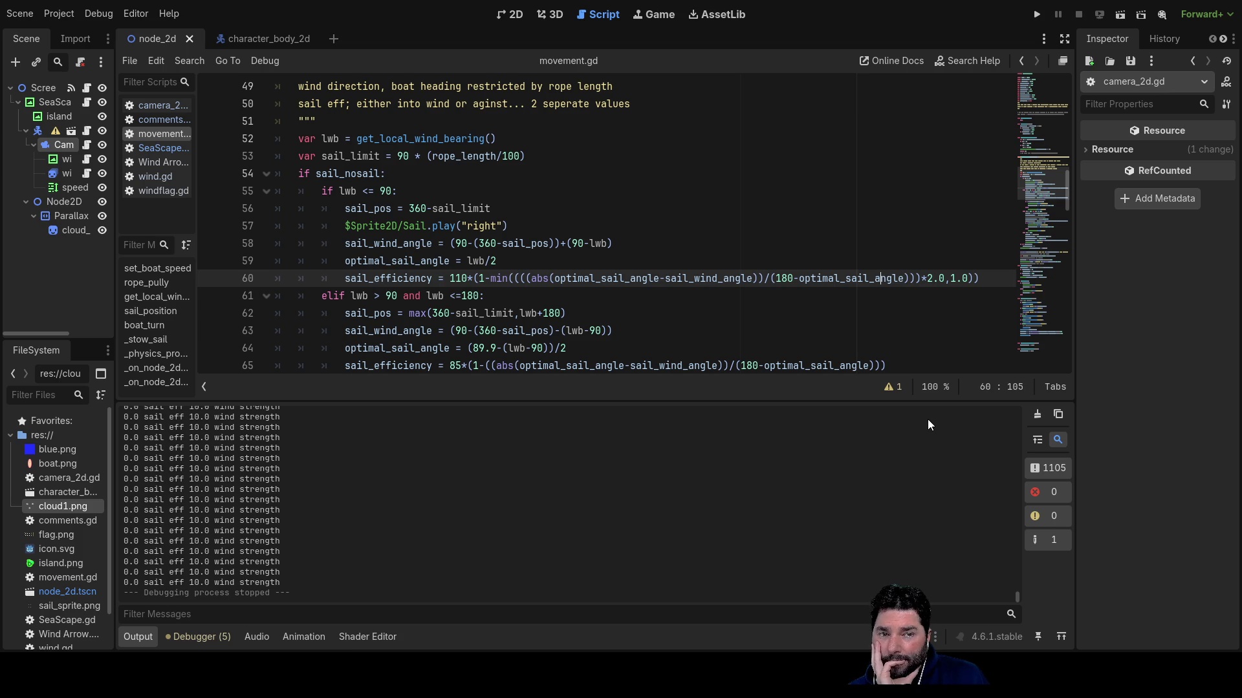
key("Left")
key("Left")
key("Left")
key("Left")
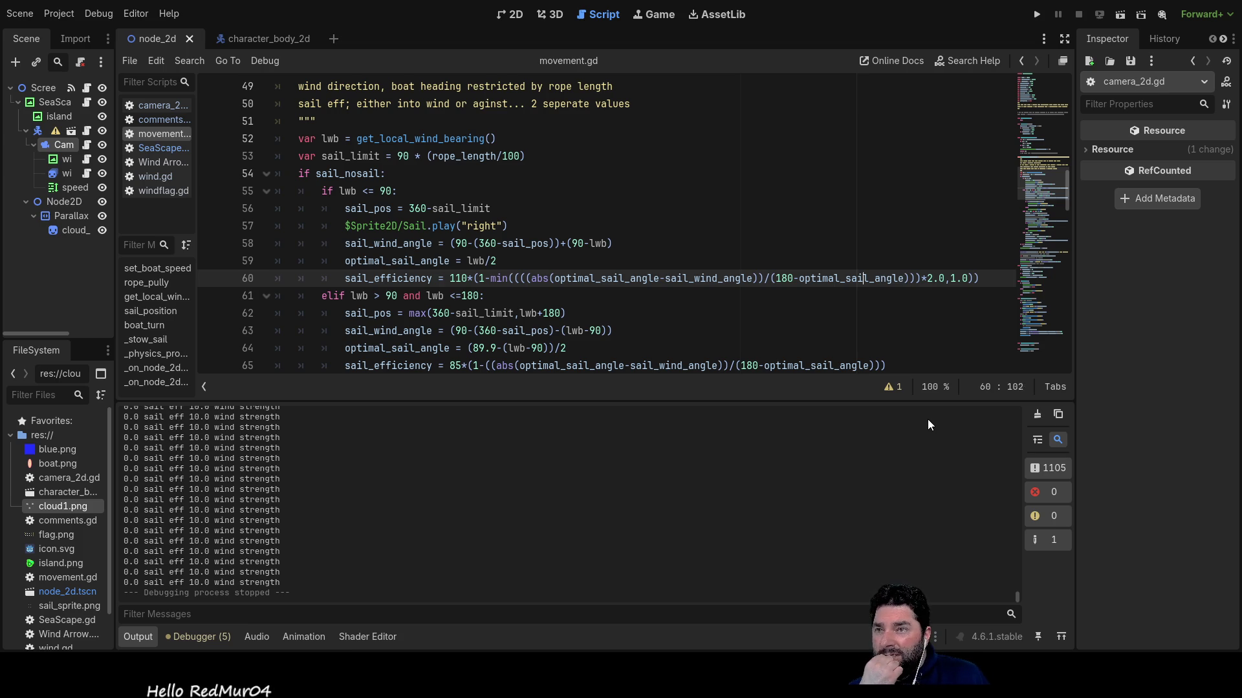
key("Left")
key("Left")
key("Left")
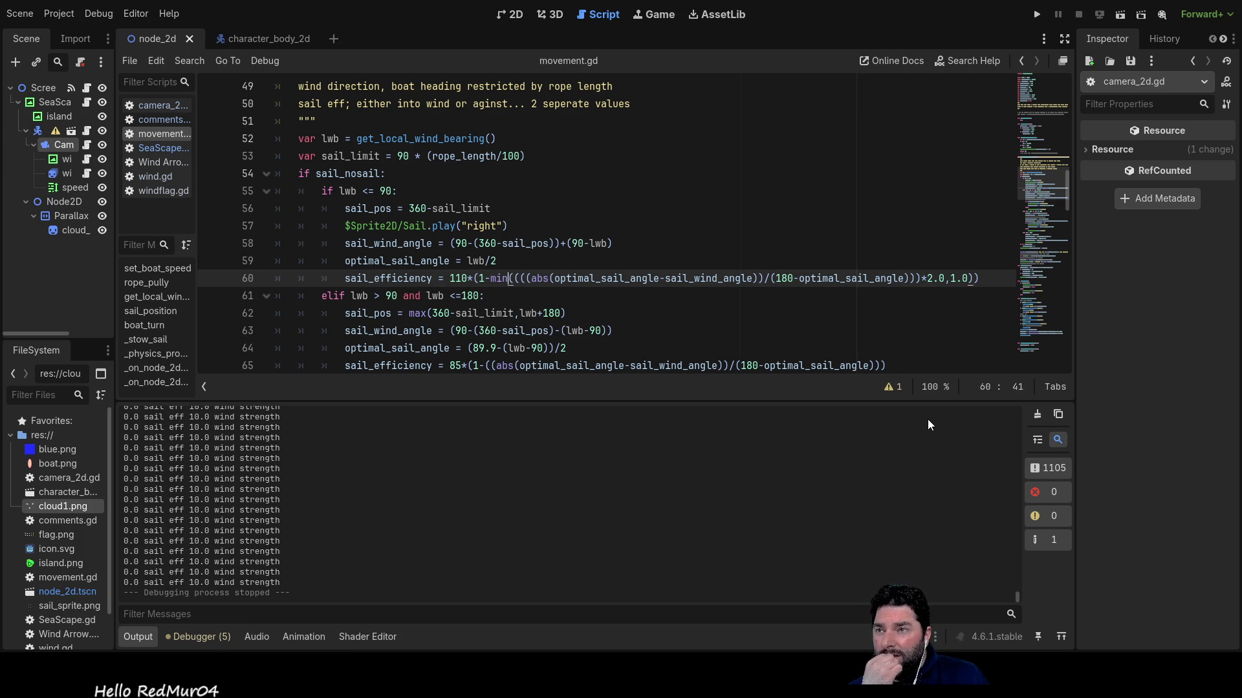
key("Right")
key("Right")
key("Right")
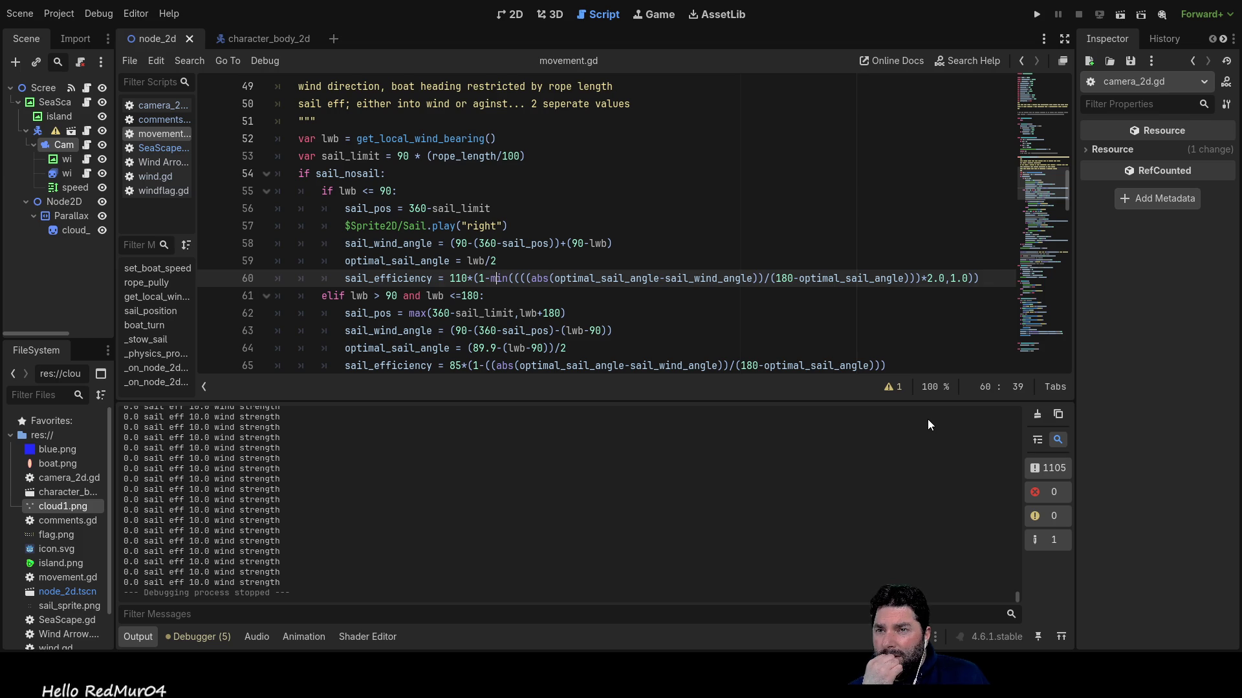
key("Right")
key("Right")
key("Right")
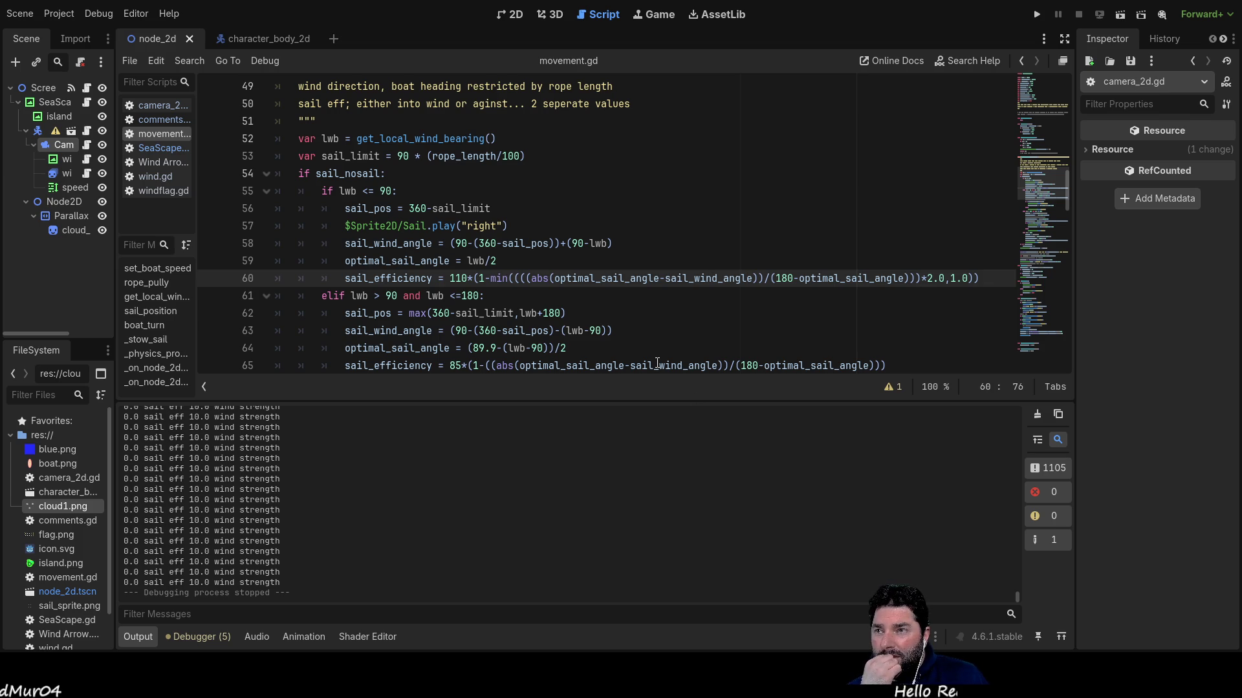
double_click(499, 278)
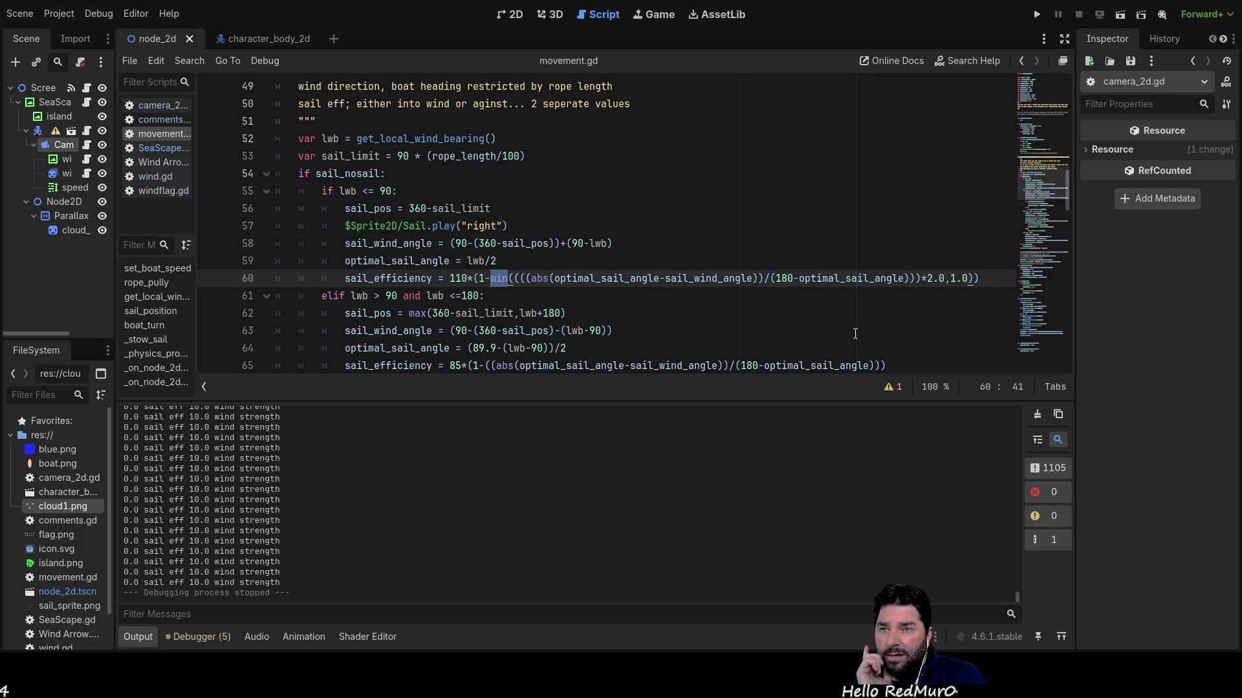
Delete the *2.0 multiplier from line 60's min() call, then save and rerun the game.
double_click(956, 279)
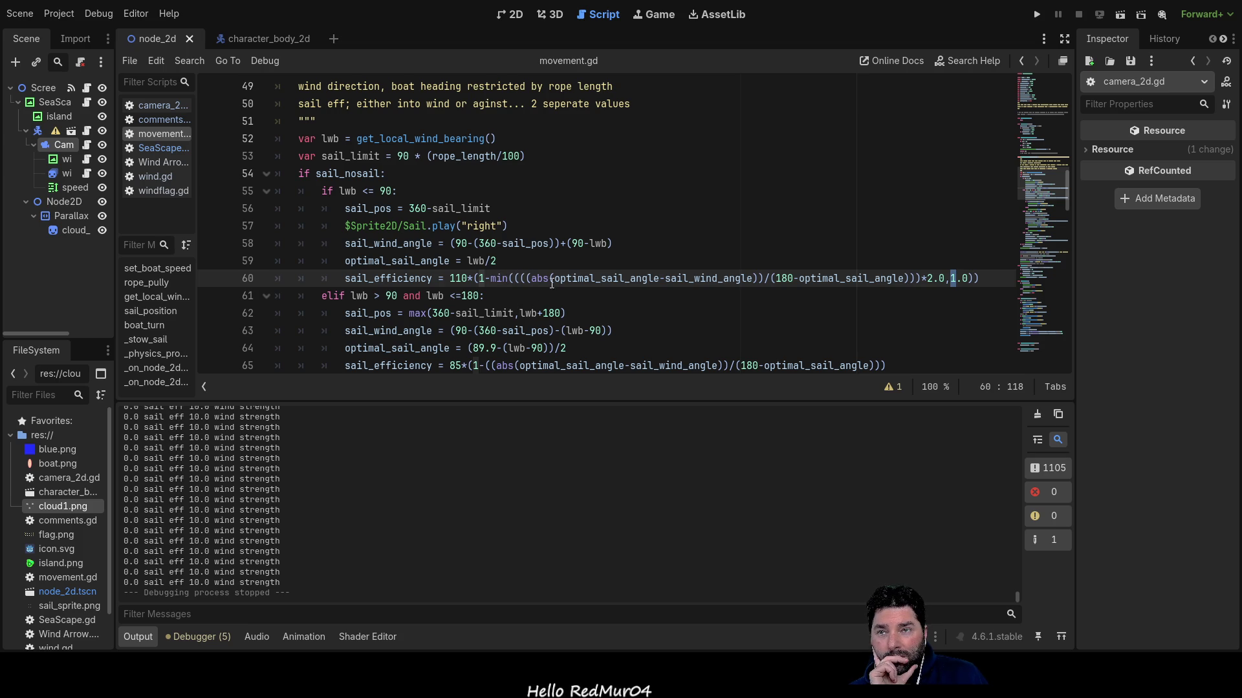
key("Left")
key("Left")
key("Left")
key("BackSpace")
key("BackSpace")
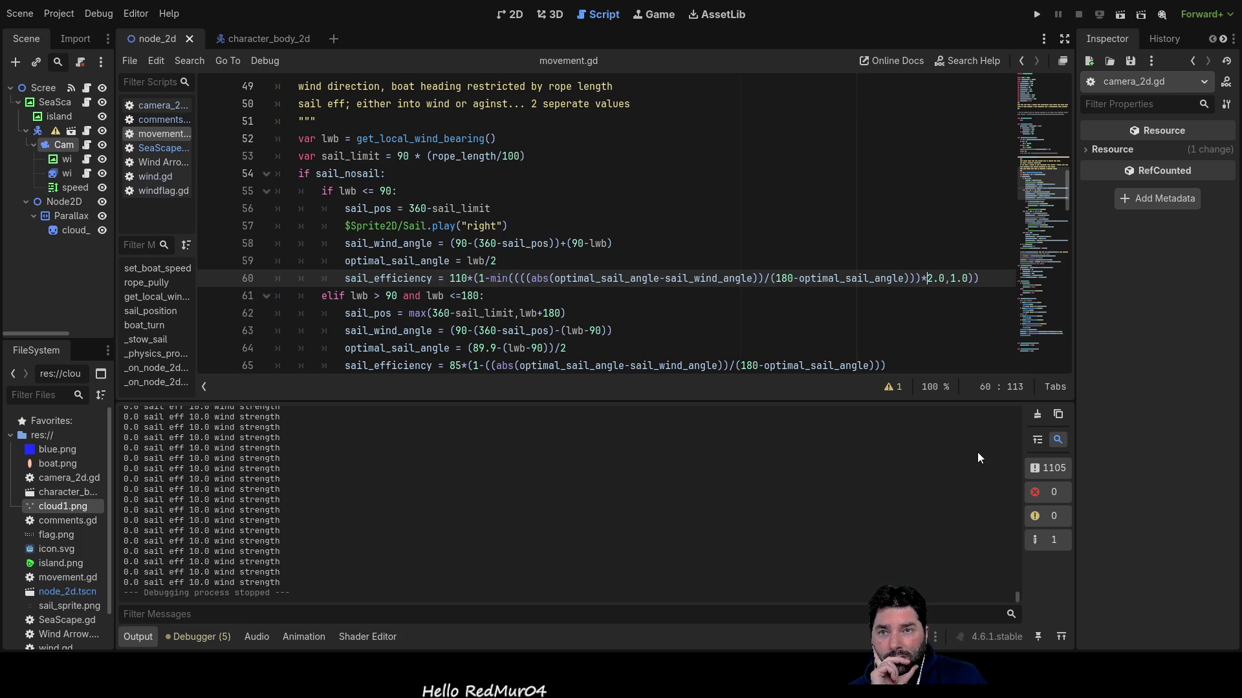
key("Delete")
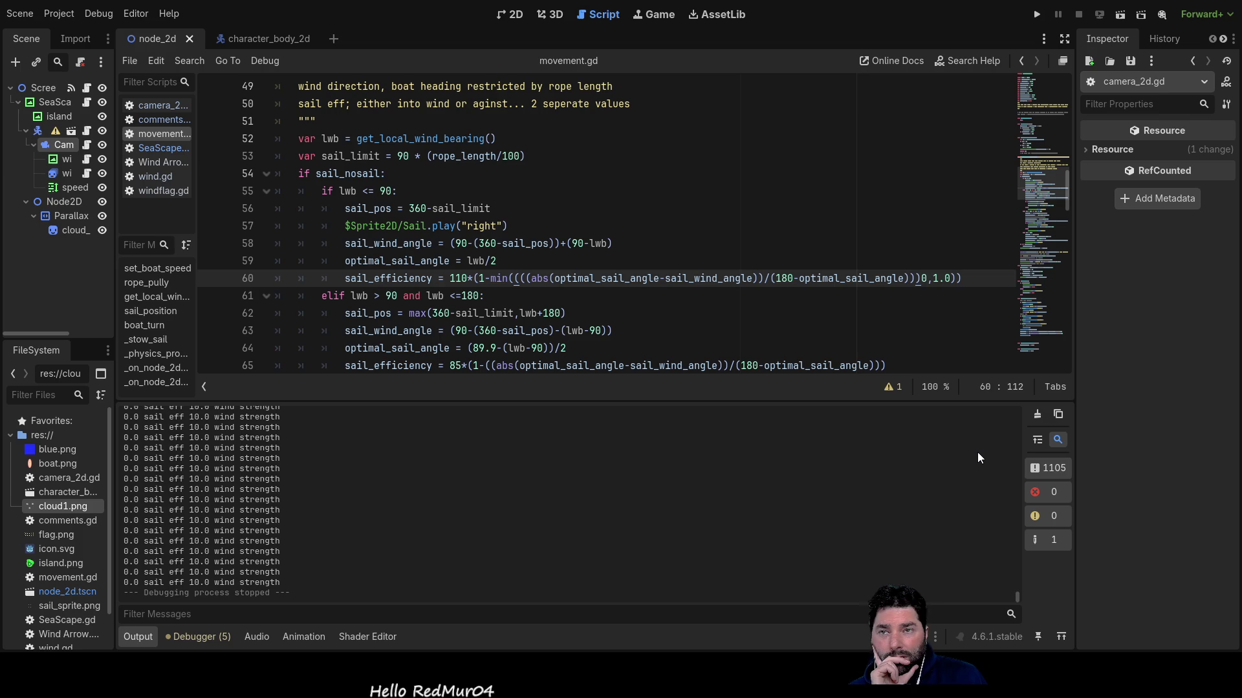
key("Delete")
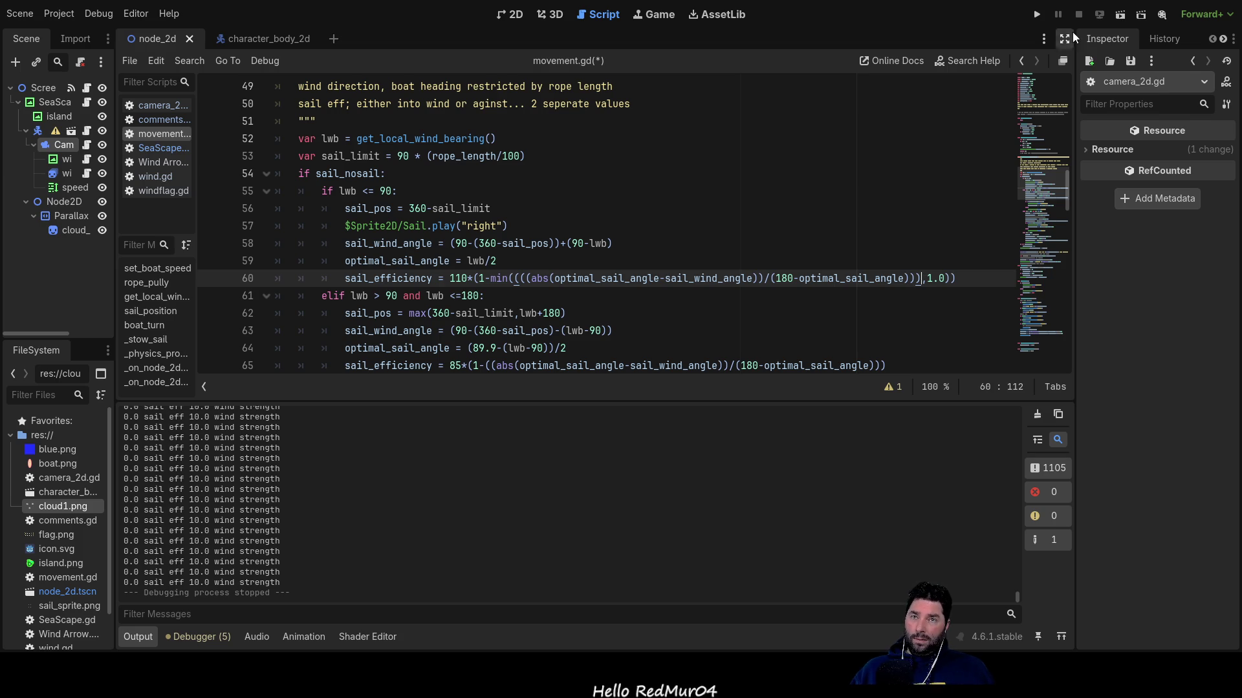
left_click(1038, 12)
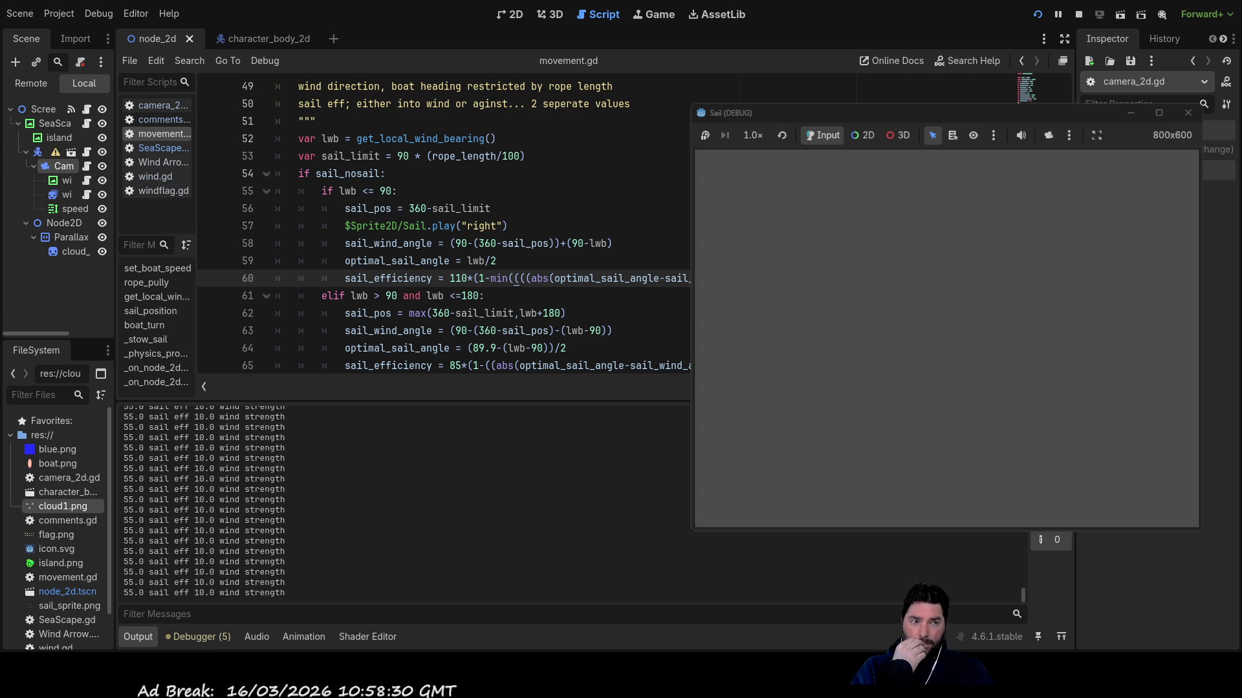
Trim the sail rope in and out in the game, ending at 99.5.
key("alt+Tab")
key("alt+Tab")
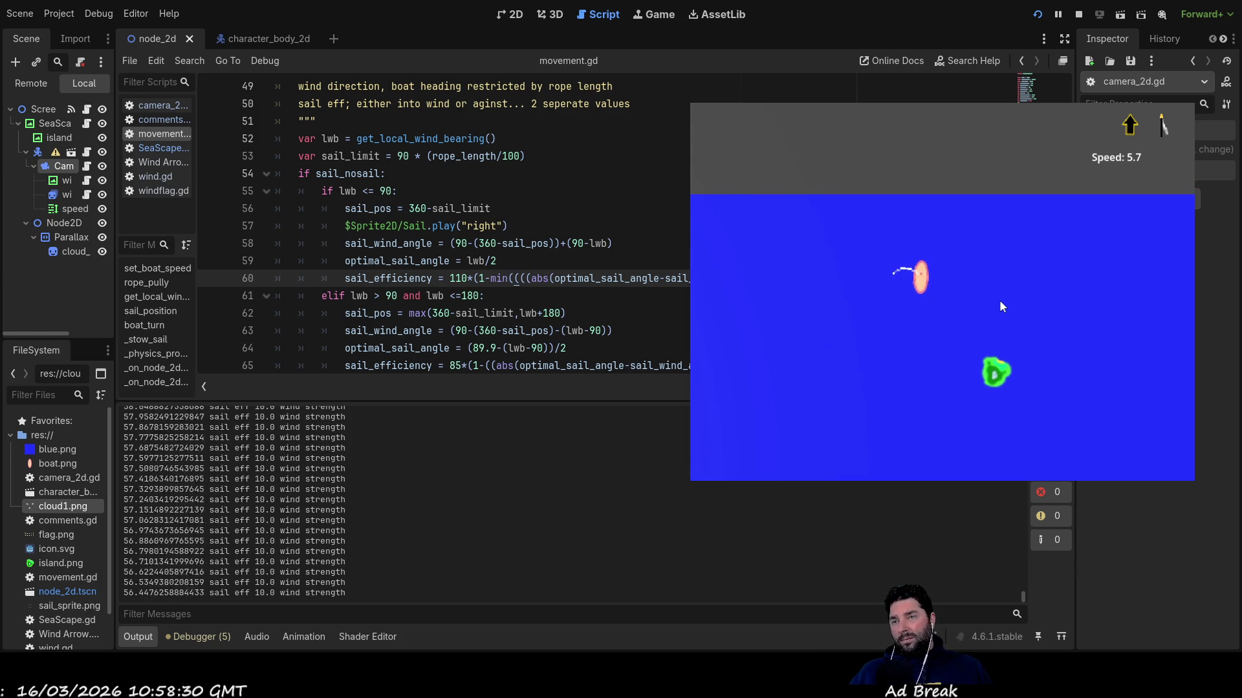
key("Down")
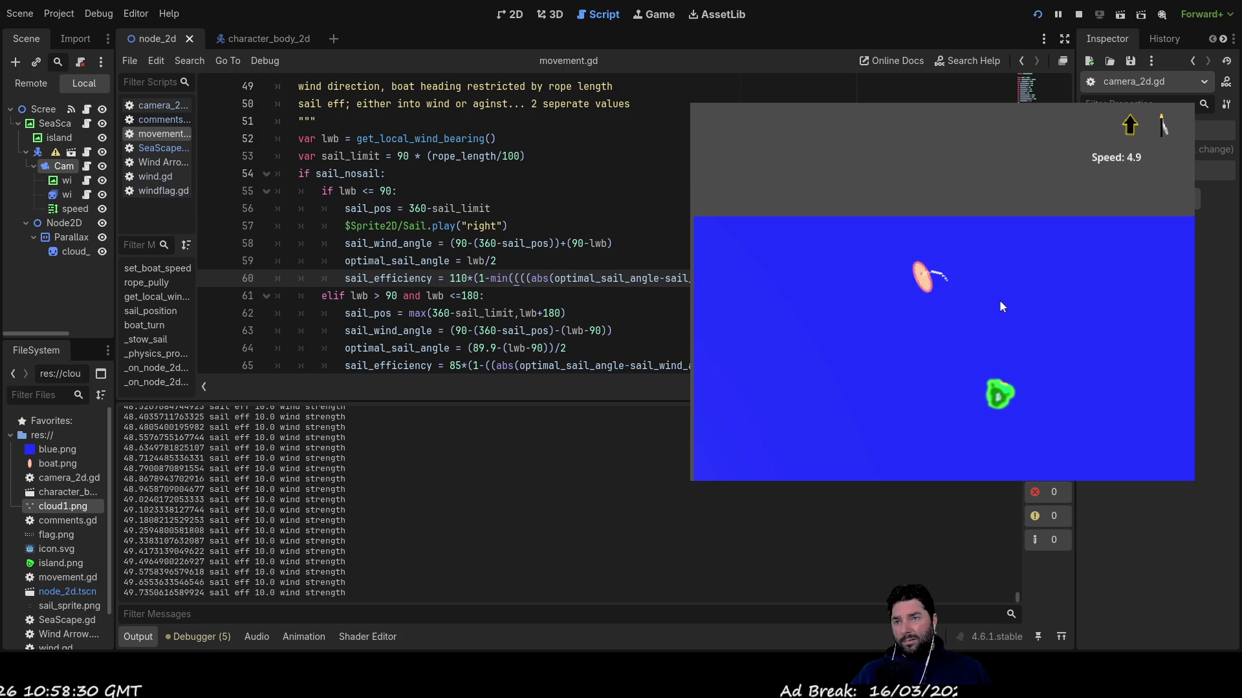
key("Up")
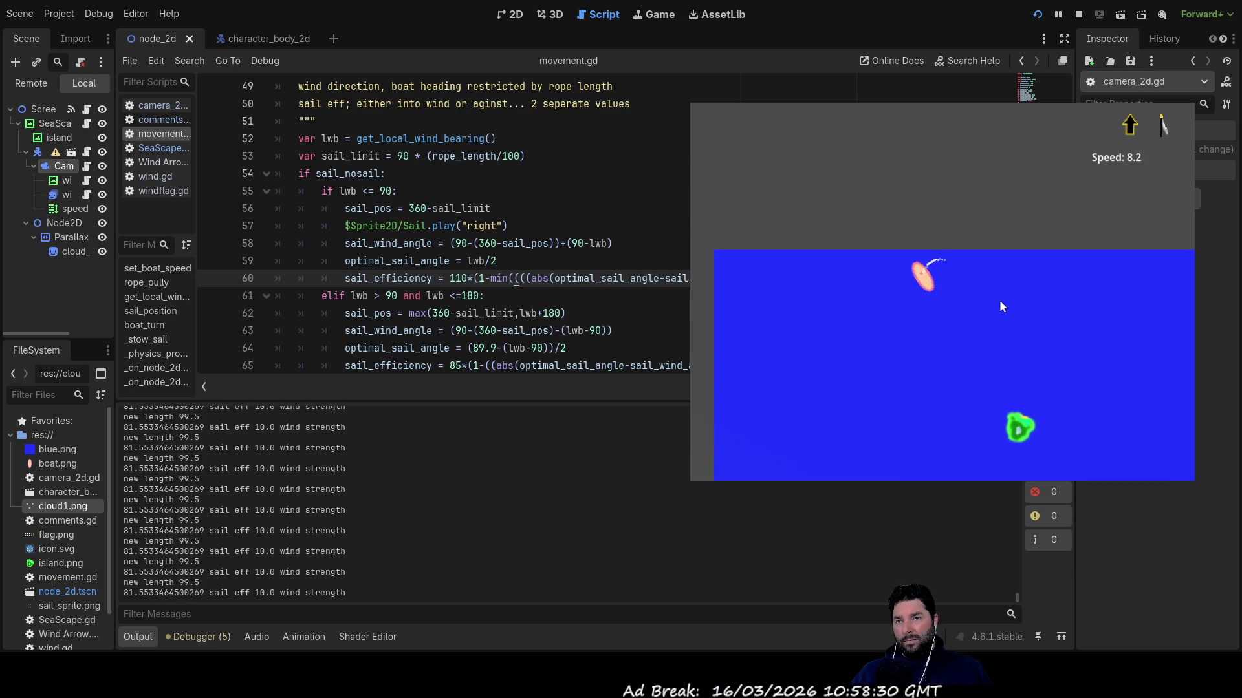
key("Down")
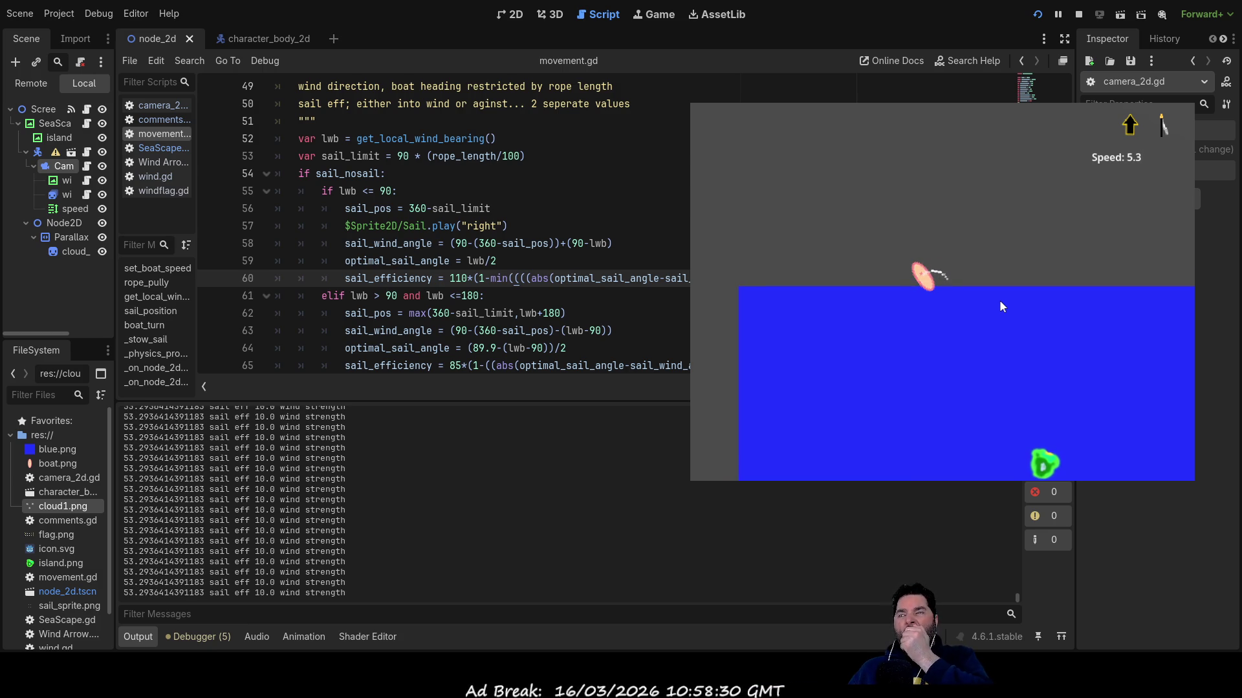
key("Up")
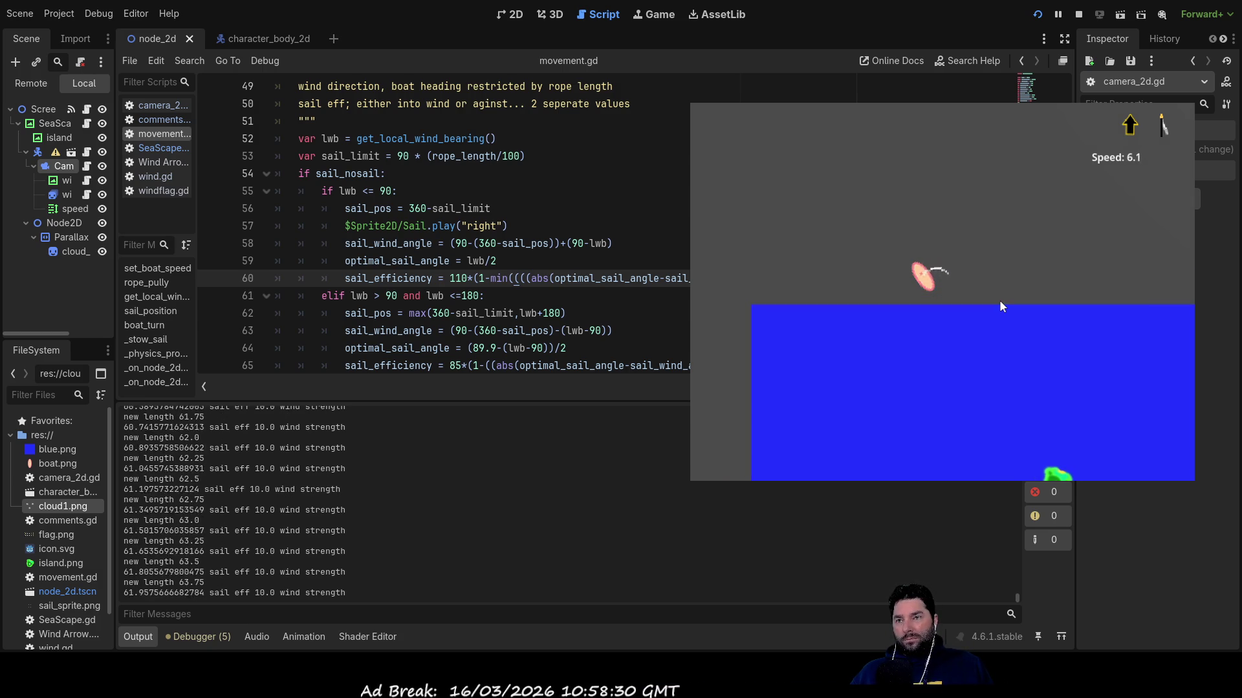
key("Up")
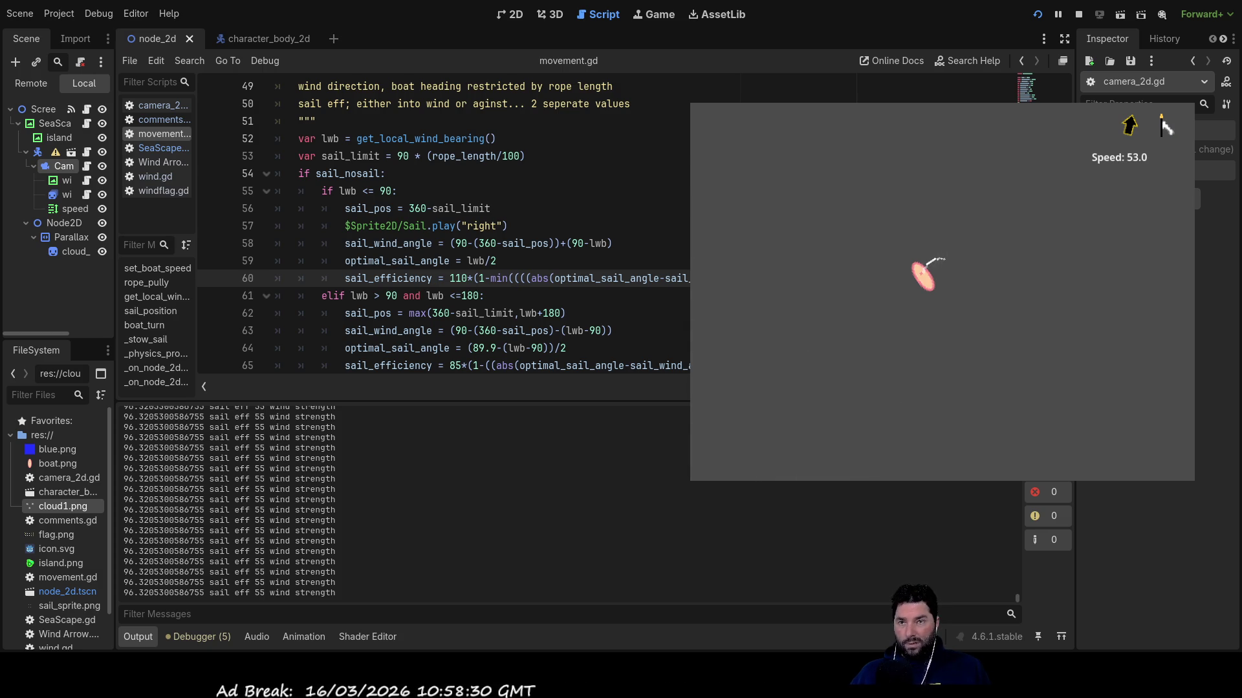
Type * on line 60 of movement.gd.
type("*")
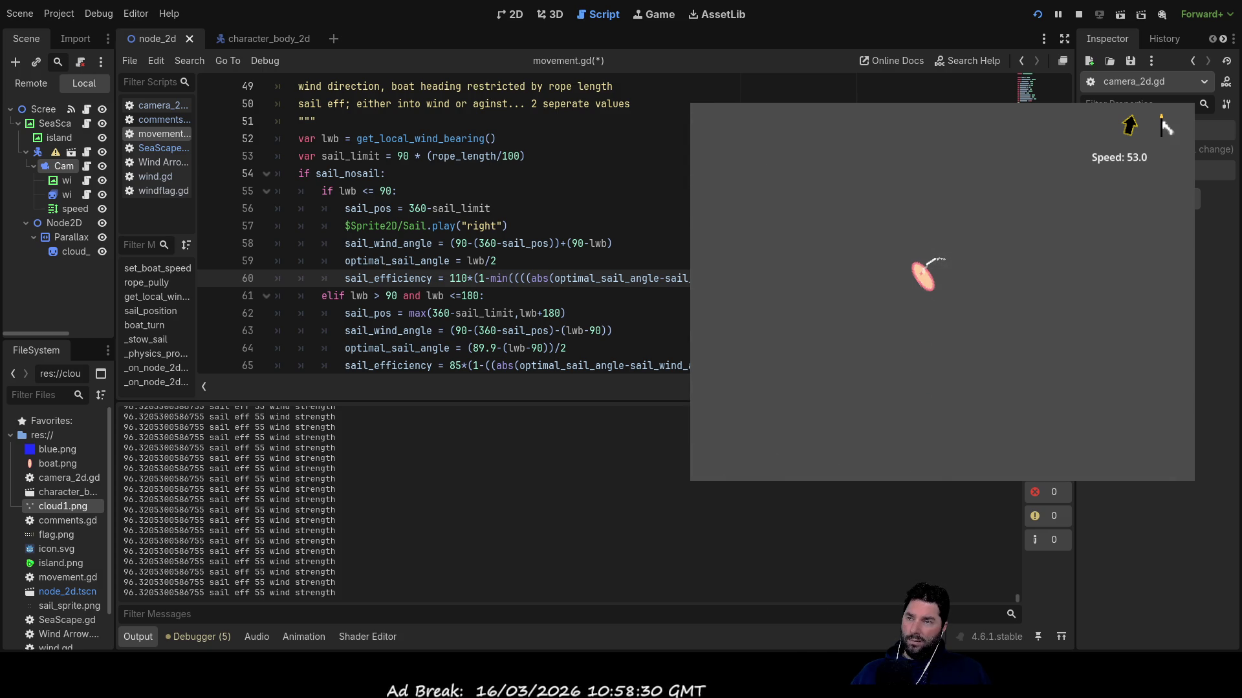
Stop the game and add a blank line after the optimal_sail_angle line.
left_click(1078, 15)
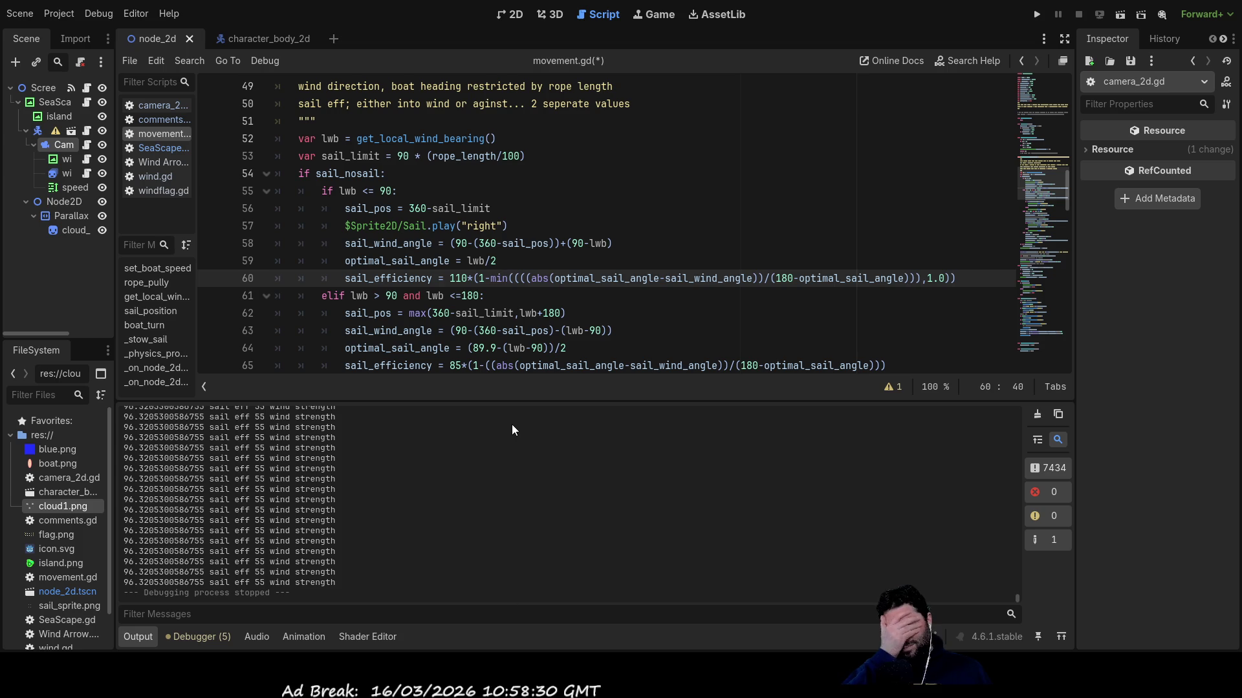
left_click(515, 260)
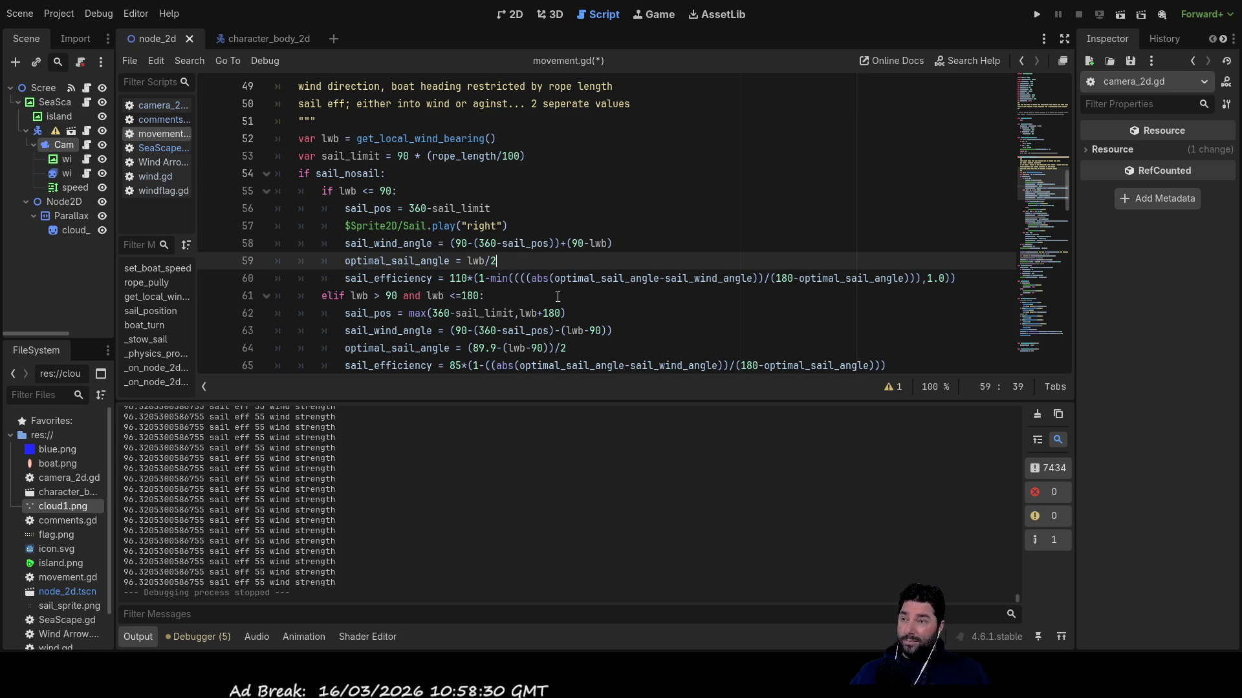
key("Return")
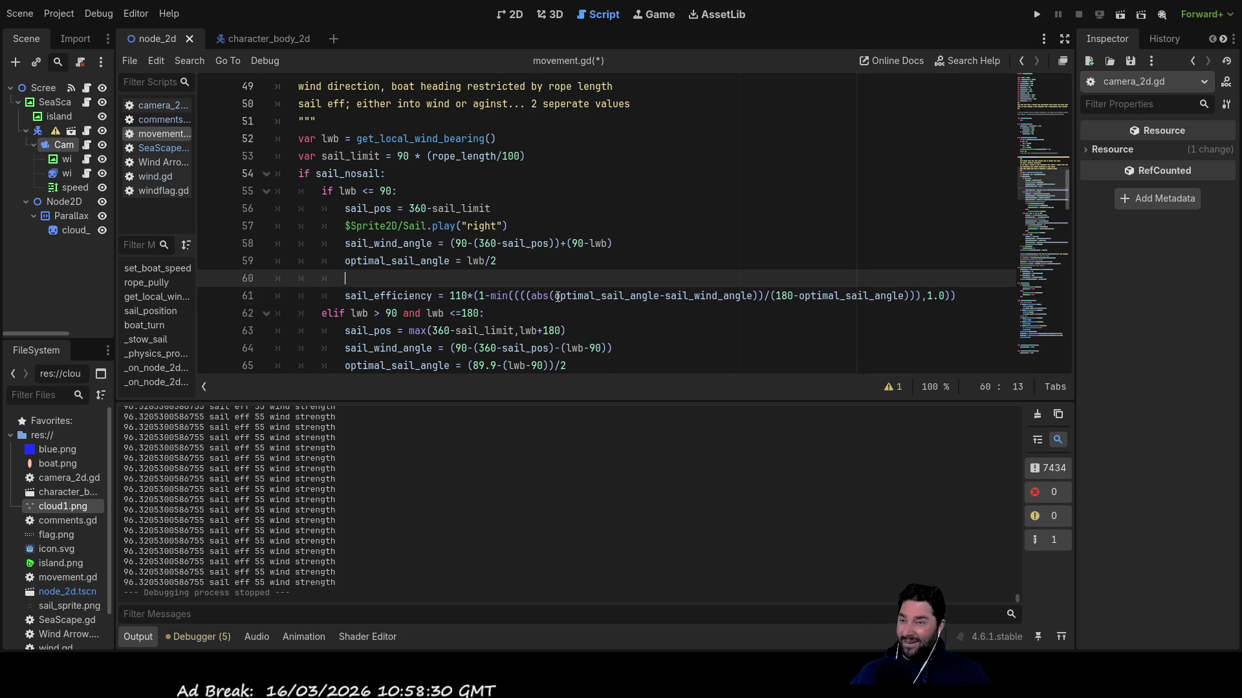
Remove the 1.0 argument from the min() call and return to the new empty line.
key("Down")
key("ctrl+Right")
key("ctrl+Right")
key("ctrl+Right")
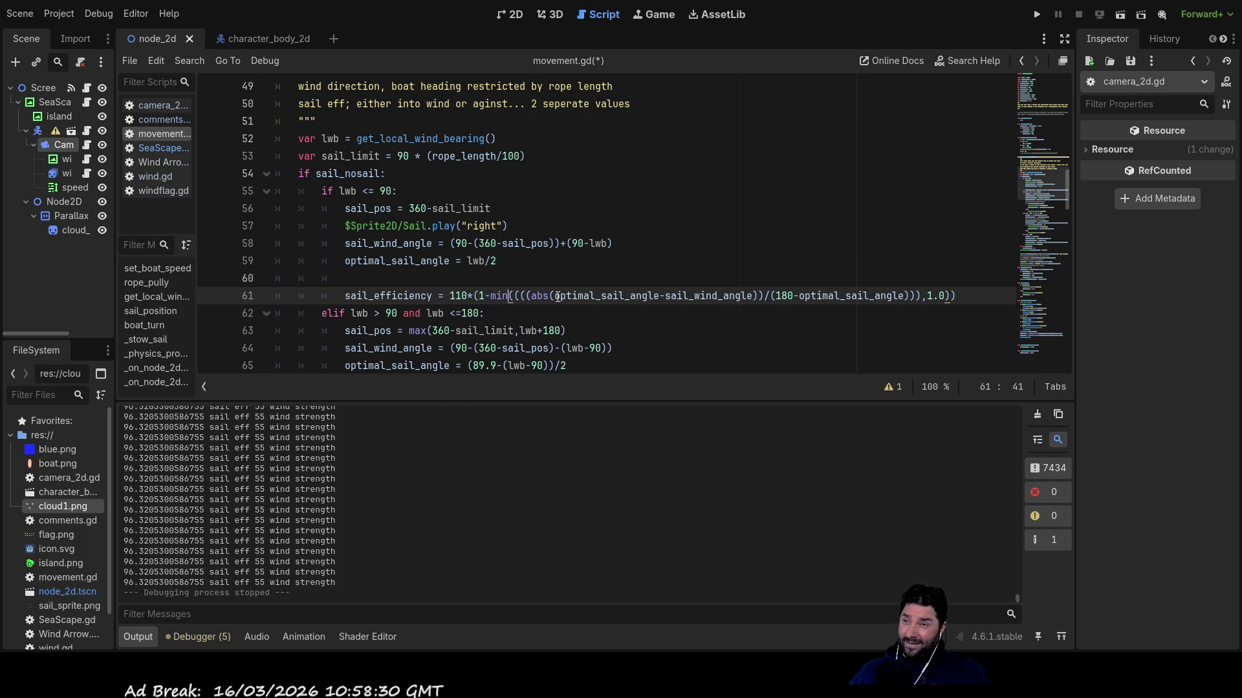
key("ctrl+Right")
key("ctrl+Right")
key("ctrl+Right")
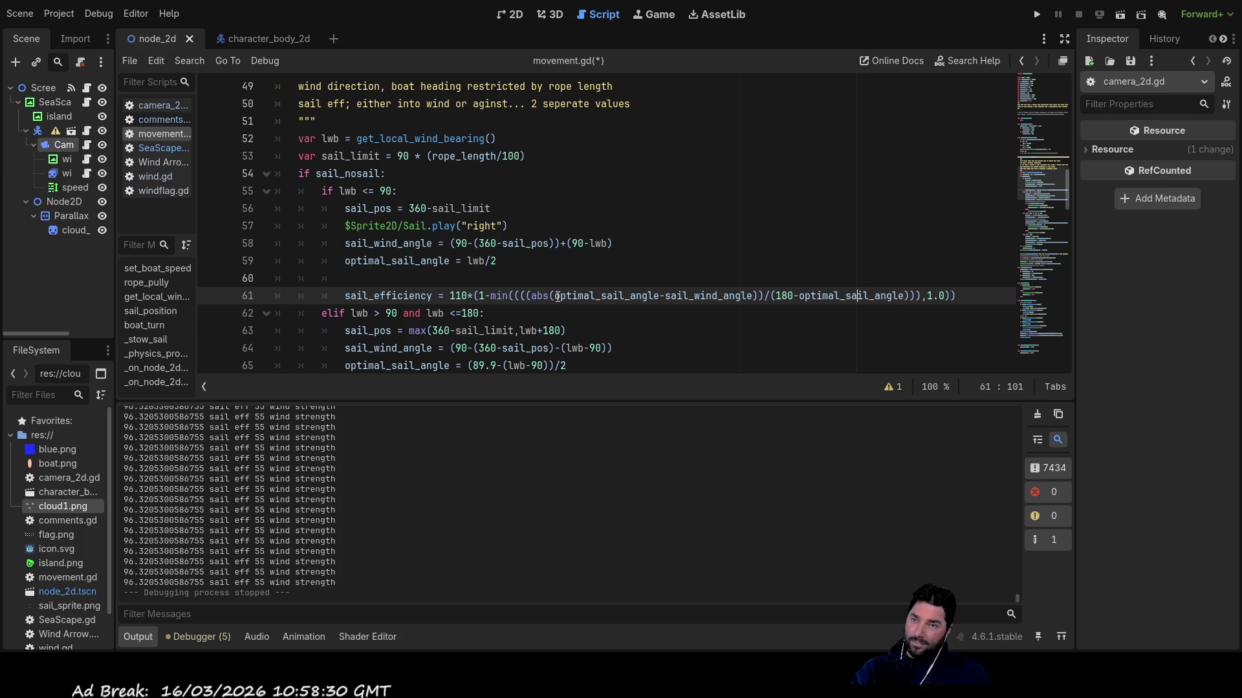
key("BackSpace")
key("BackSpace")
key("BackSpace")
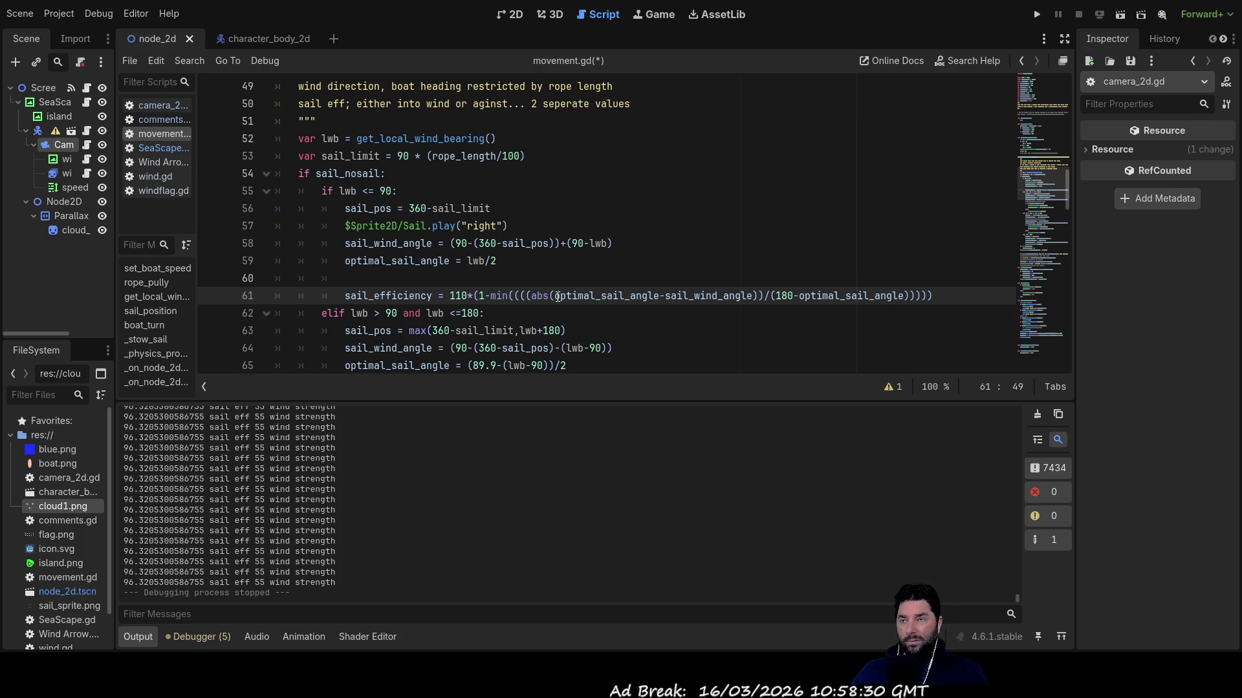
key("shift+Right")
key("shift+Right")
key("shift+Right")
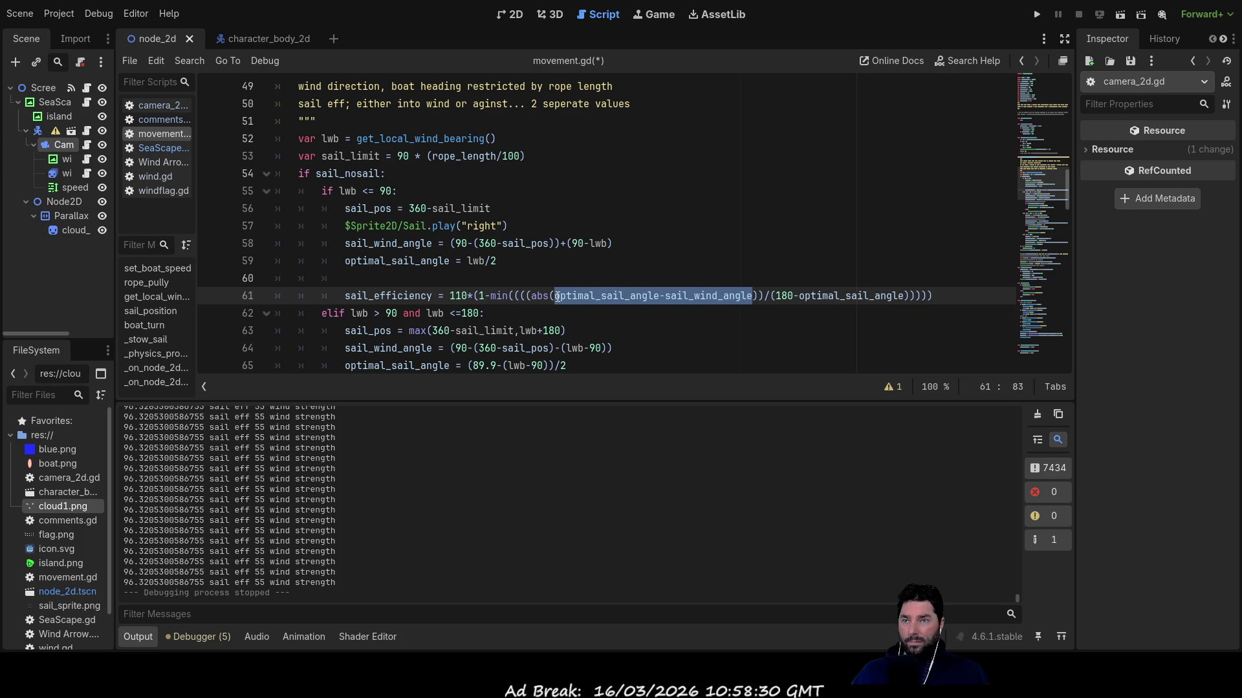
key("Left")
key("Left")
key("Left")
key("Up")
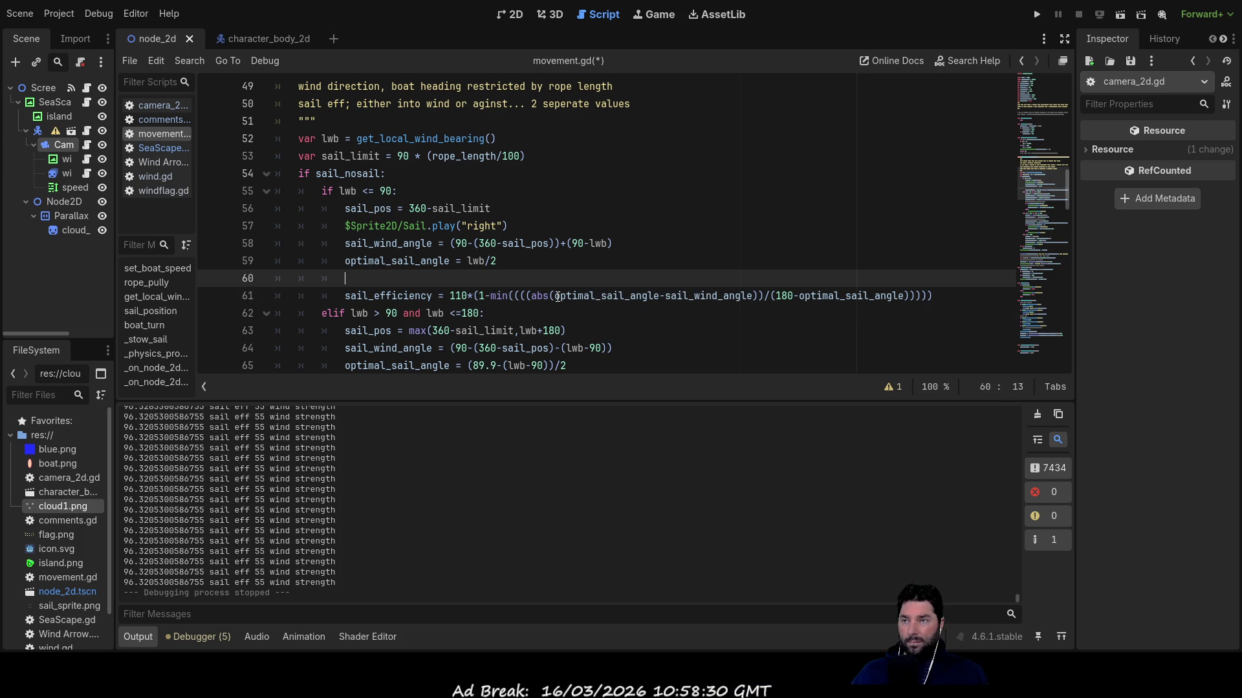
Start line 60 with 'sail_devation ='.
type("sail")
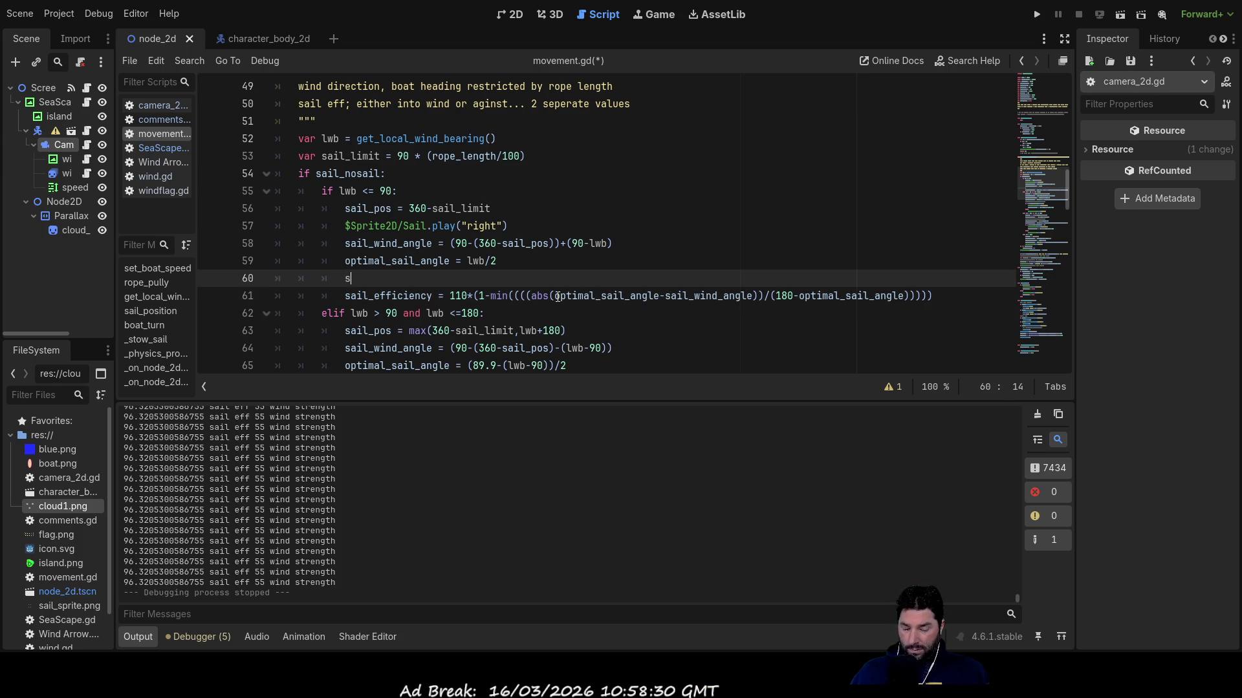
key("BackSpace")
type("_devation ")
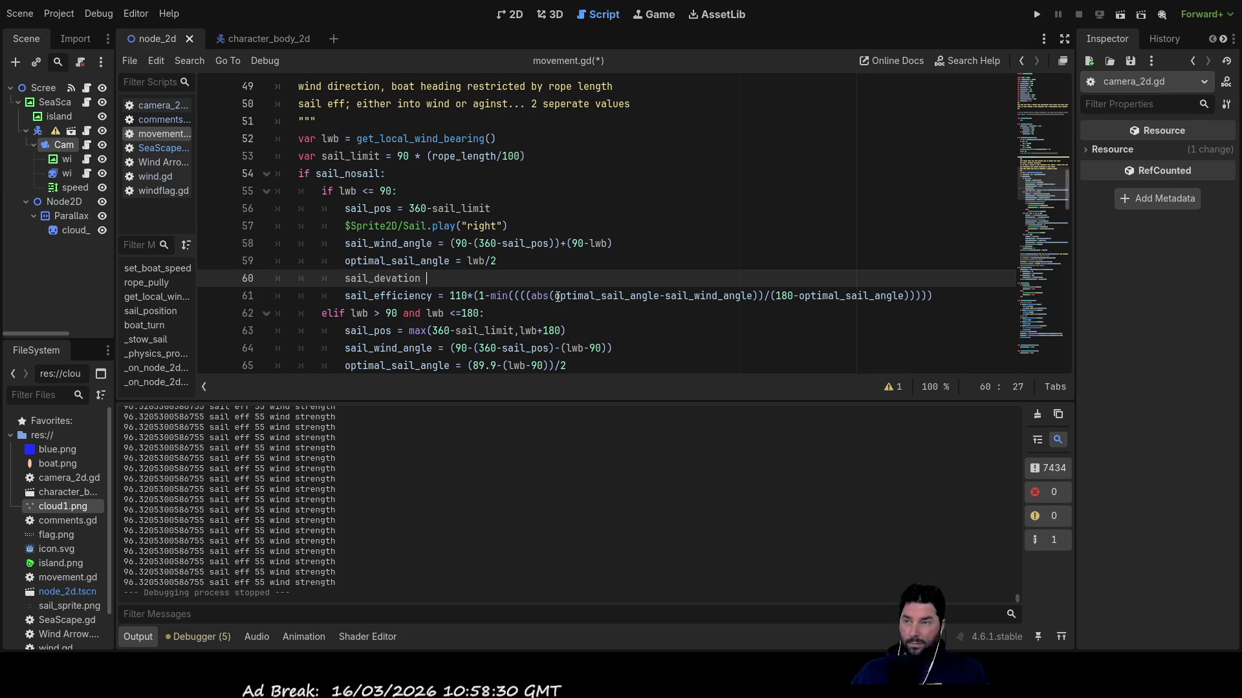
type("=")
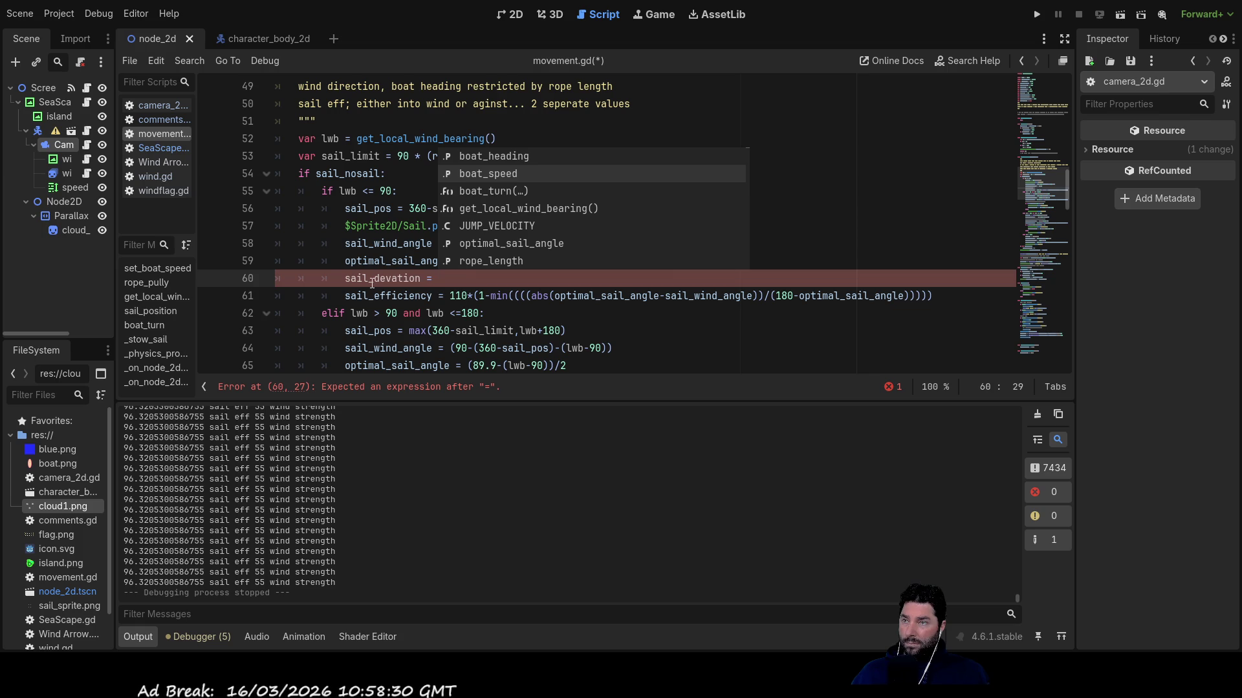
Move abs(optimal_sail_angle-sail_wind_angle) out of min() and into the sail_devation declaration.
left_click_drag(555, 296, 721, 301)
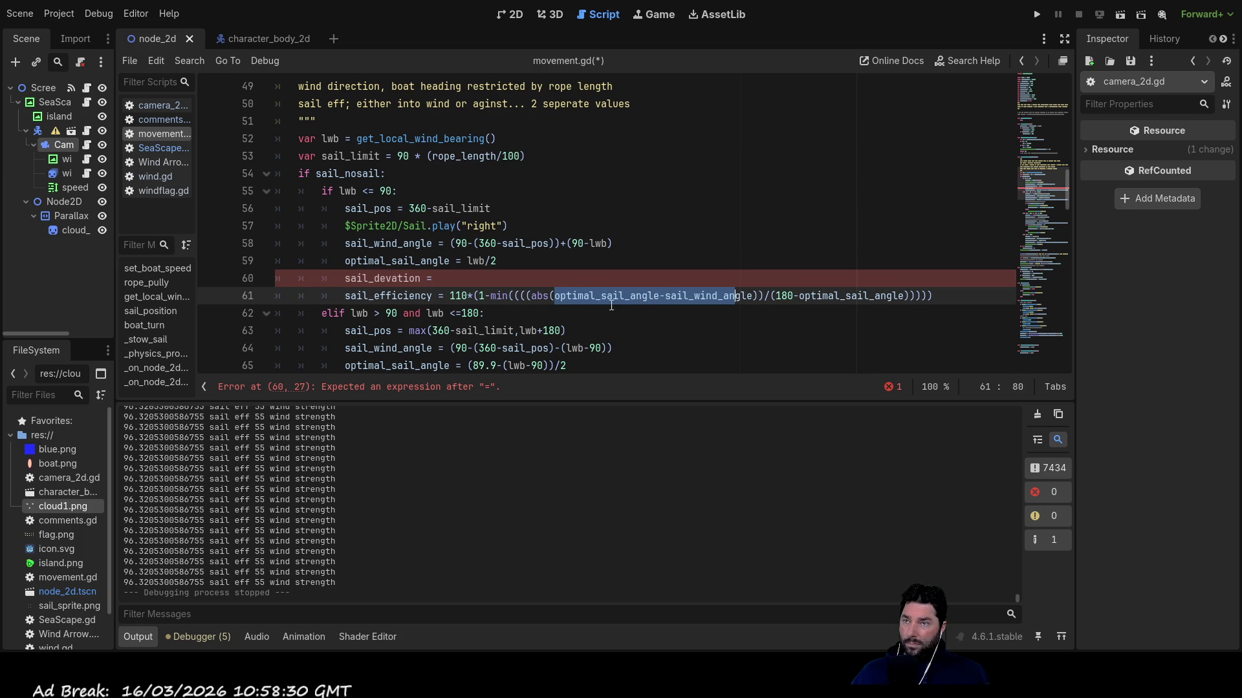
left_click_drag(525, 296, 761, 299)
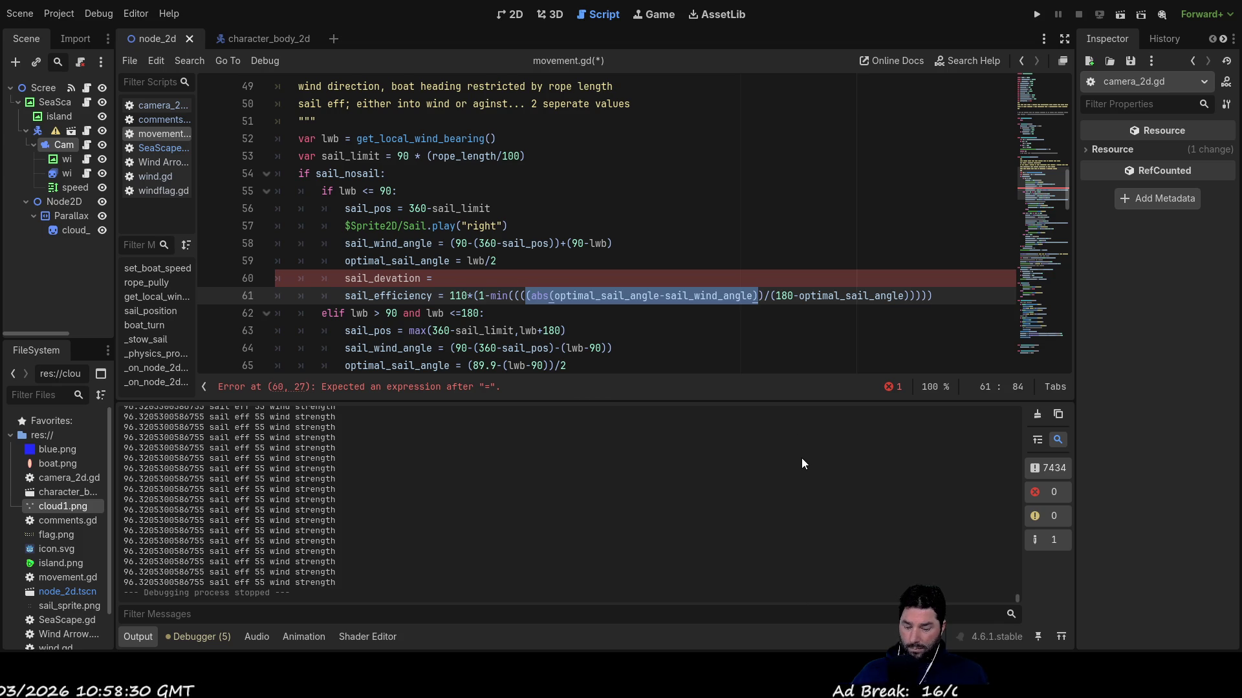
key("ctrl+x")
key("Up")
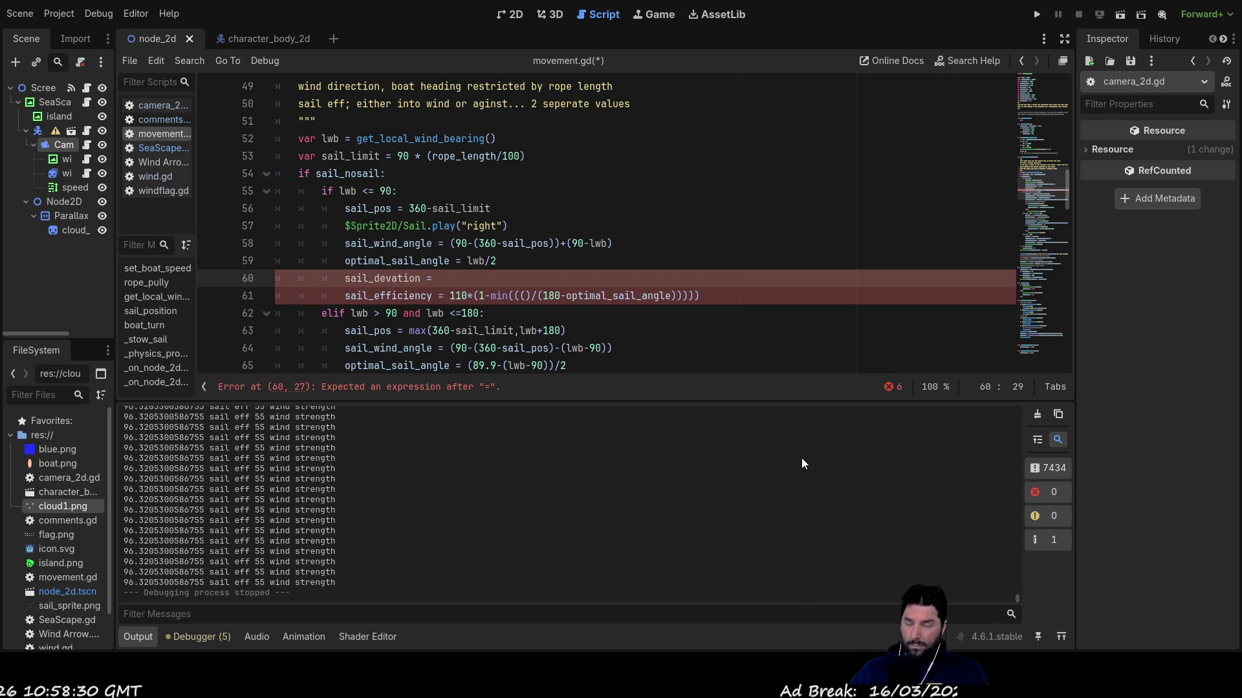
key("ctrl+v")
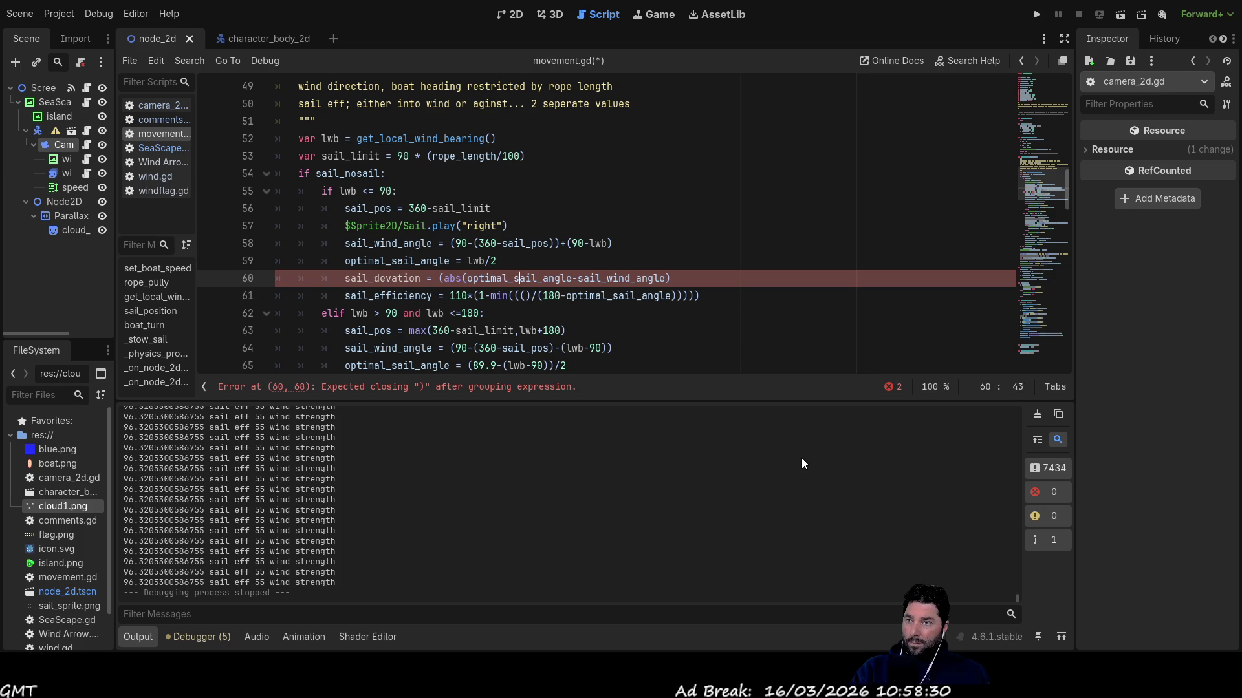
key("Delete")
key("Left")
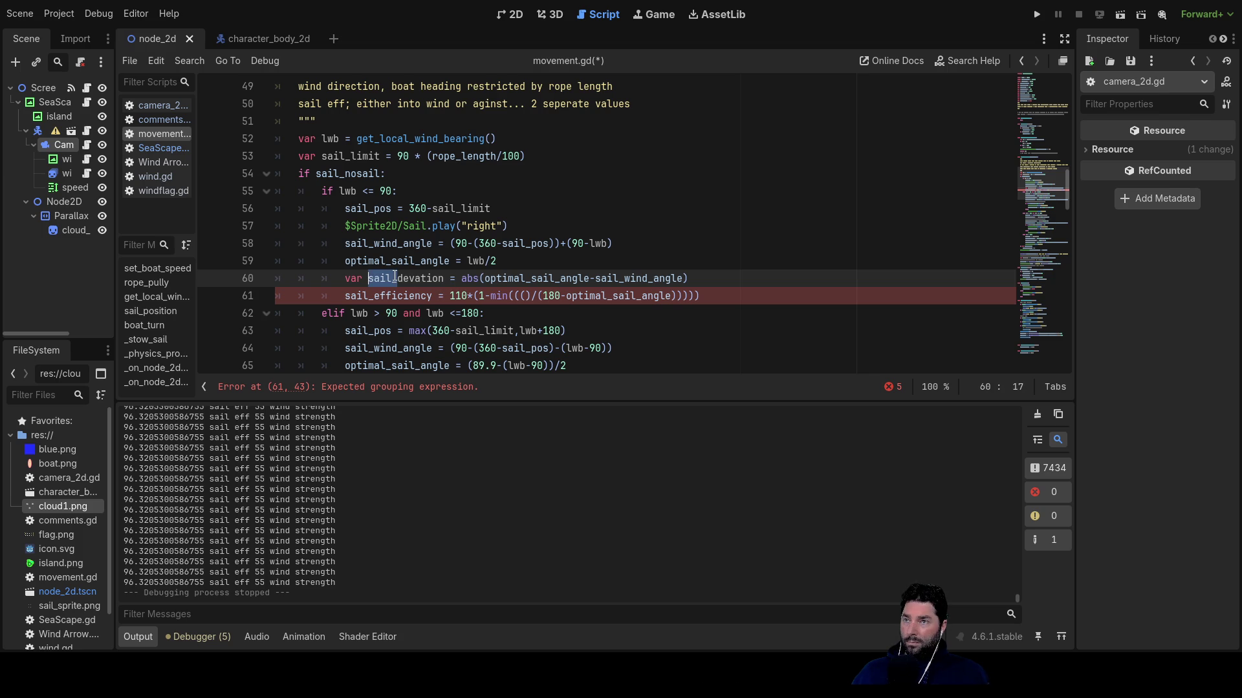
Copy sail_devation into min( on line 61 and delete the surplus opening brackets.
key("shift+Right")
key("shift+Right")
key("shift+Right")
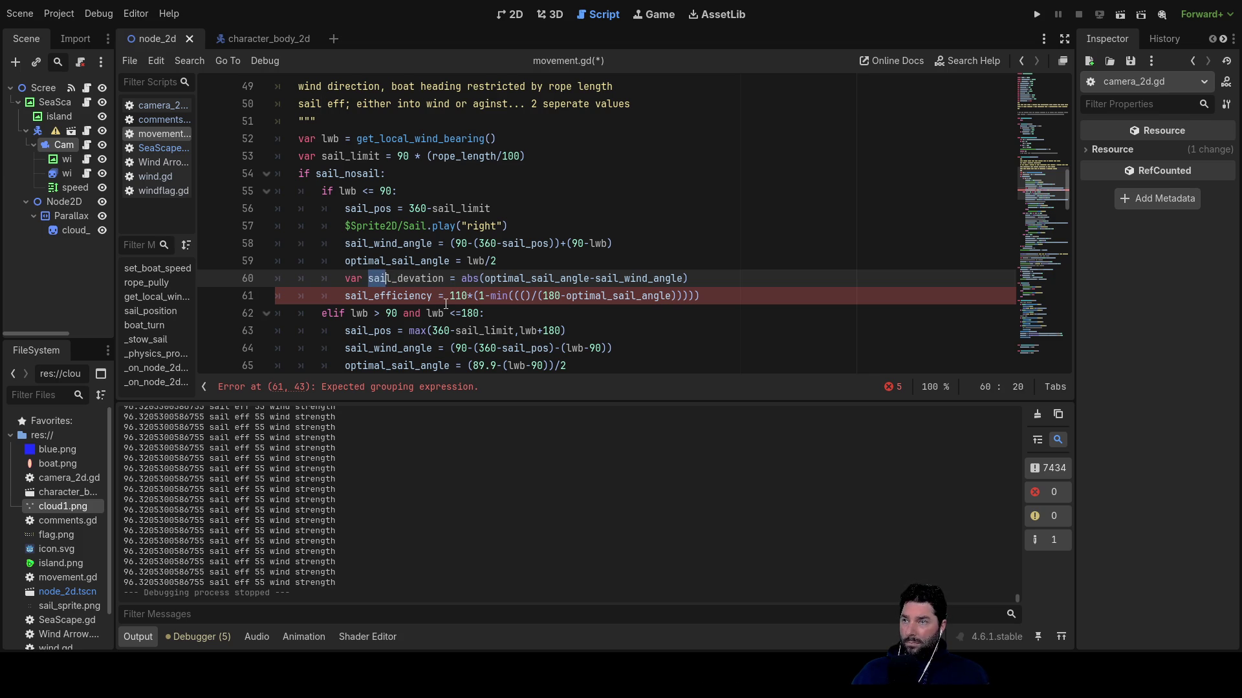
key("shift+Right")
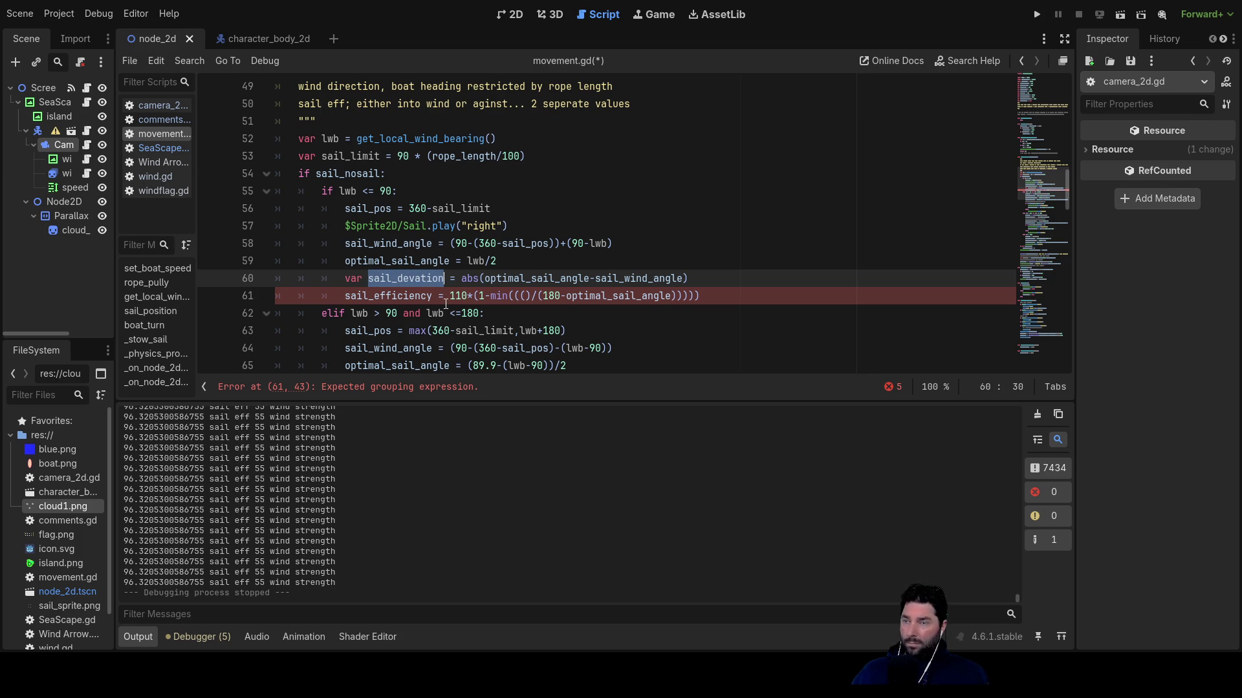
left_click(523, 295)
key("ctrl+v")
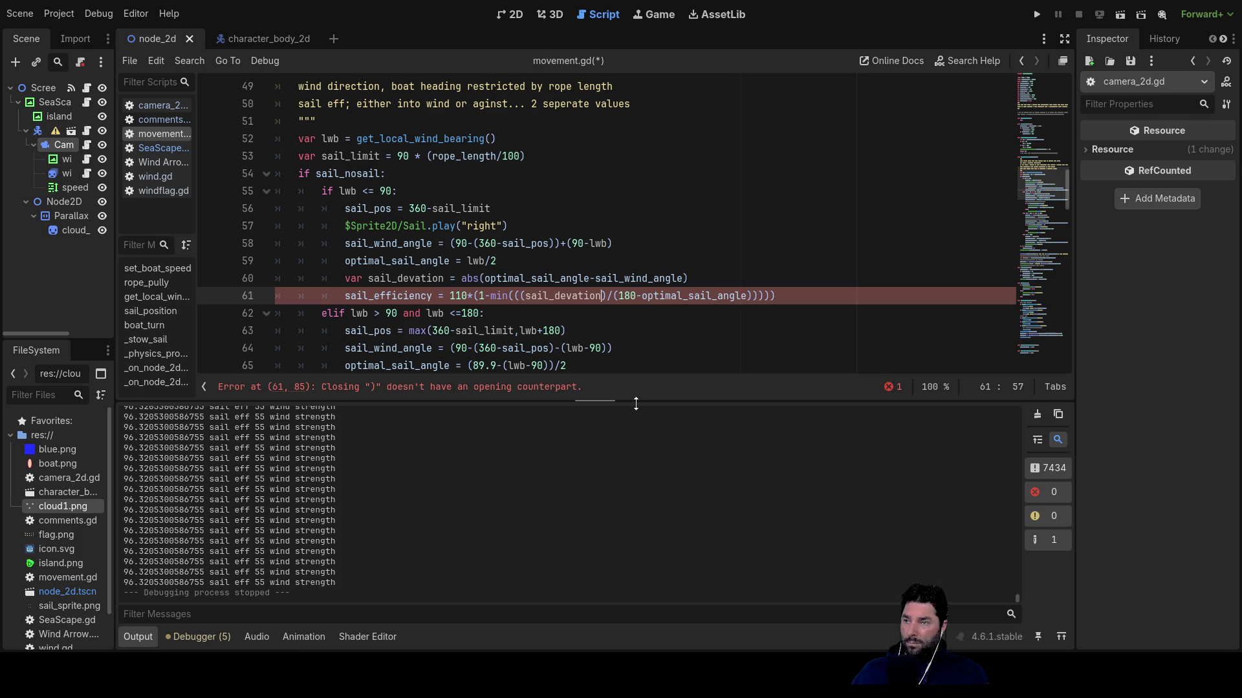
key("Left")
key("Left")
key("Left")
key("Left")
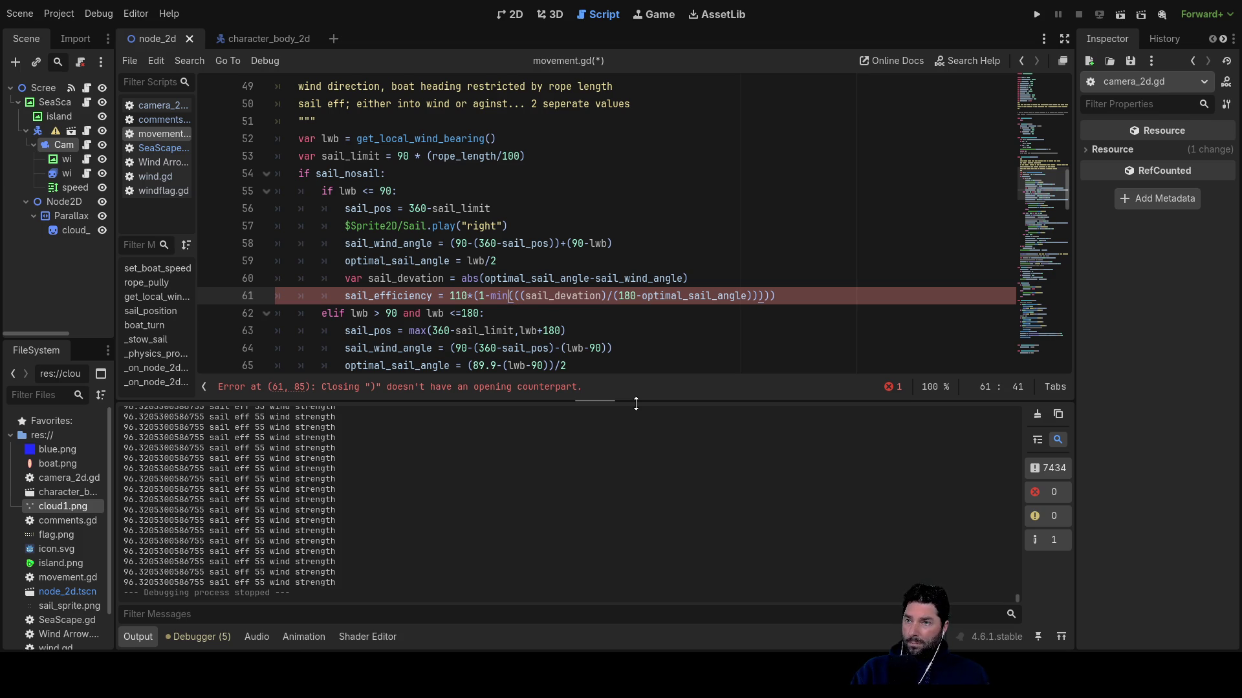
key("Right")
key("Delete")
key("Delete")
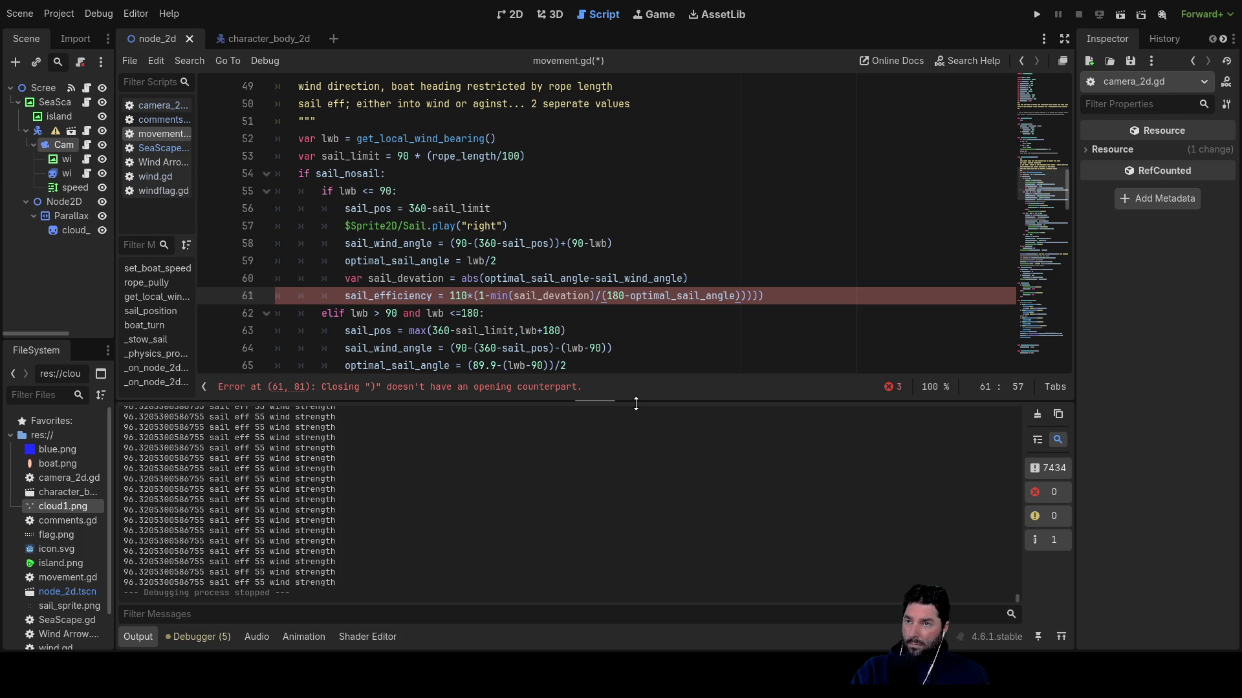
key("Right")
key("Right")
key("Right")
Close the efficiency formula with ')' and add a blank line after the sail_devation declaration.
type(")")
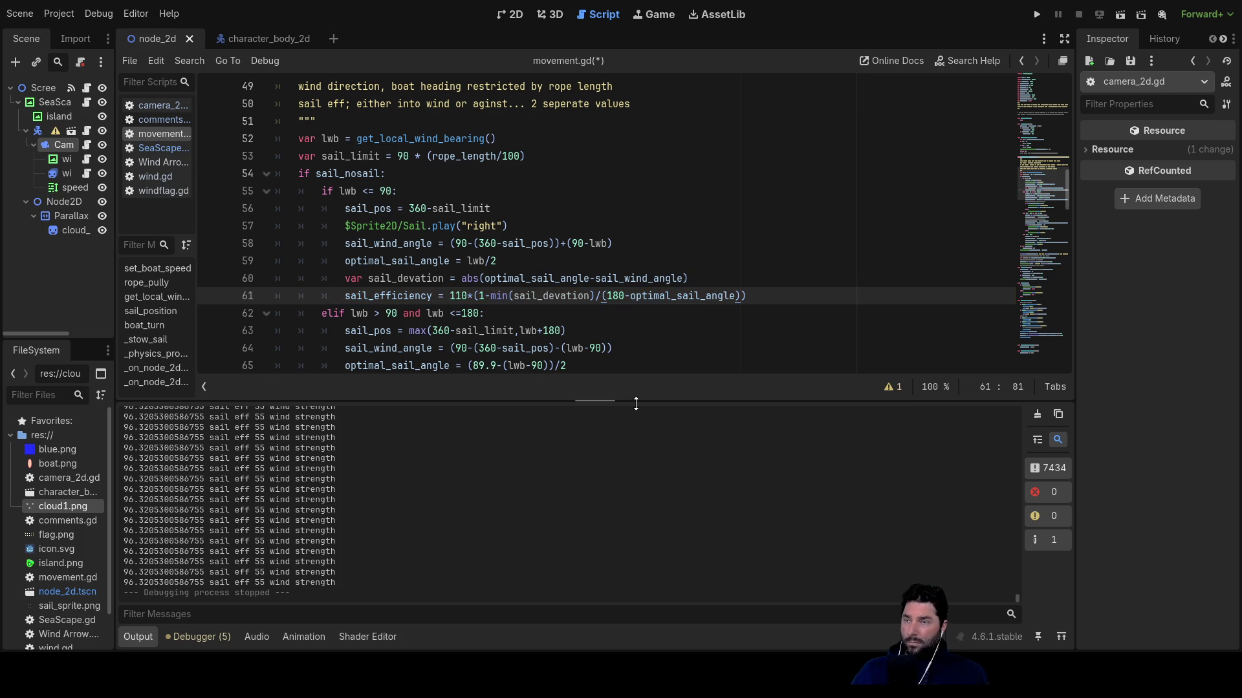
key("Up")
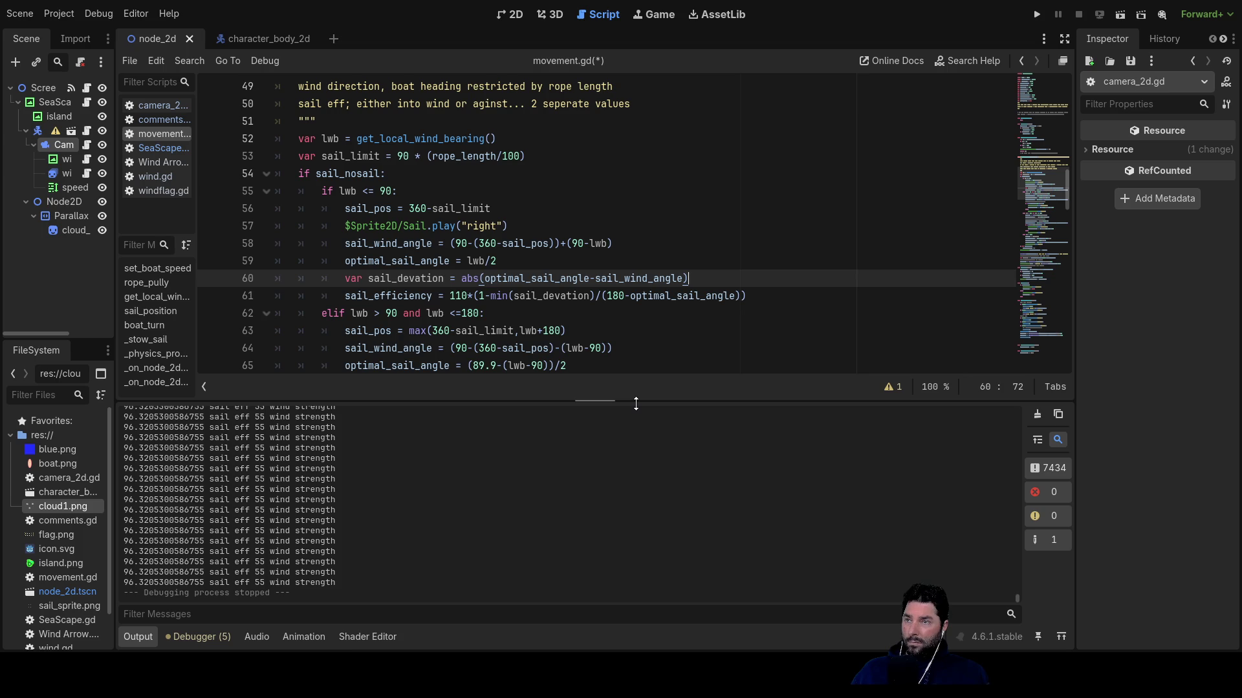
key("Return")
Insert a blank line above the if lwb <= 90 block.
key("Up")
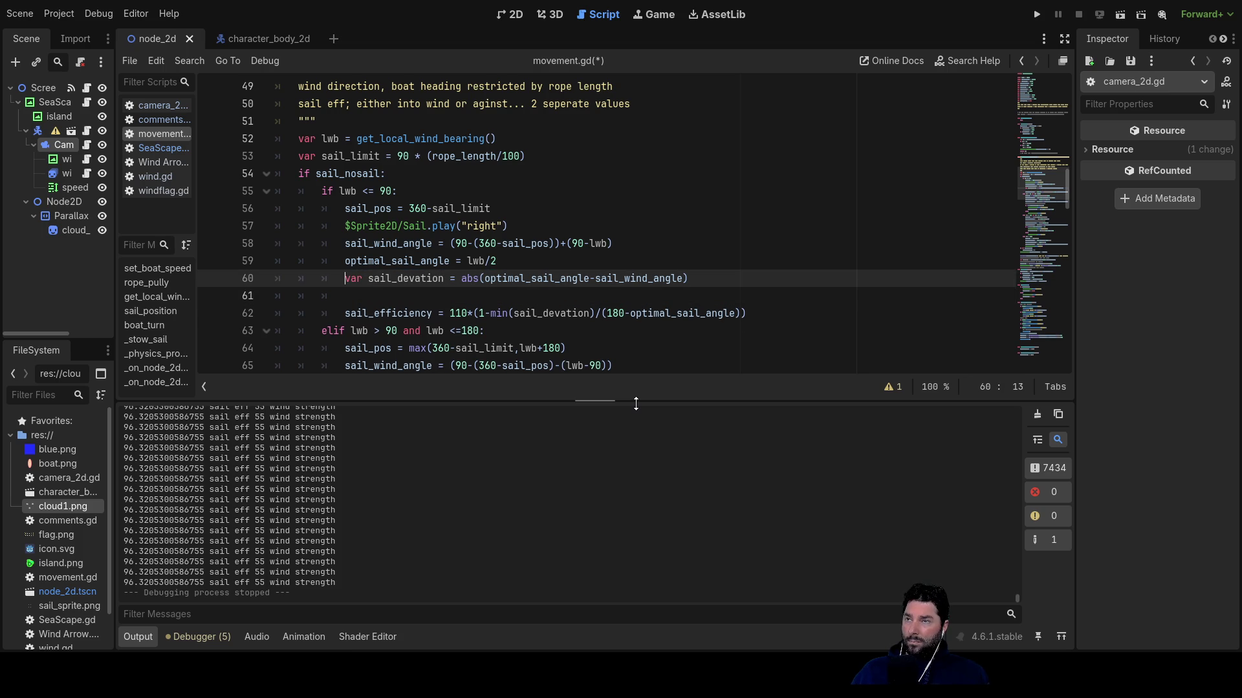
key("Up")
key("Up")
key("Up")
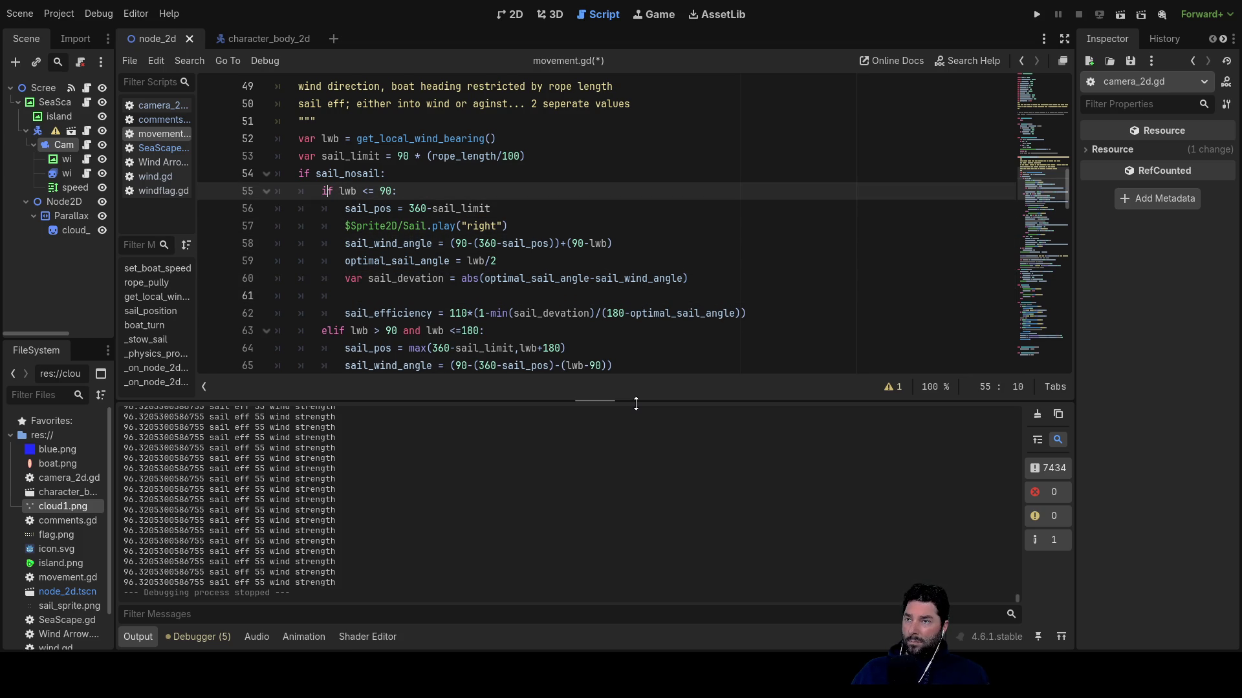
key("Return")
key("Down")
key("Down")
key("Down")
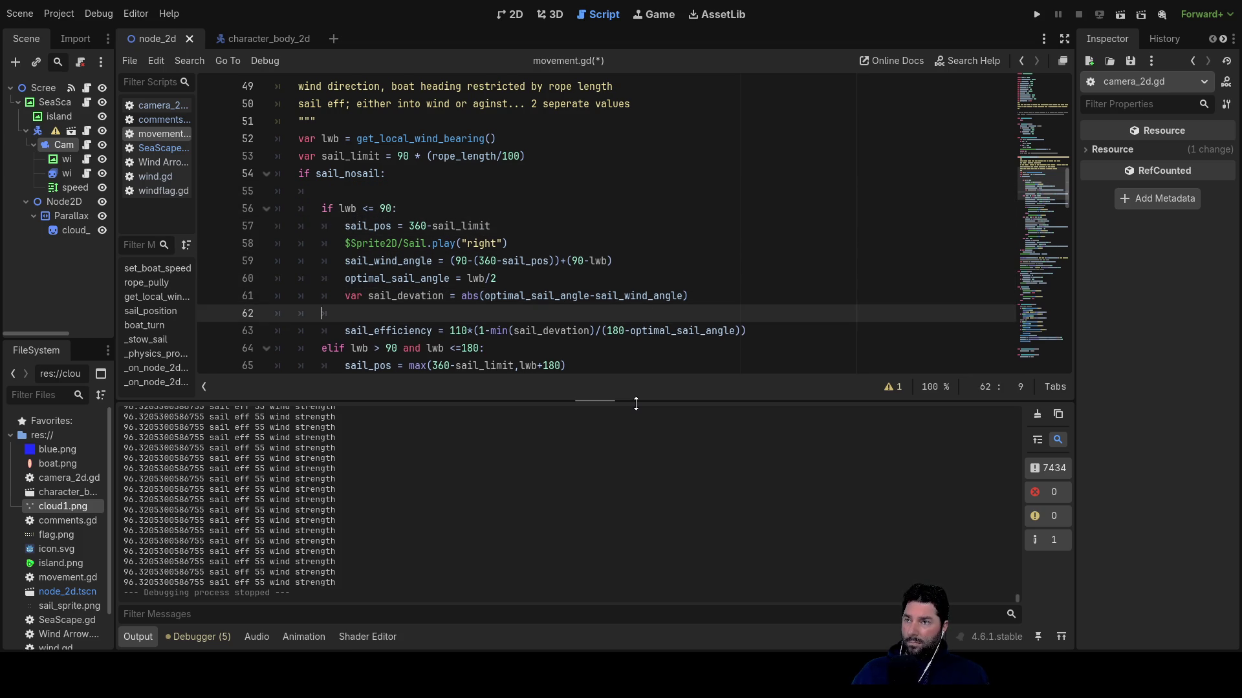
key("Up")
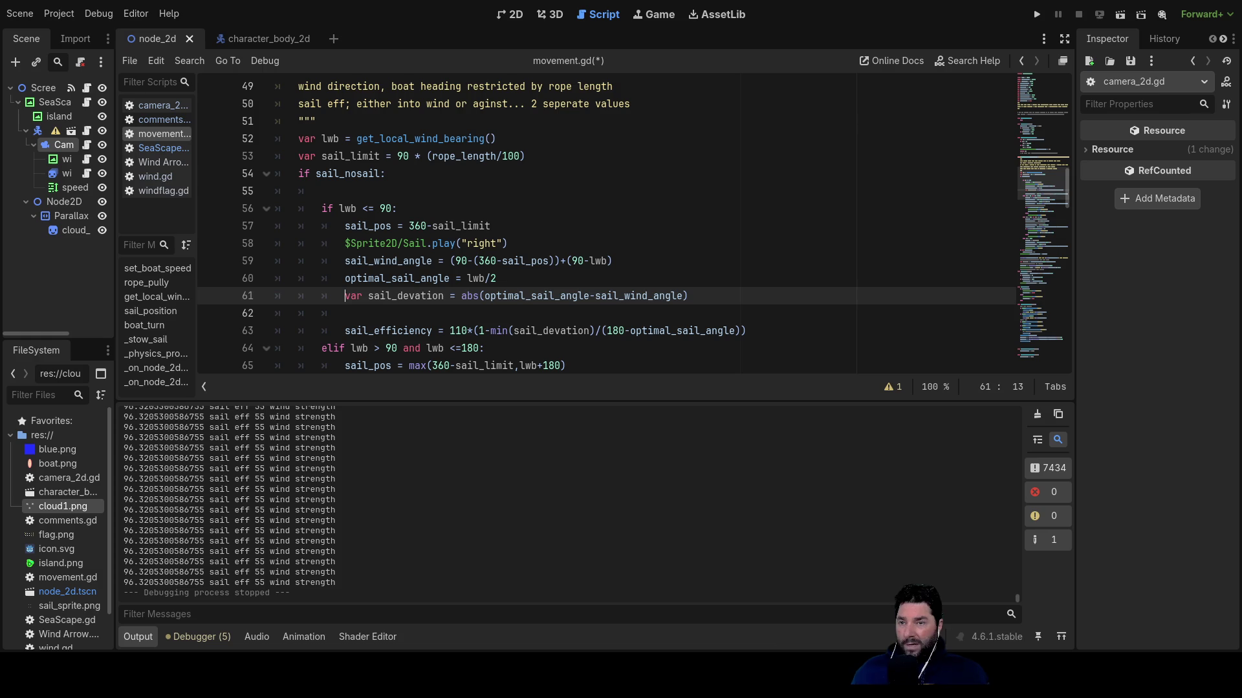